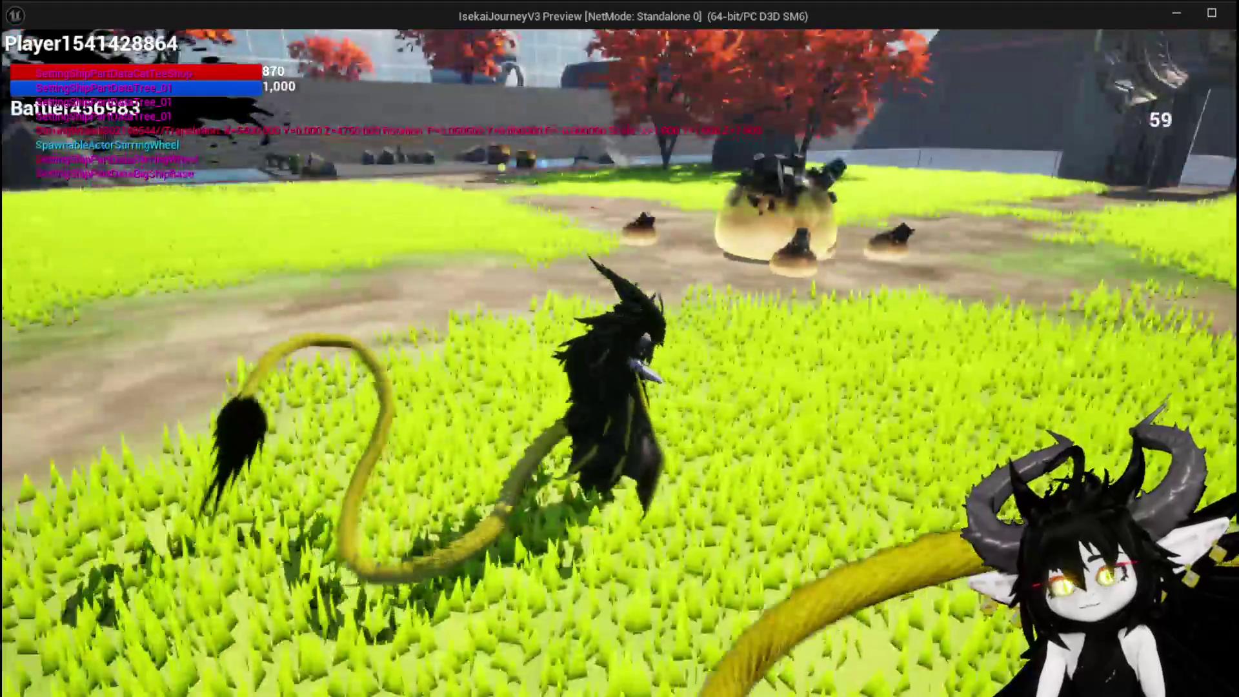
# Step: Run the dragon forward across the field and onto the dome-shaped enemy
pyautogui.press('w')
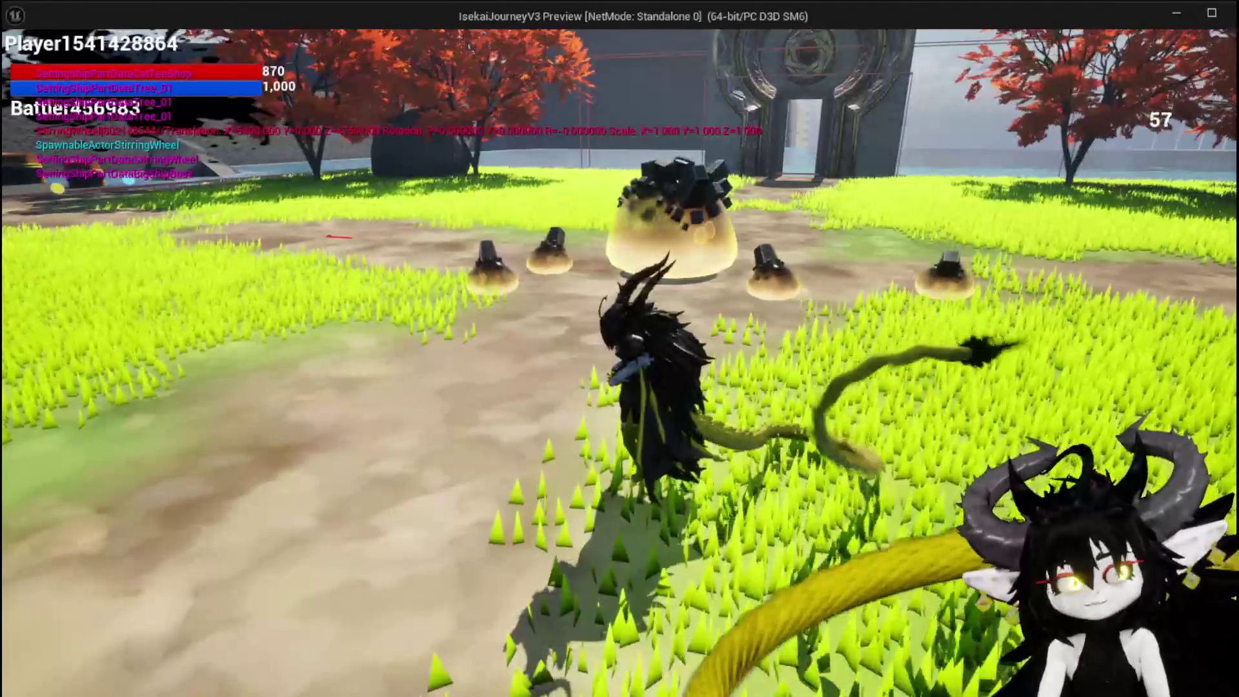
pyautogui.press('w')
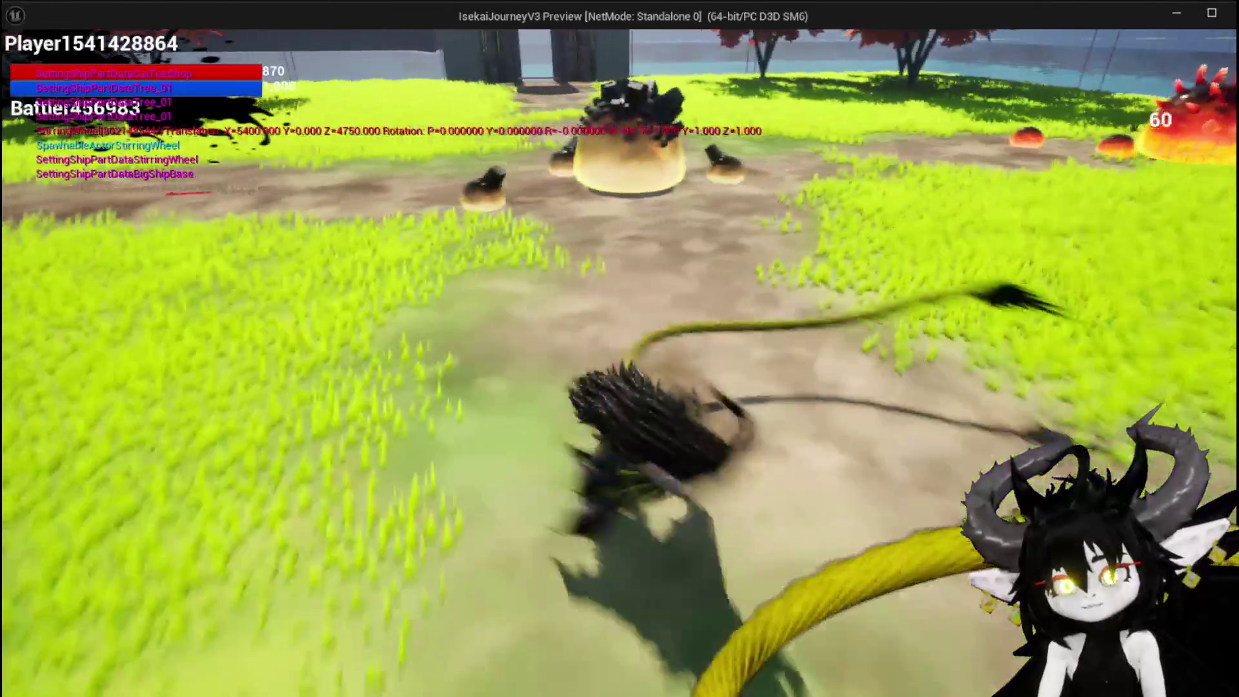
pyautogui.press('w')
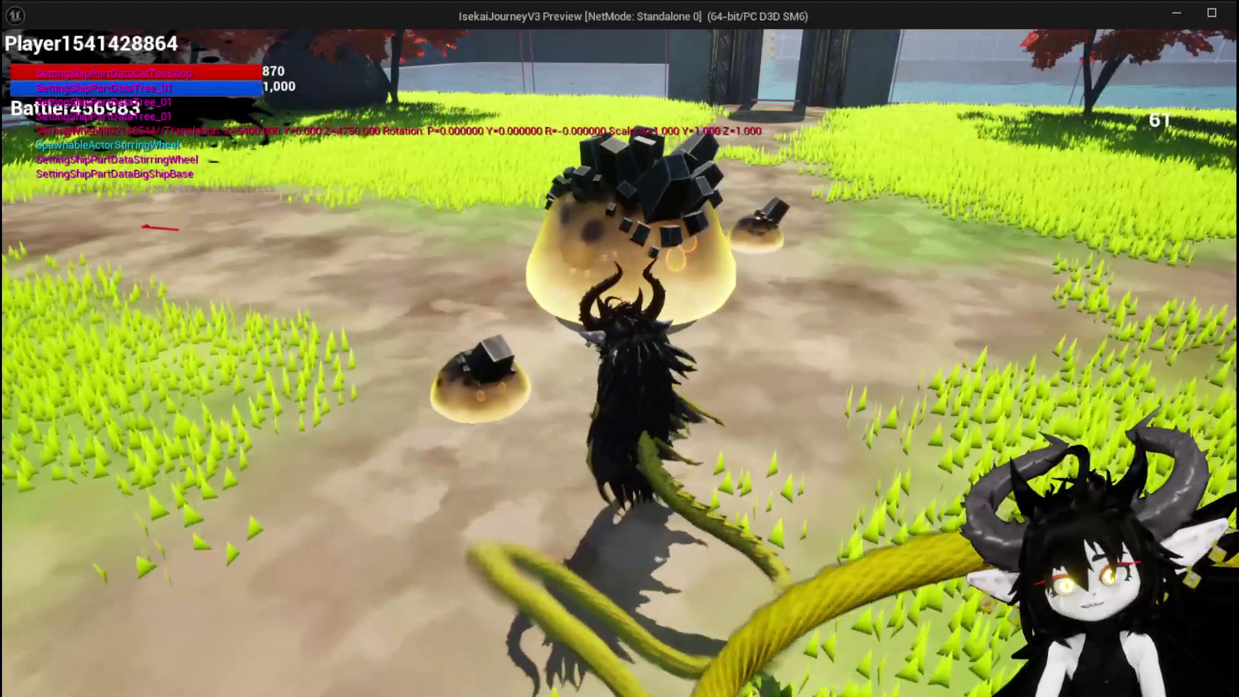
pyautogui.press('w')
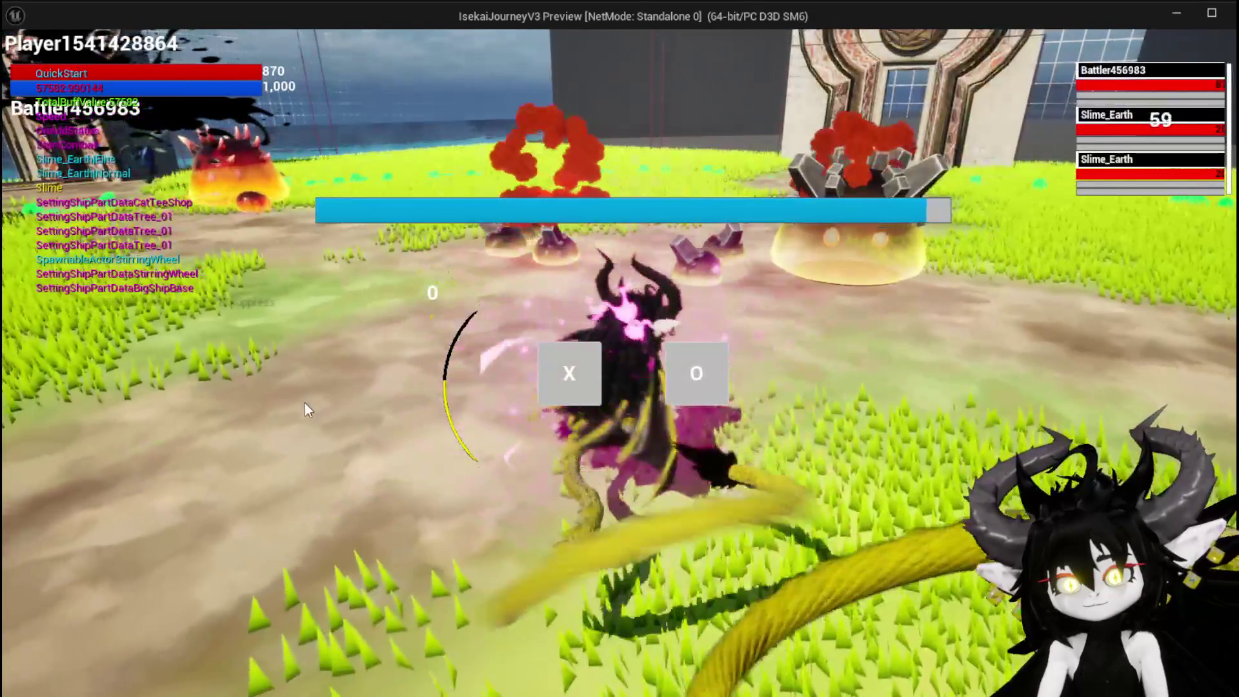
# Step: Answer the timed battle prompt to start the fight against the Slime_Earth battlers
pyautogui.click(590, 380)
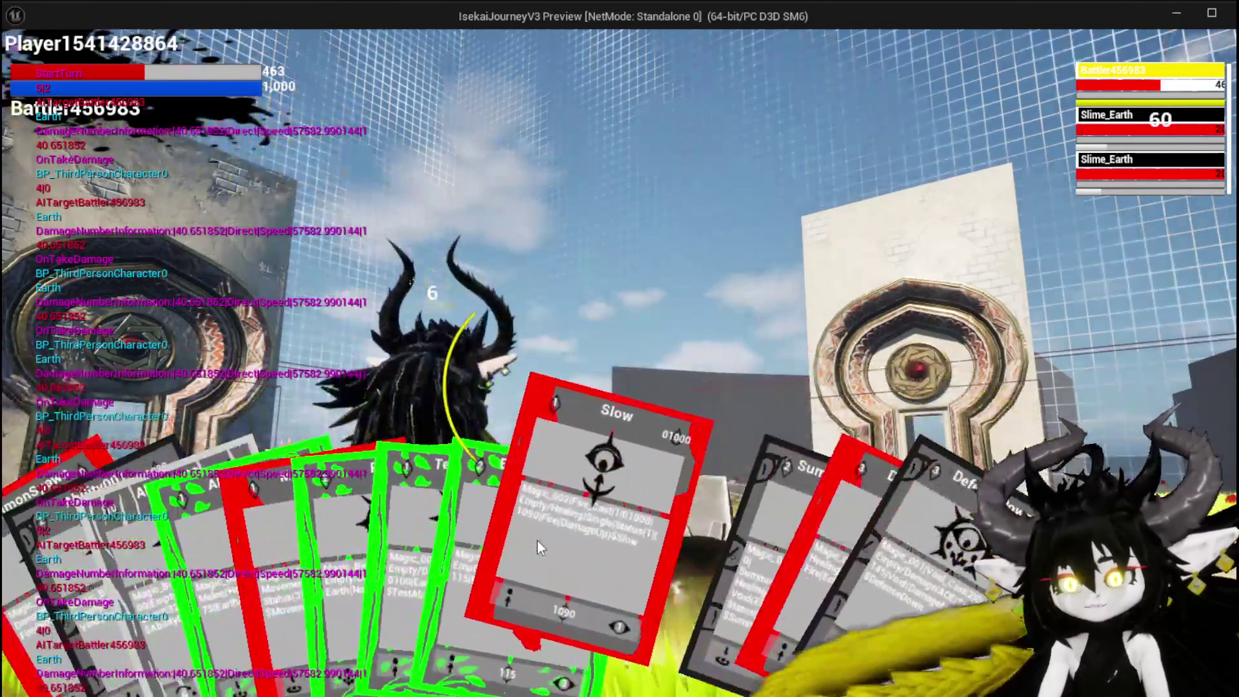
# Step: Play the Slow card, then the SummonSpawn card from the hand
pyautogui.click(538, 541)
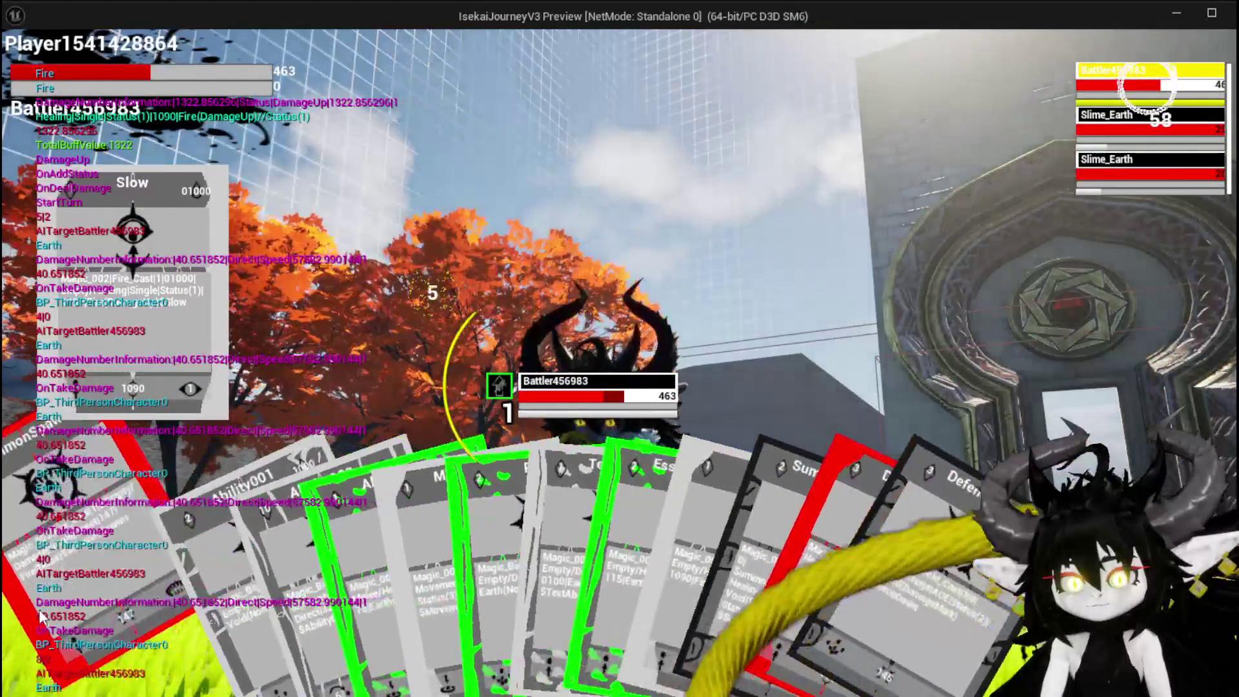
pyautogui.click(40, 616)
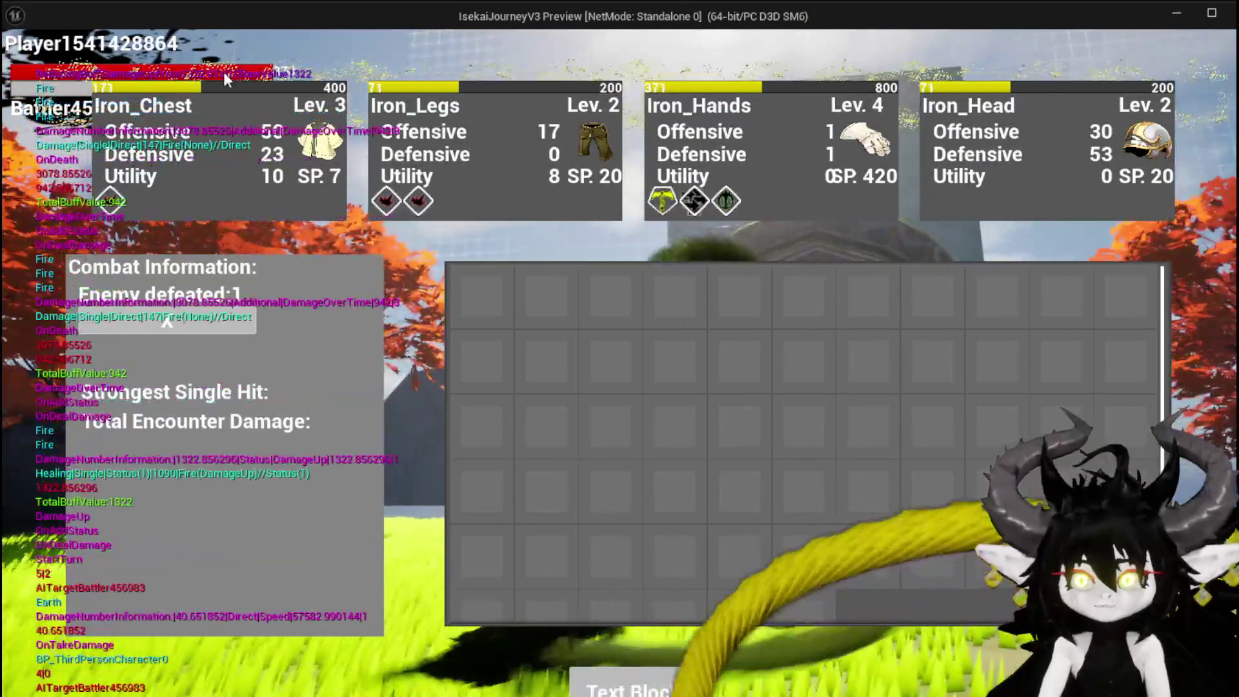
# Step: Close the combat results and inventory screen to return to the field
pyautogui.click(656, 685)
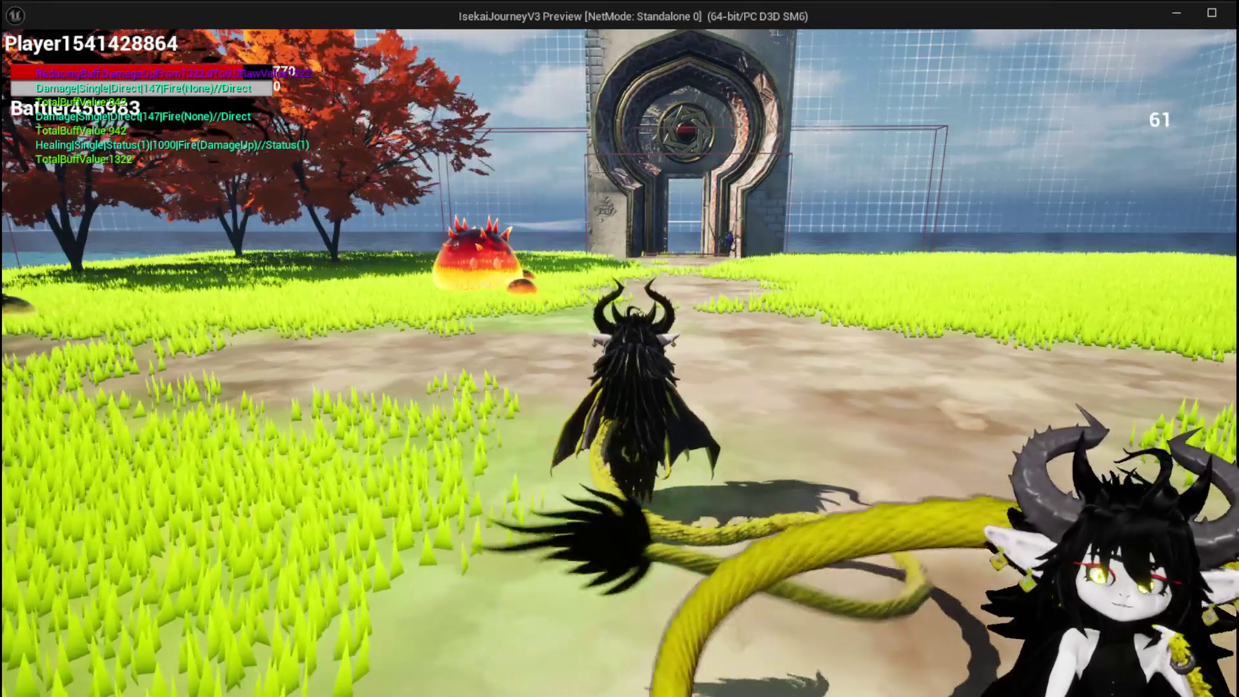
# Step: Run through the gate, double-jump along the grey ramp and take flight with wings spread
pyautogui.press('w')
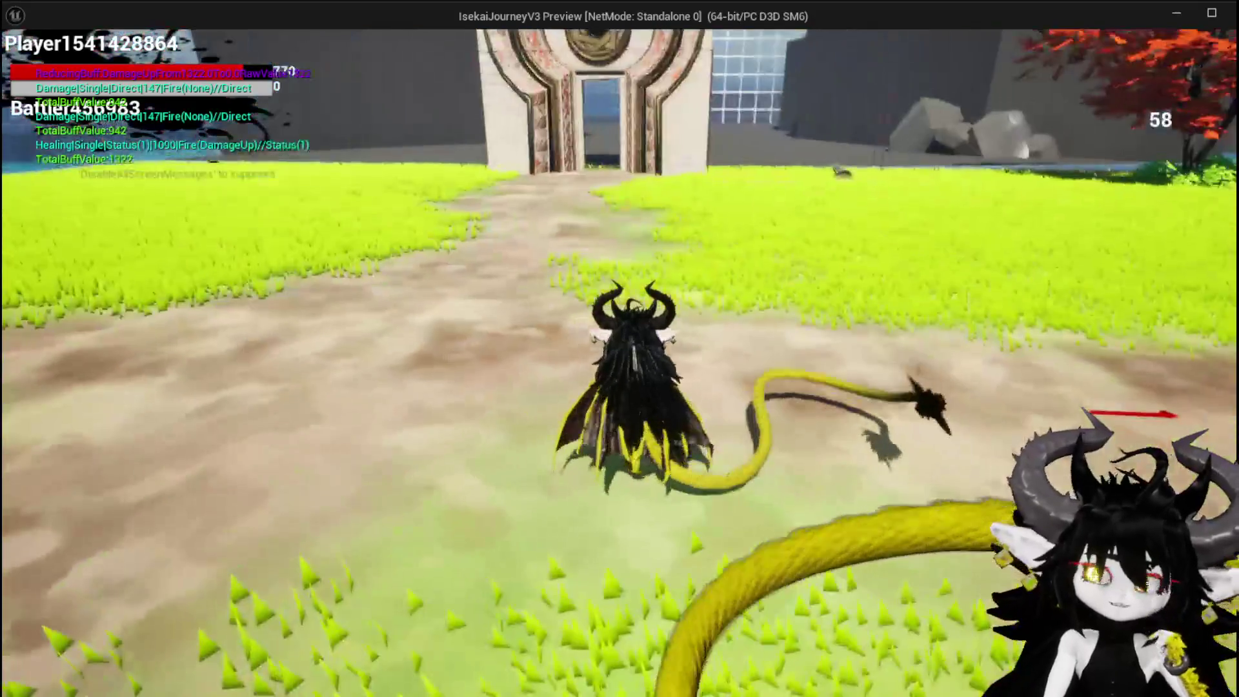
pyautogui.press('space')
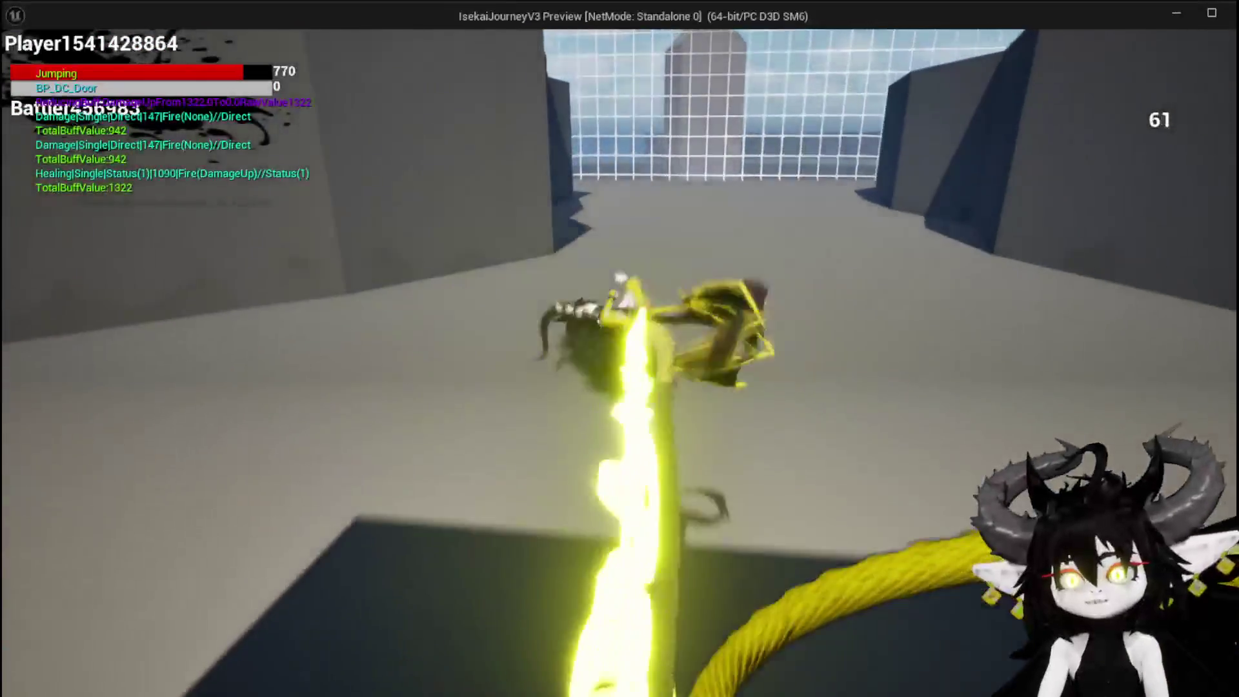
pyautogui.press('space')
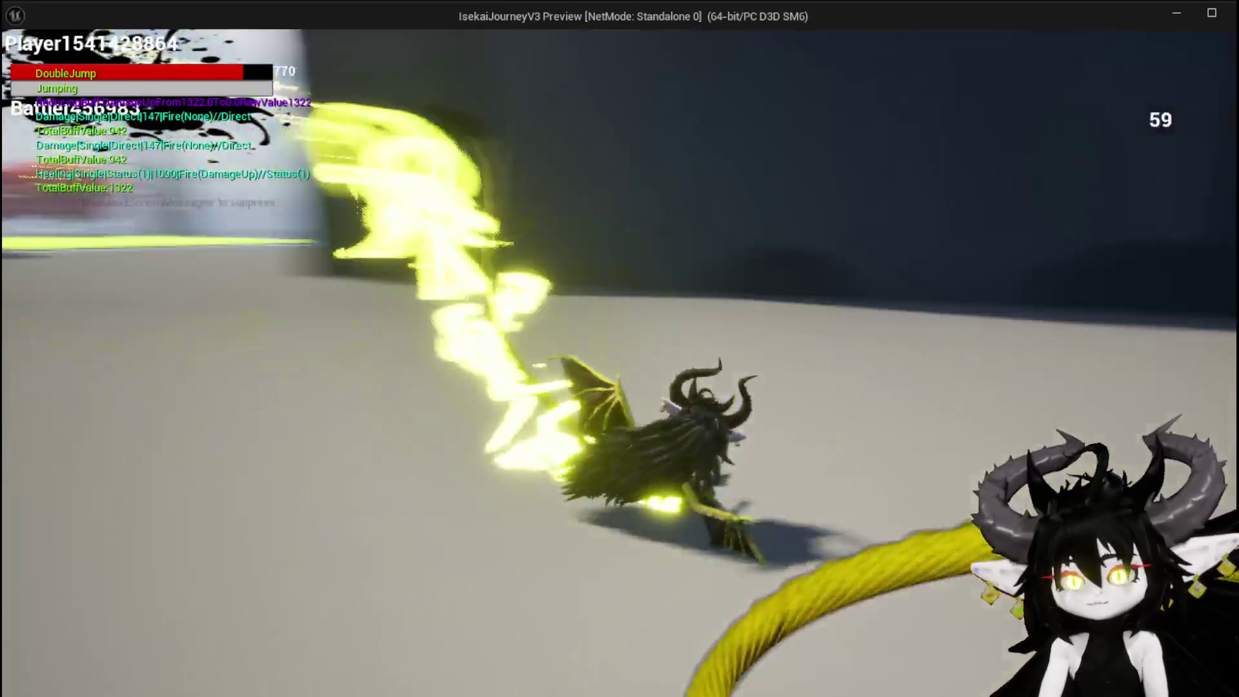
pyautogui.press('space')
pyautogui.press('space')
pyautogui.press('space')
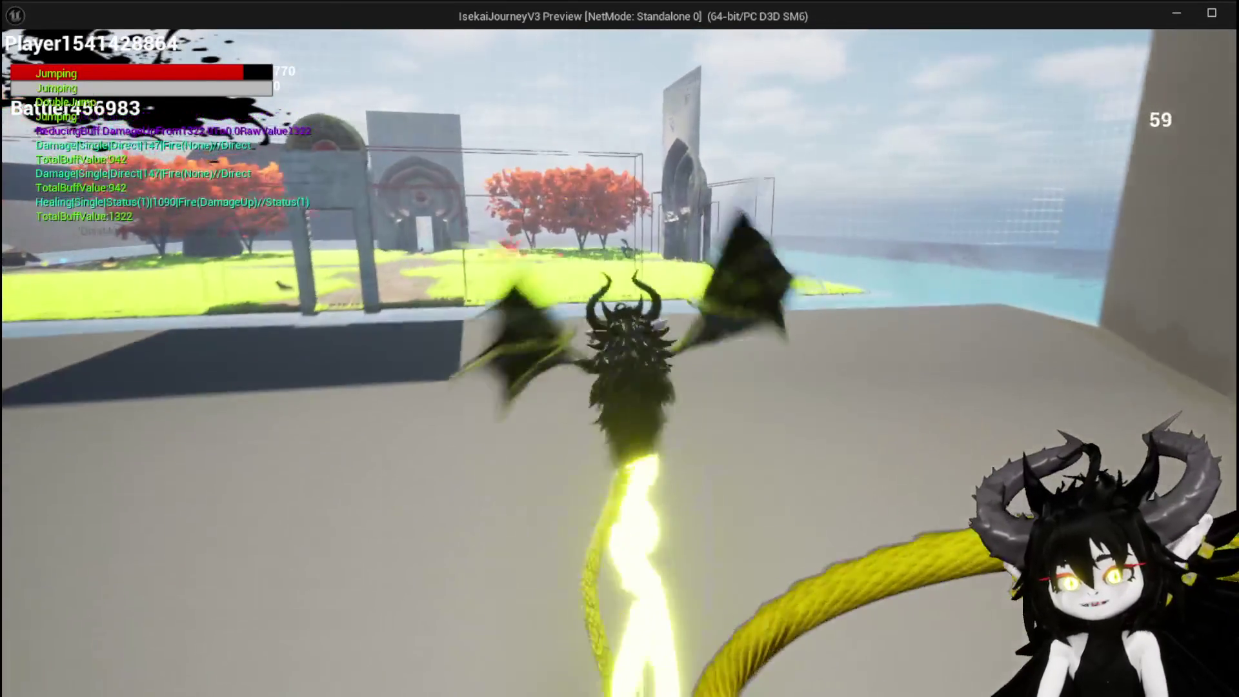
pyautogui.press('space')
pyautogui.press('space')
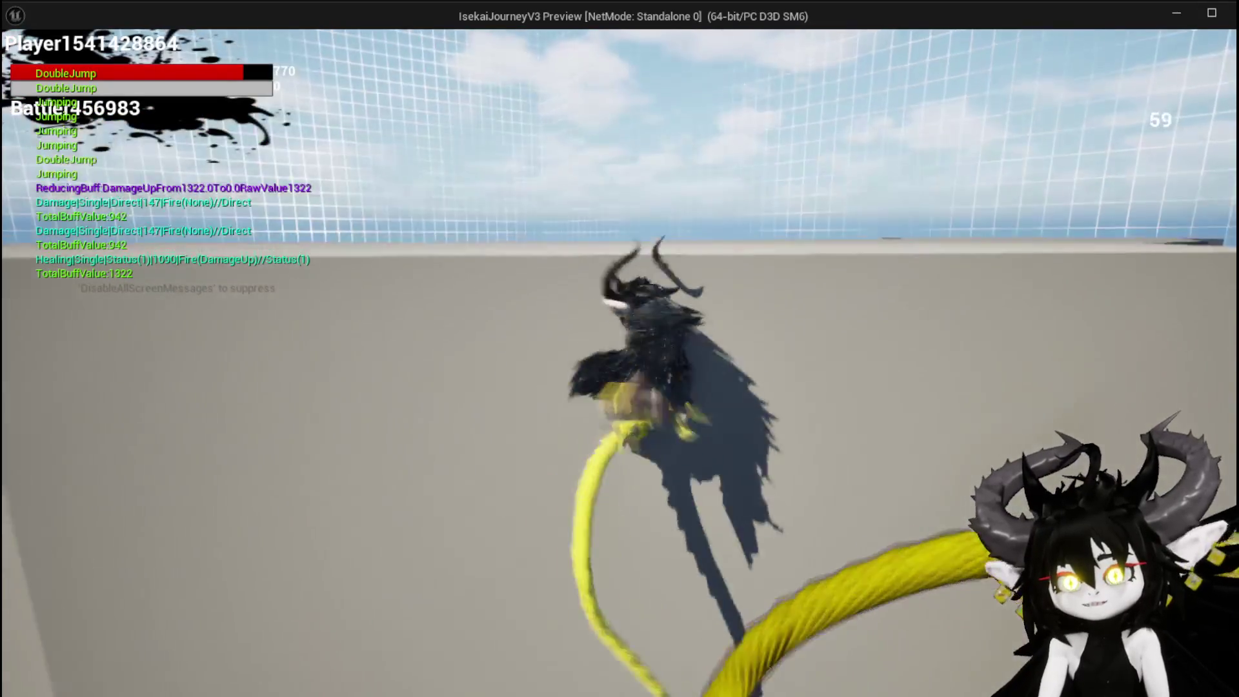
pyautogui.press('space')
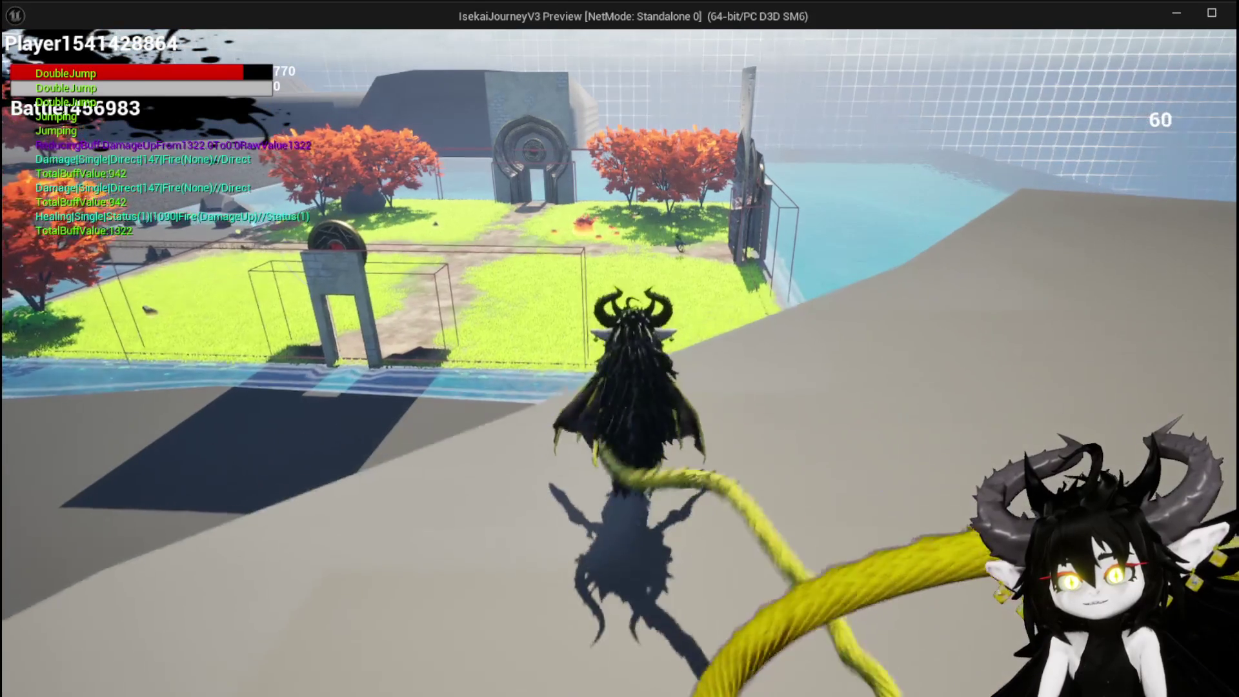
pyautogui.press('space')
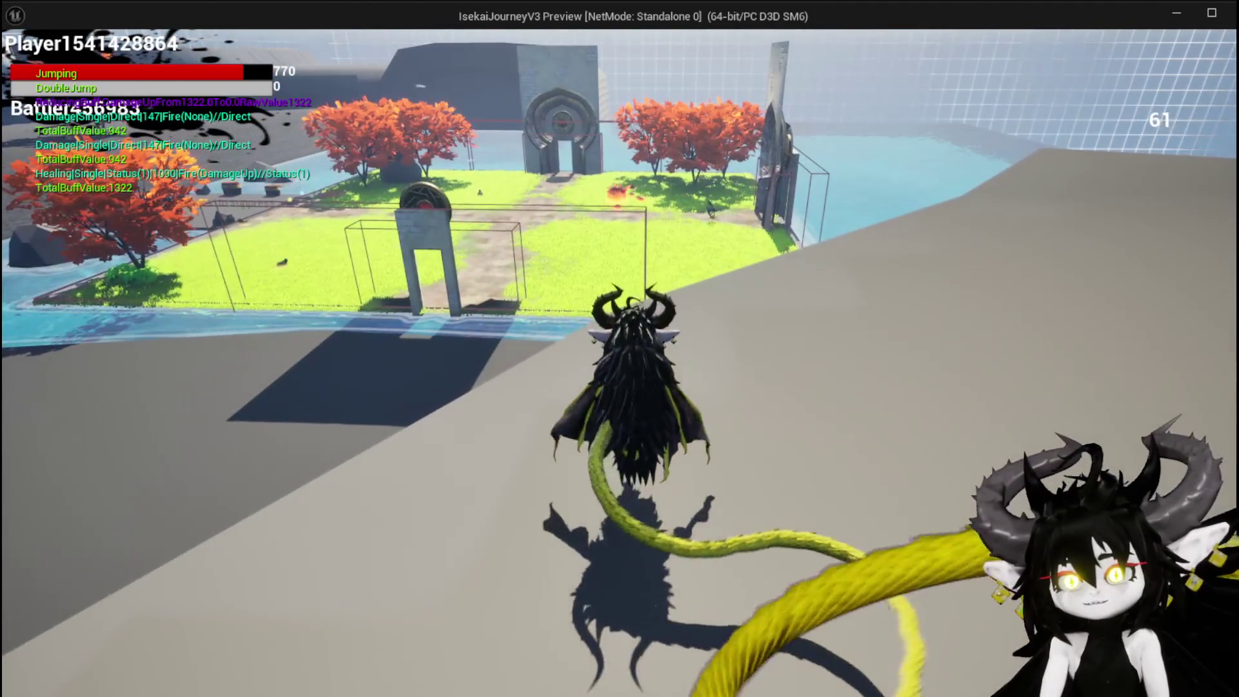
pyautogui.press('w')
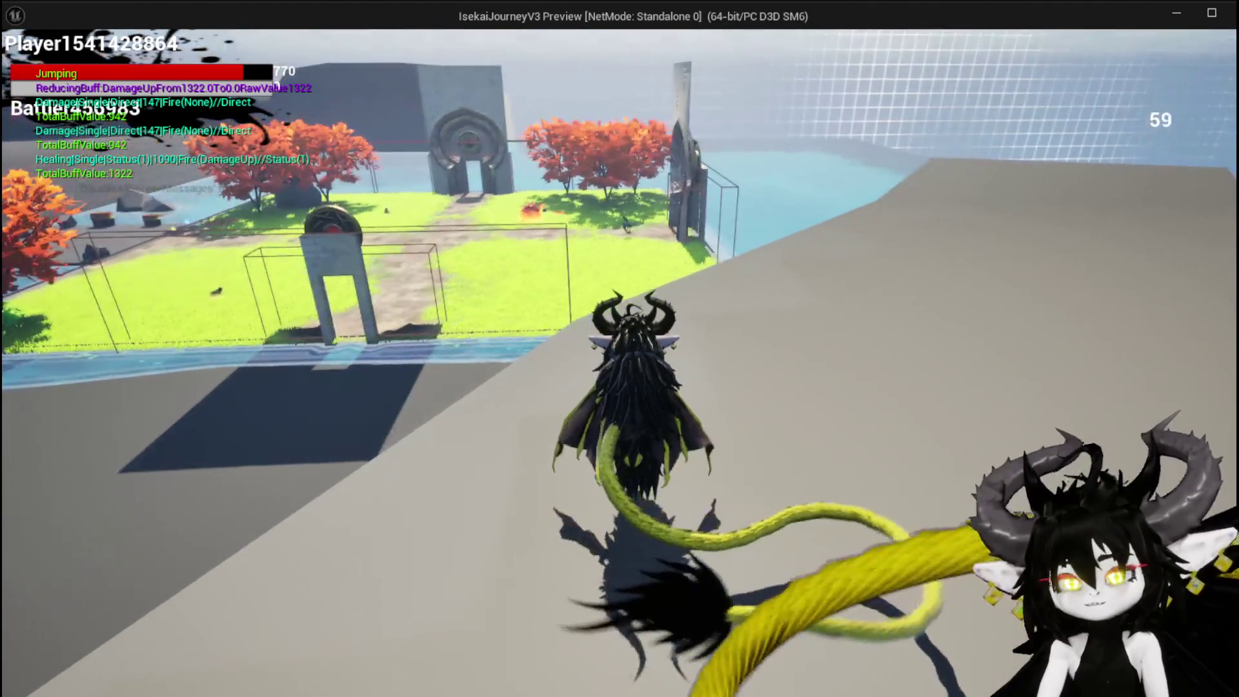
pyautogui.press('w')
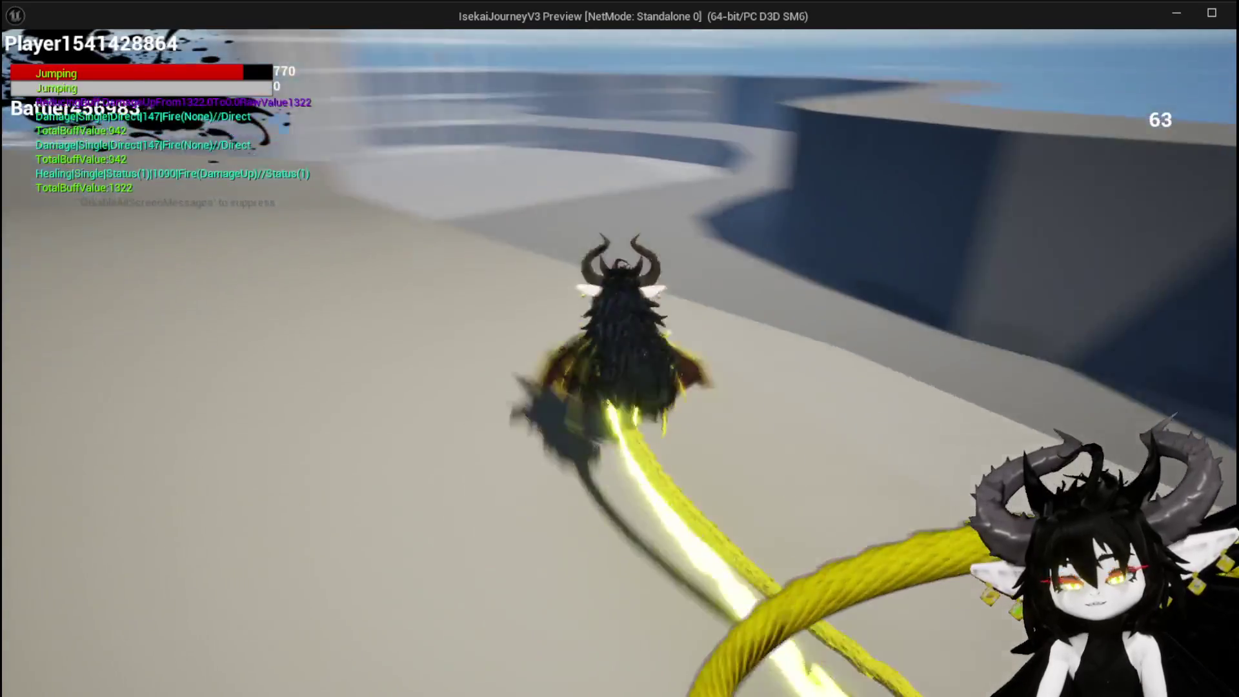
pyautogui.press('space')
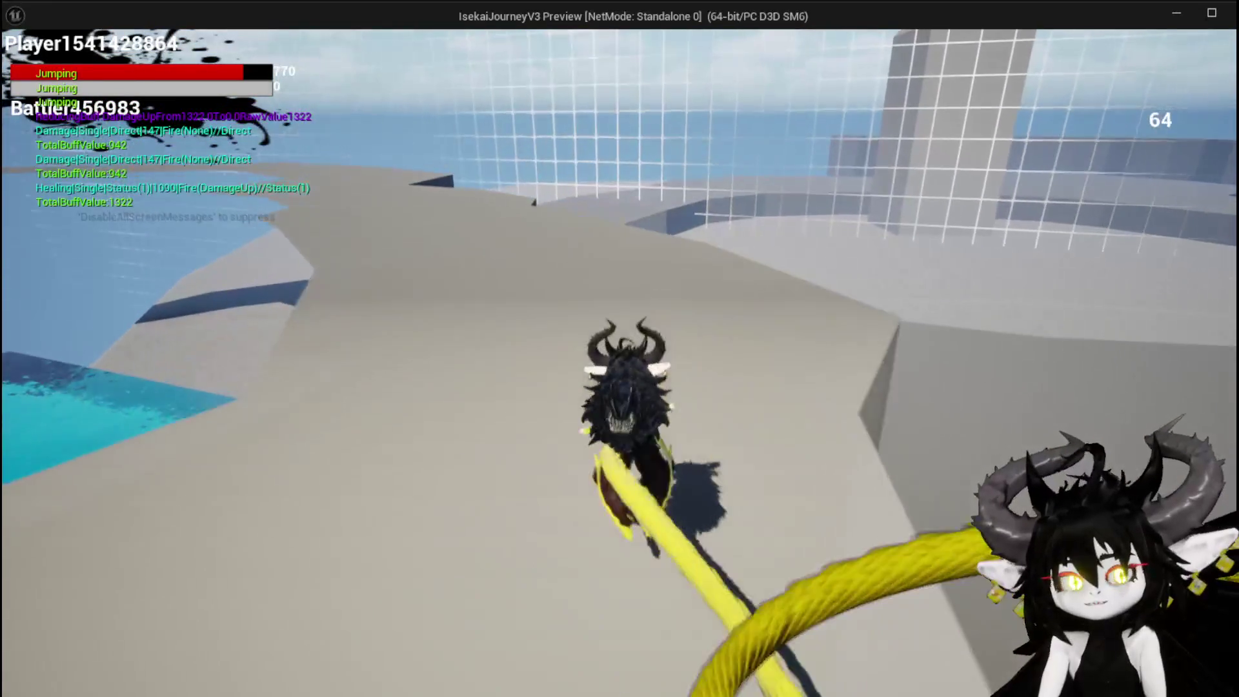
pyautogui.press('space')
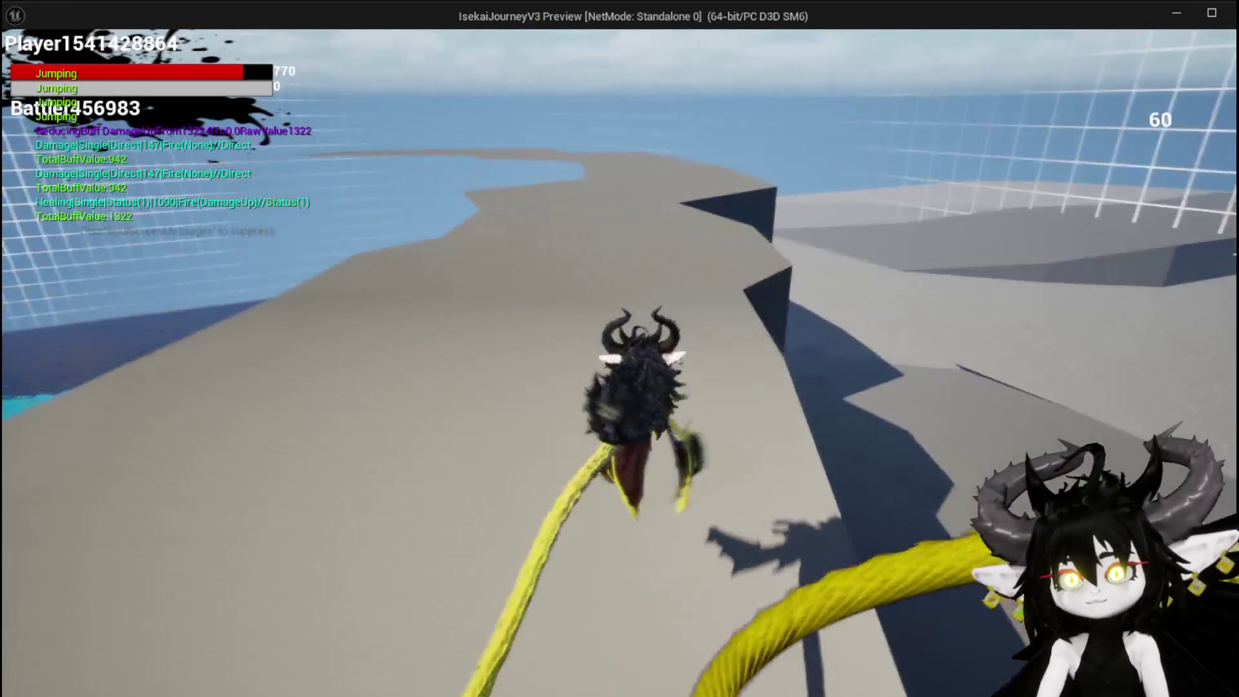
pyautogui.press('space')
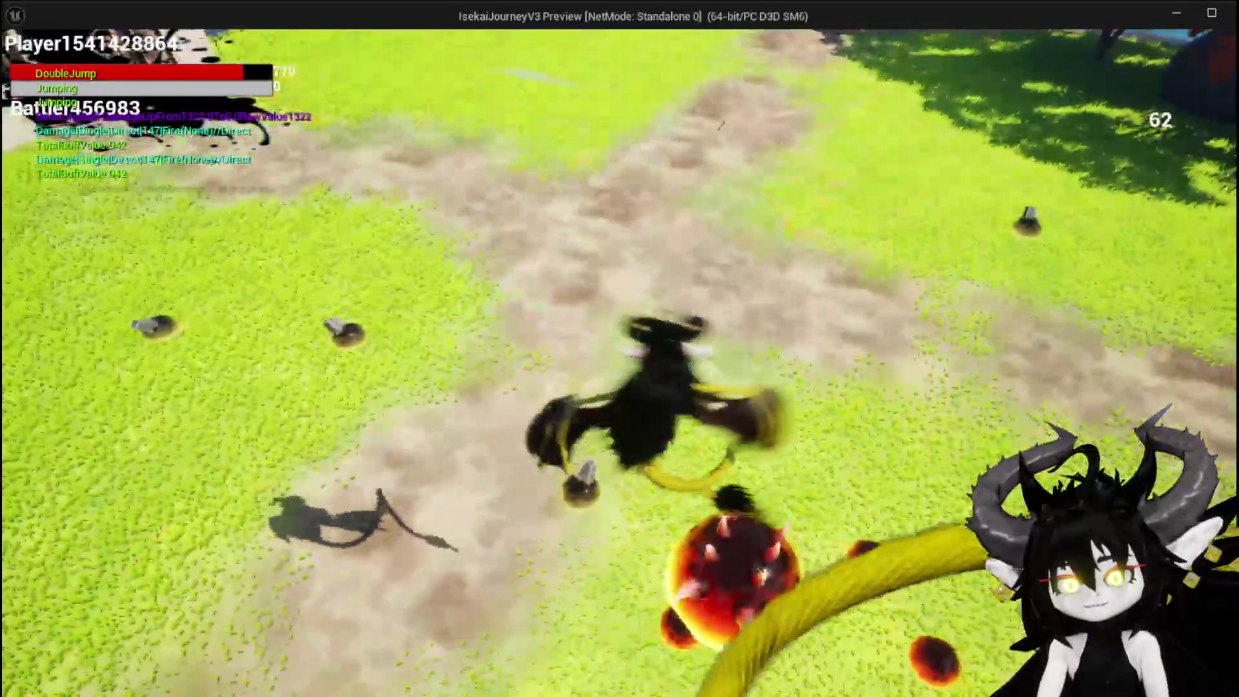
# Step: Fly the character over the grassy field, land, then stop the play session
pyautogui.press('space')
pyautogui.press('space')
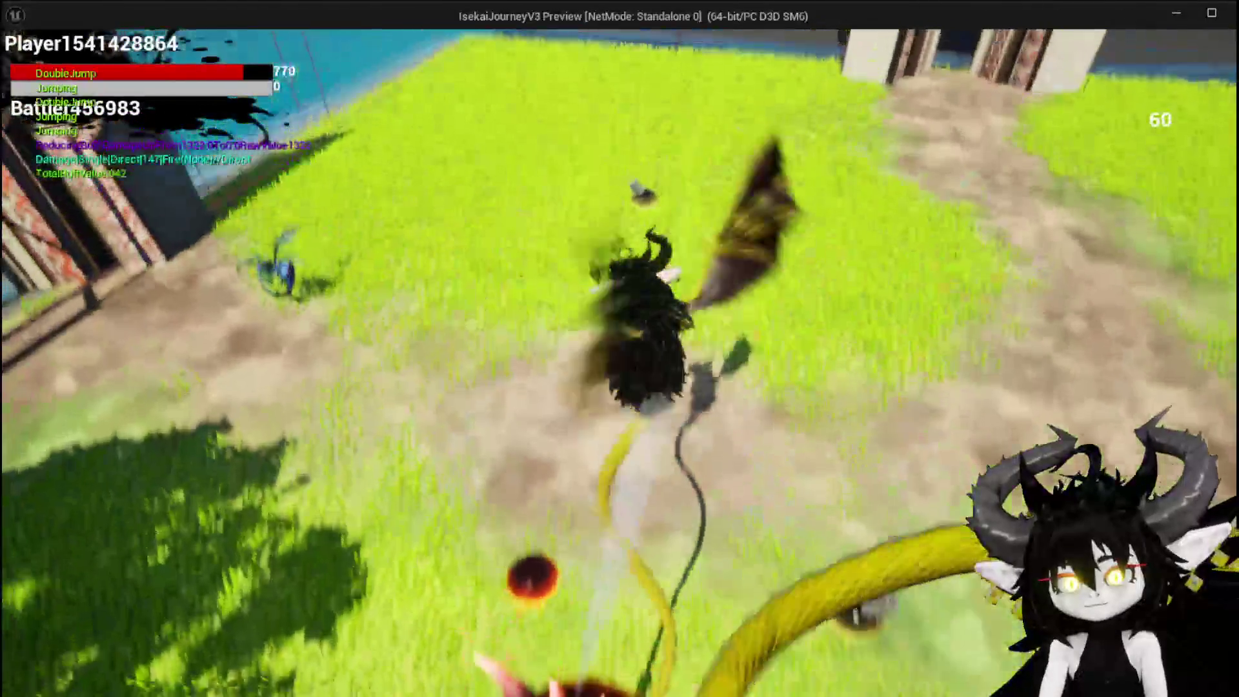
pyautogui.press('space')
pyautogui.press('space')
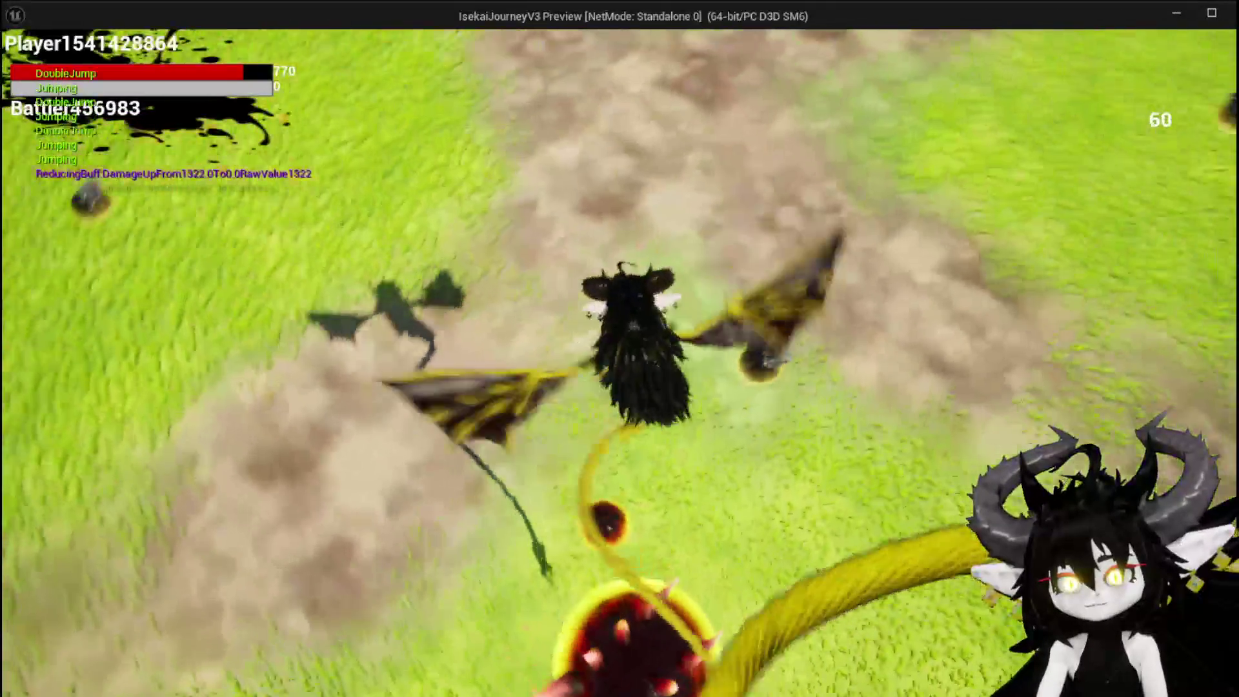
pyautogui.press('space')
pyautogui.press('space')
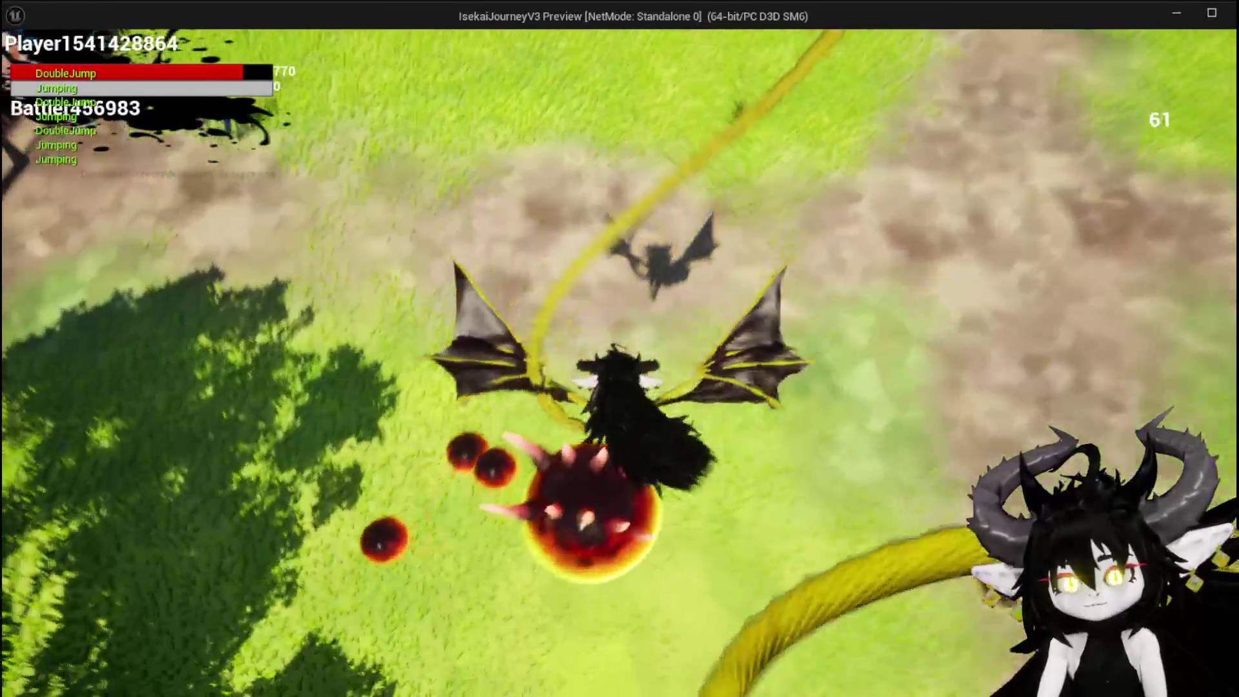
pyautogui.press('space')
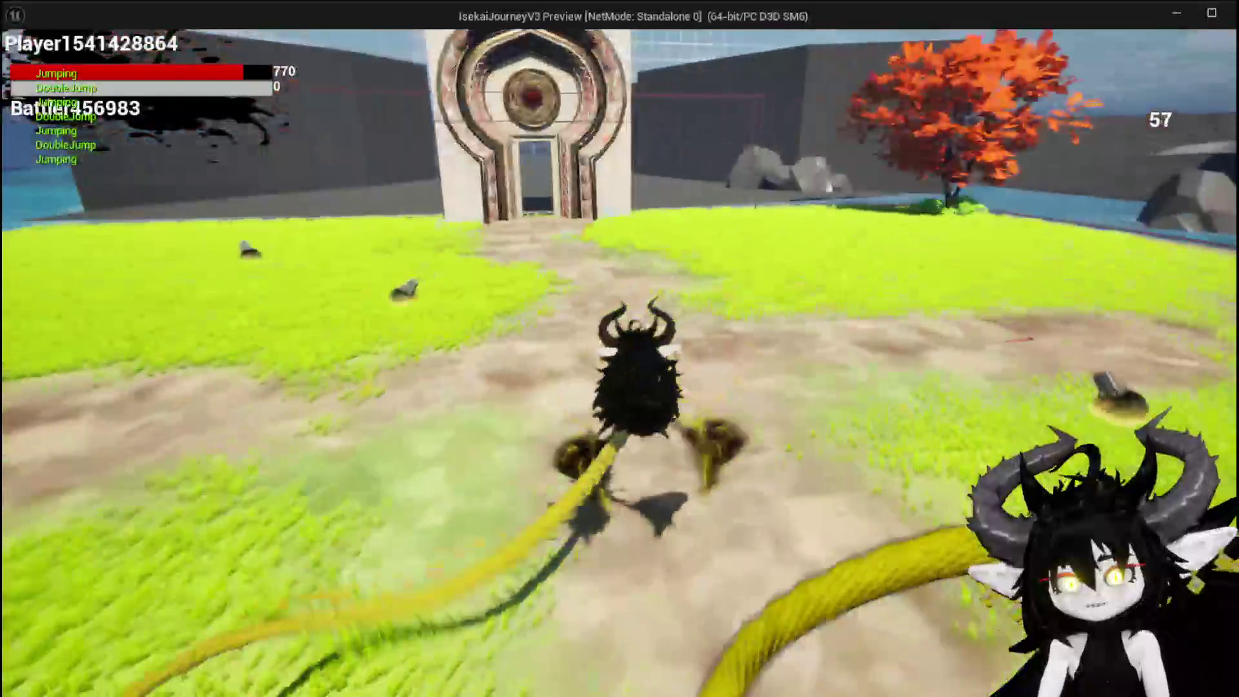
pyautogui.press('space')
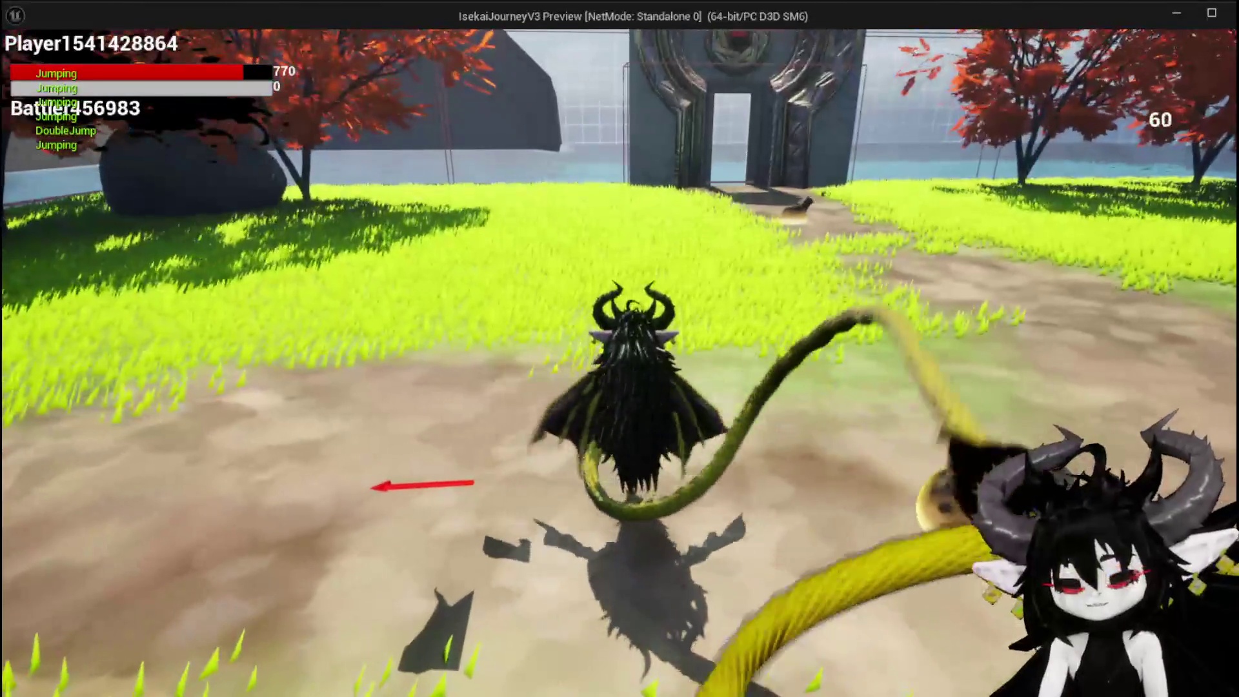
pyautogui.hotkey('alt', 'Tab')
pyautogui.press('Escape')
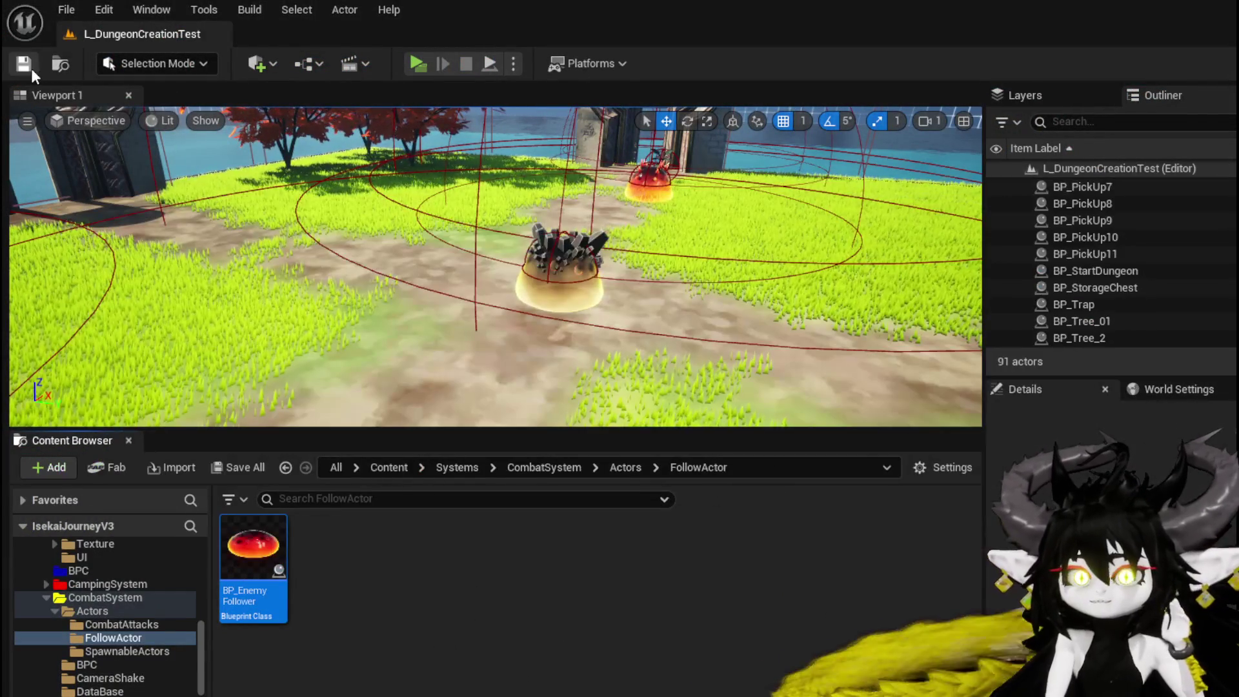
pyautogui.click(23, 63)
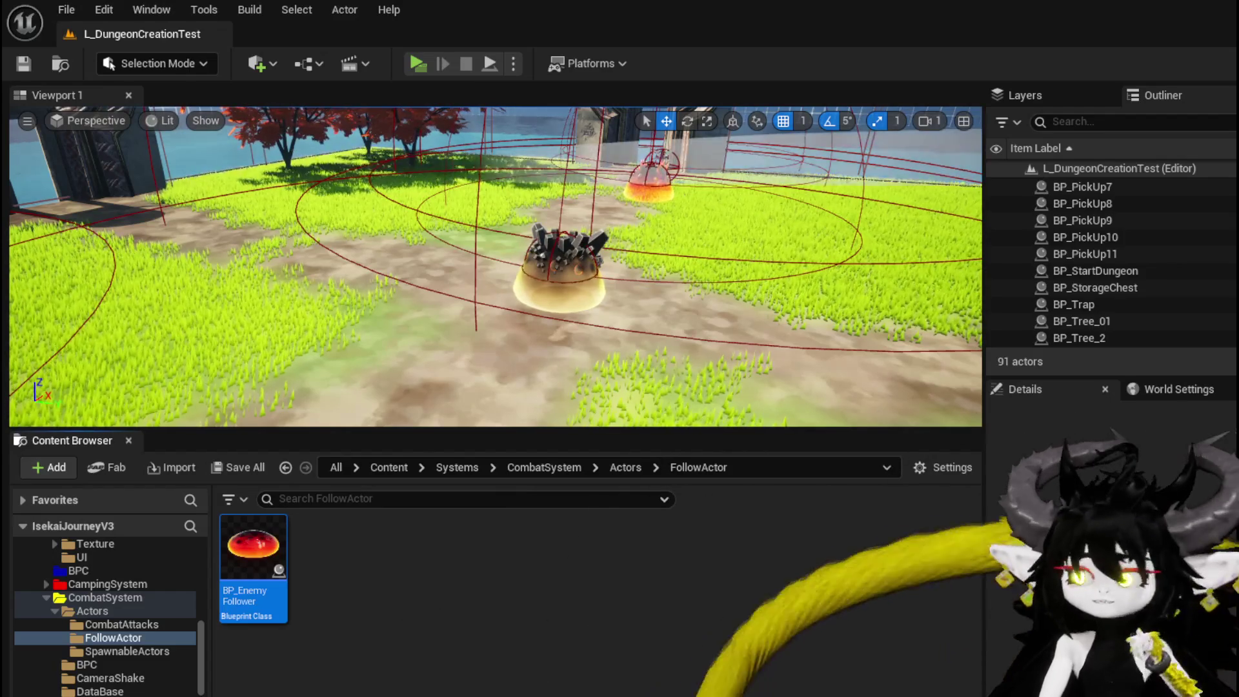
pyautogui.moveTo(266, 563)
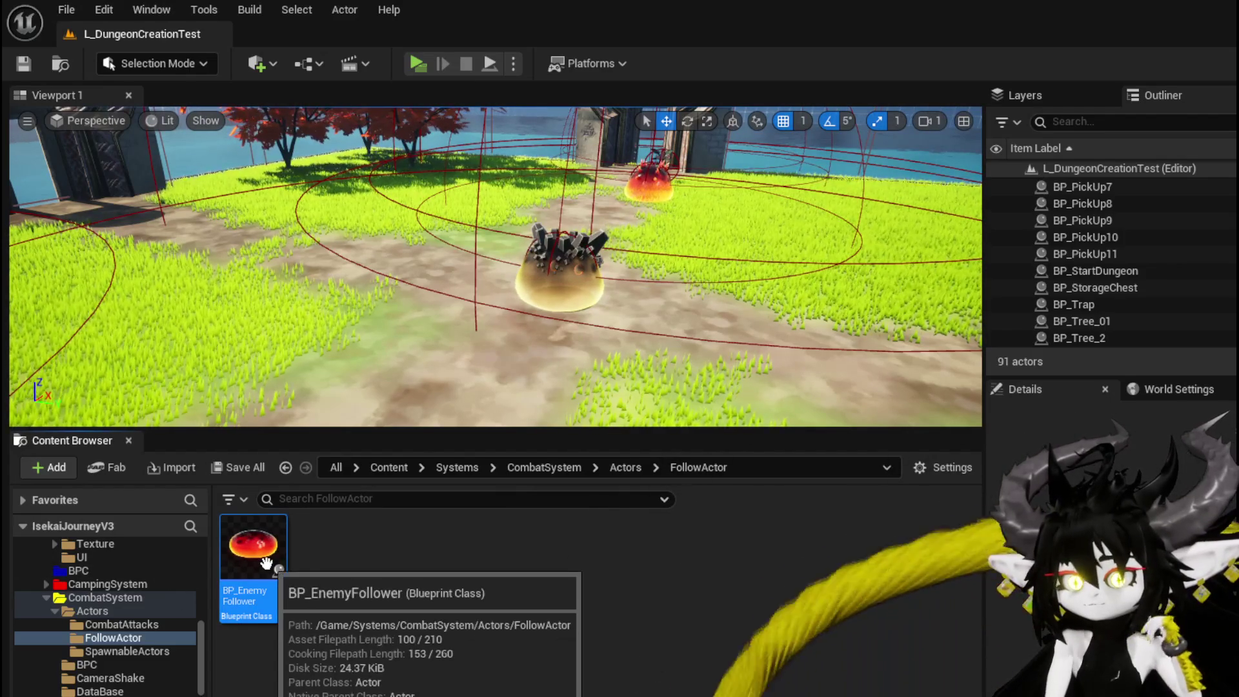
pyautogui.scroll(-4, 149, 629)
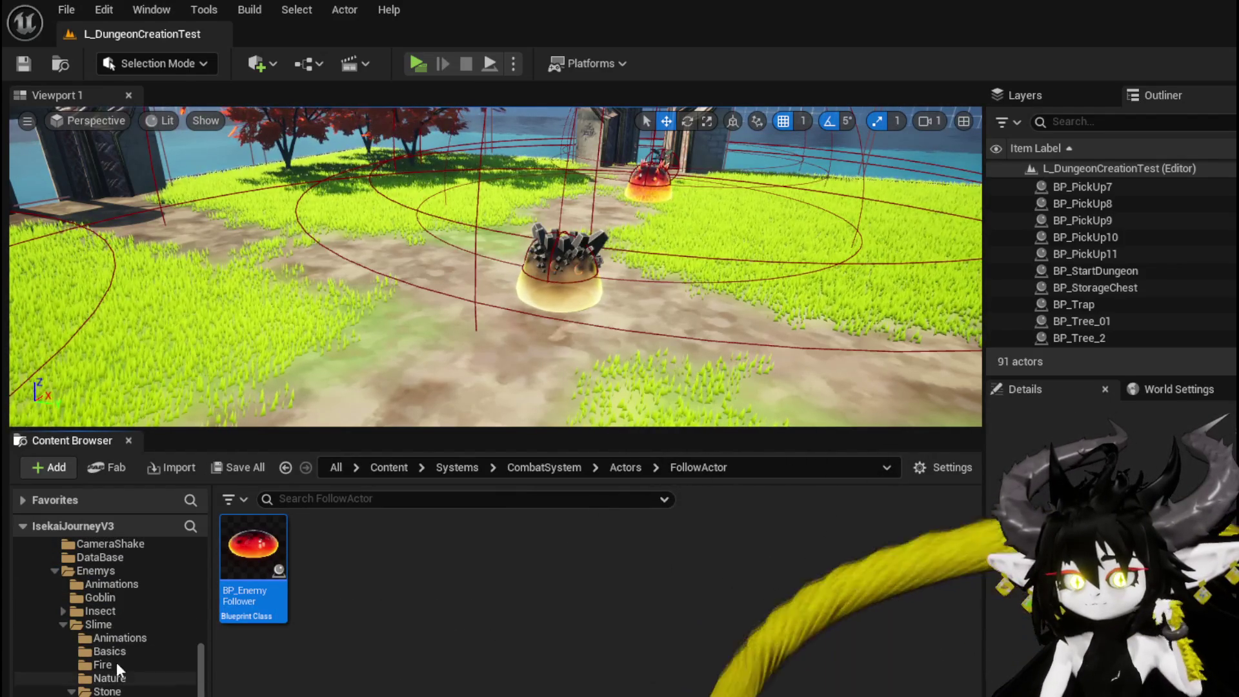
pyautogui.click(103, 624)
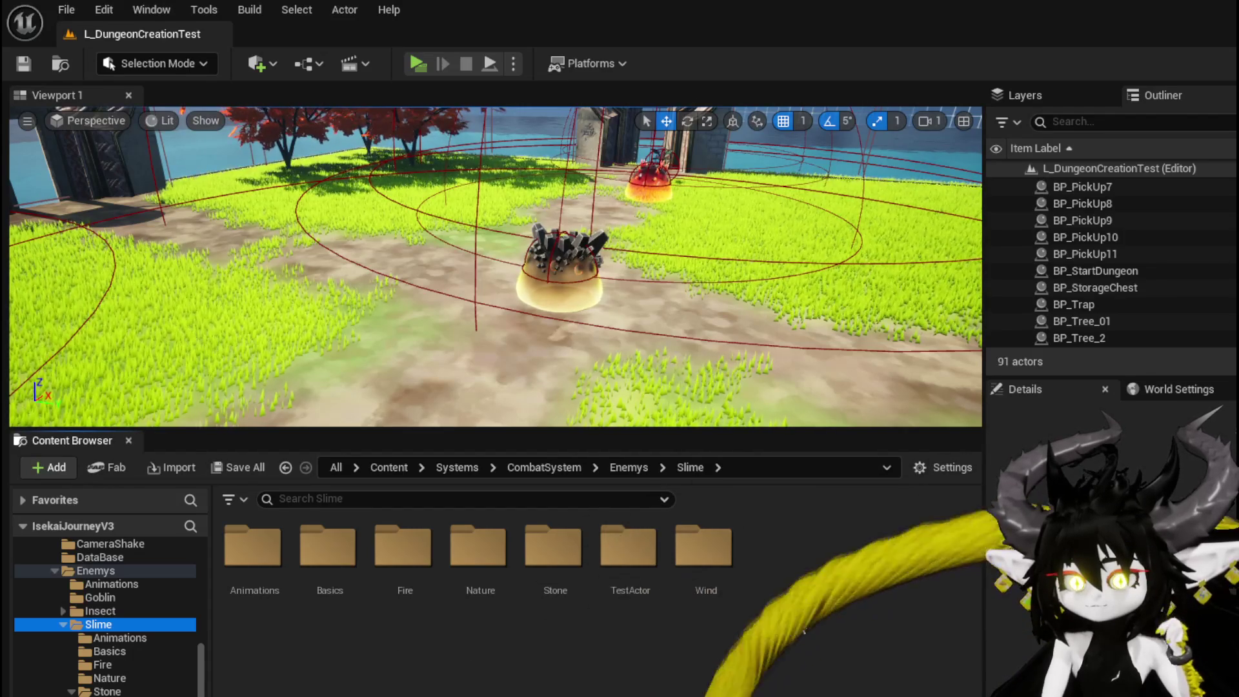
# Step: Check the Slime TestActor folder, then browse the Basics folder's assets for BP_SlimeTestActor
pyautogui.doubleClick(624, 550)
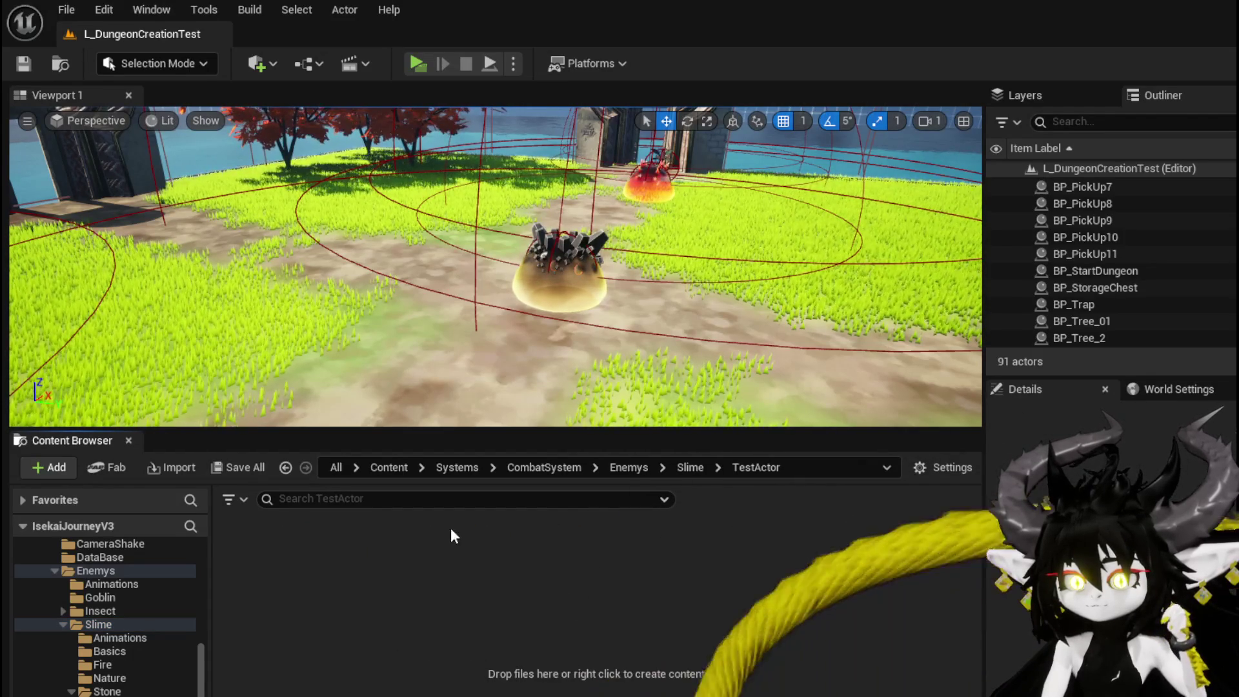
pyautogui.click(690, 467)
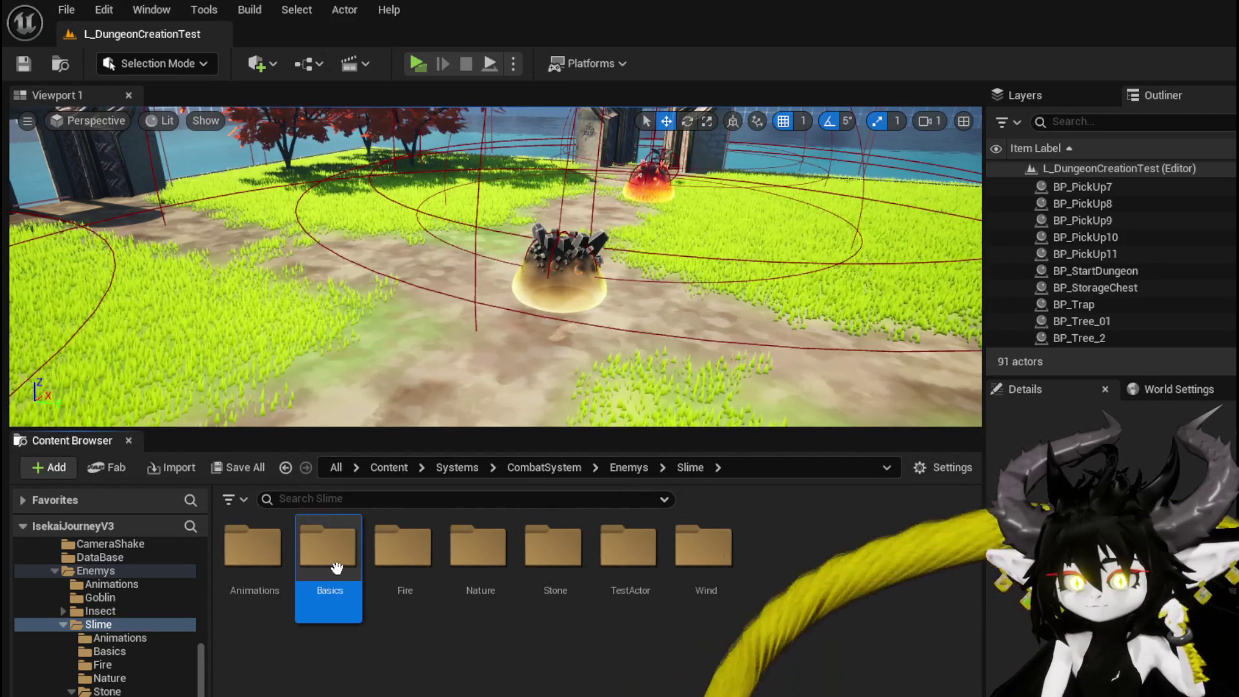
pyautogui.doubleClick(327, 547)
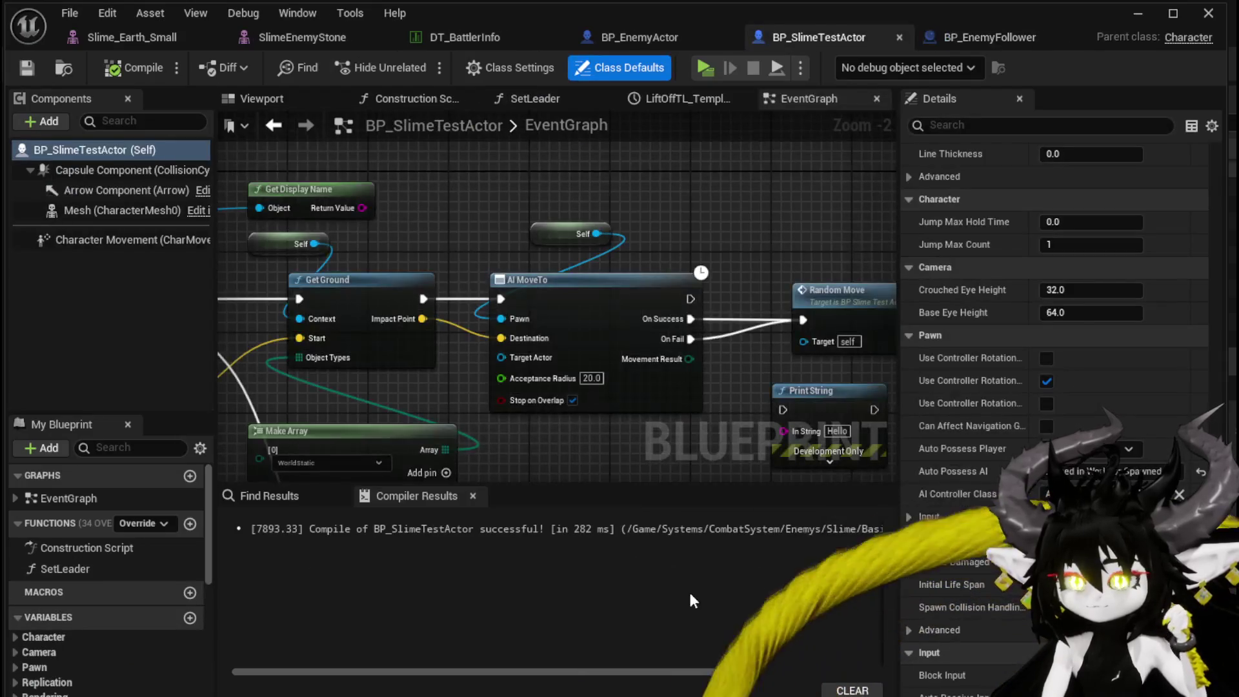
pyautogui.scroll(-2, 560, 401)
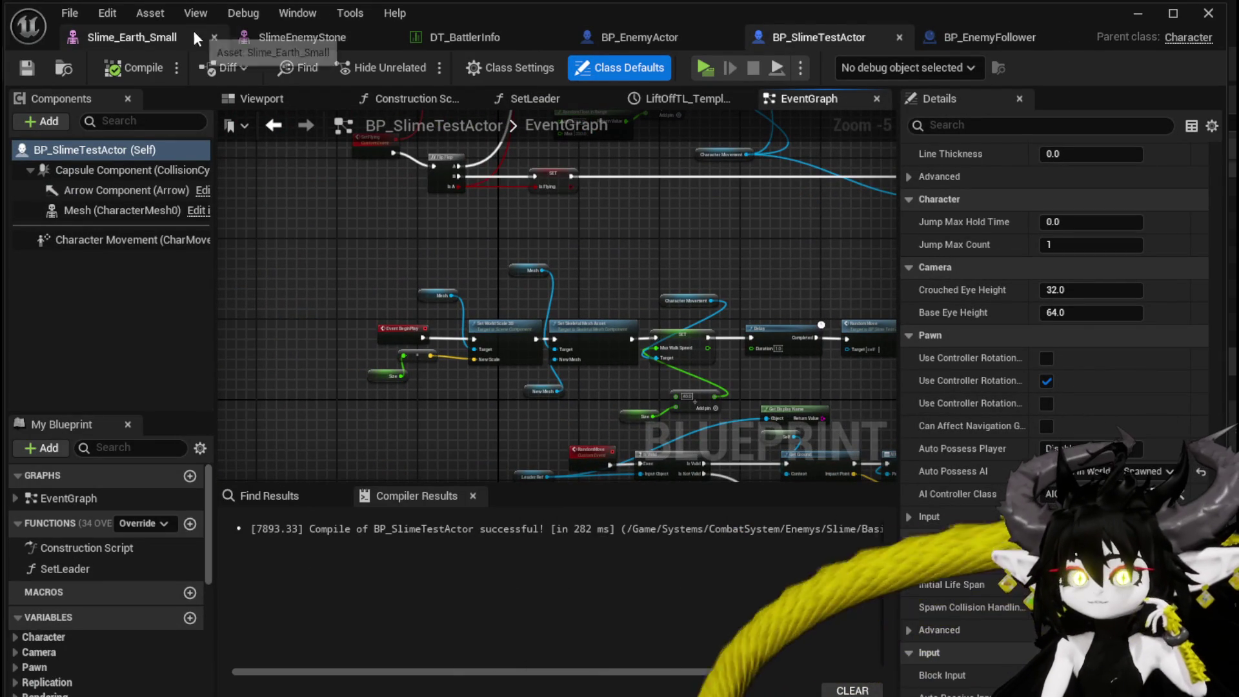
# Step: Close the Slime_Earth_Small and SlimeEnemyStone asset tabs, then the Blueprint editor window
pyautogui.click(209, 37)
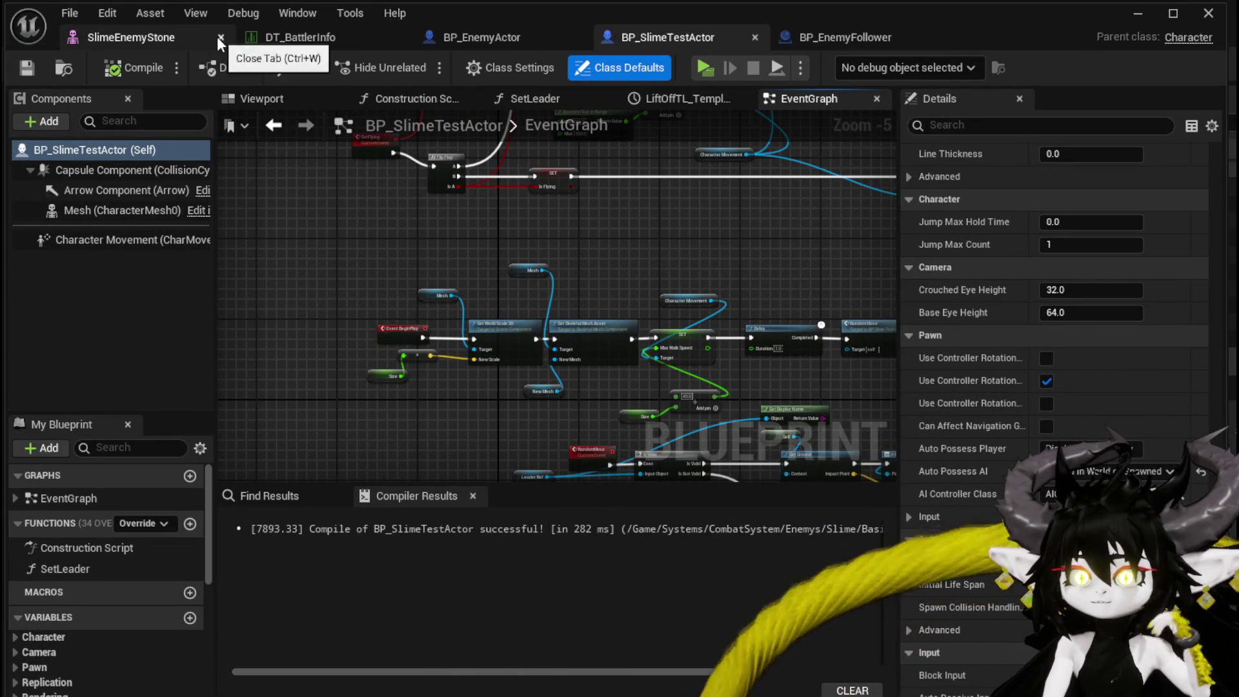
pyautogui.click(218, 37)
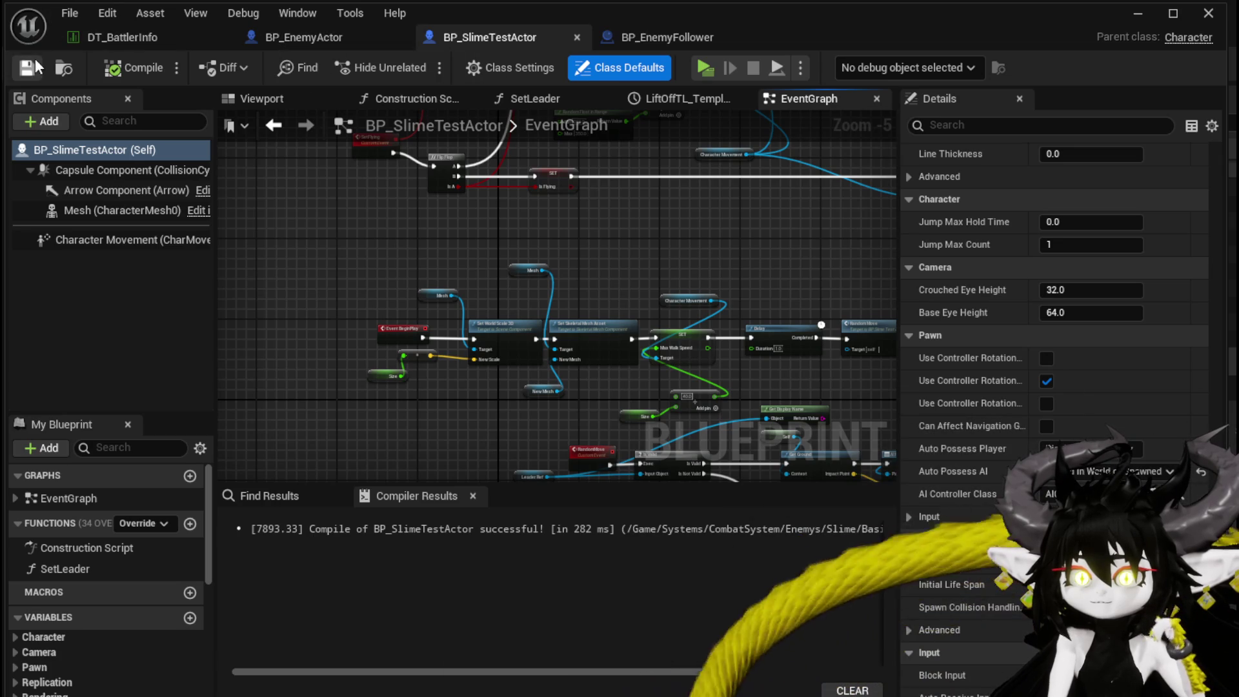
pyautogui.click(1132, 19)
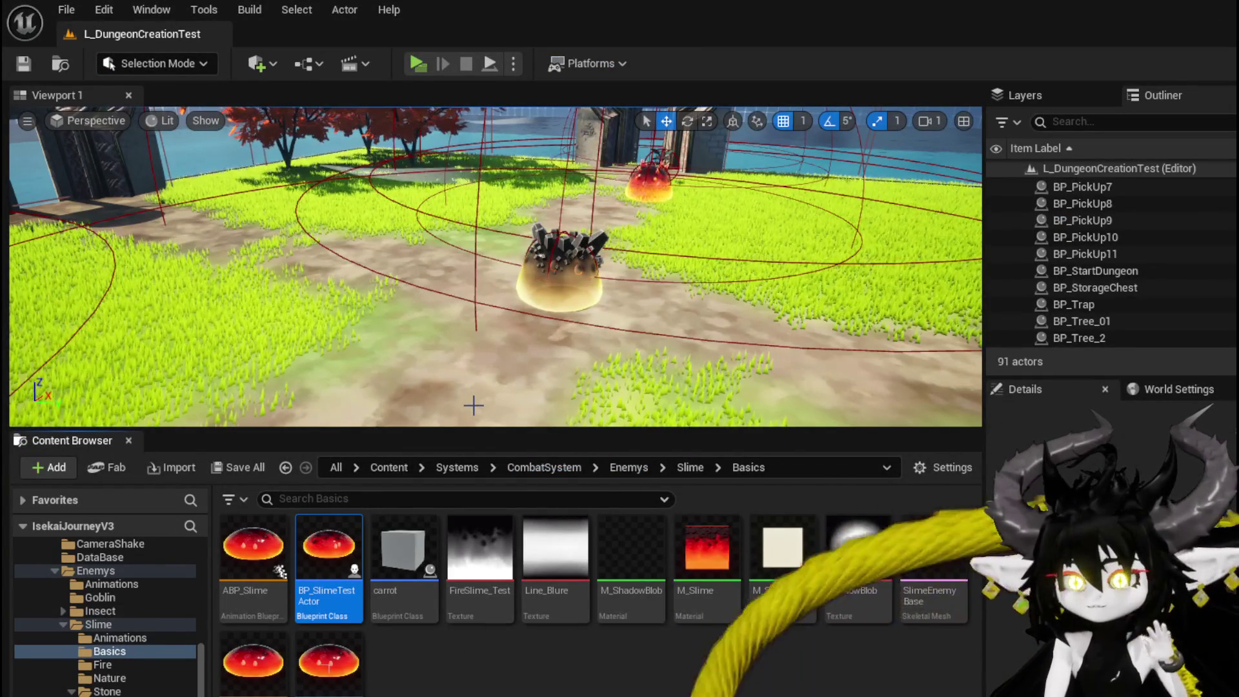
# Step: Browse the Content Browser tree to Systems > BPC and open BPC_OOC
pyautogui.click(475, 675)
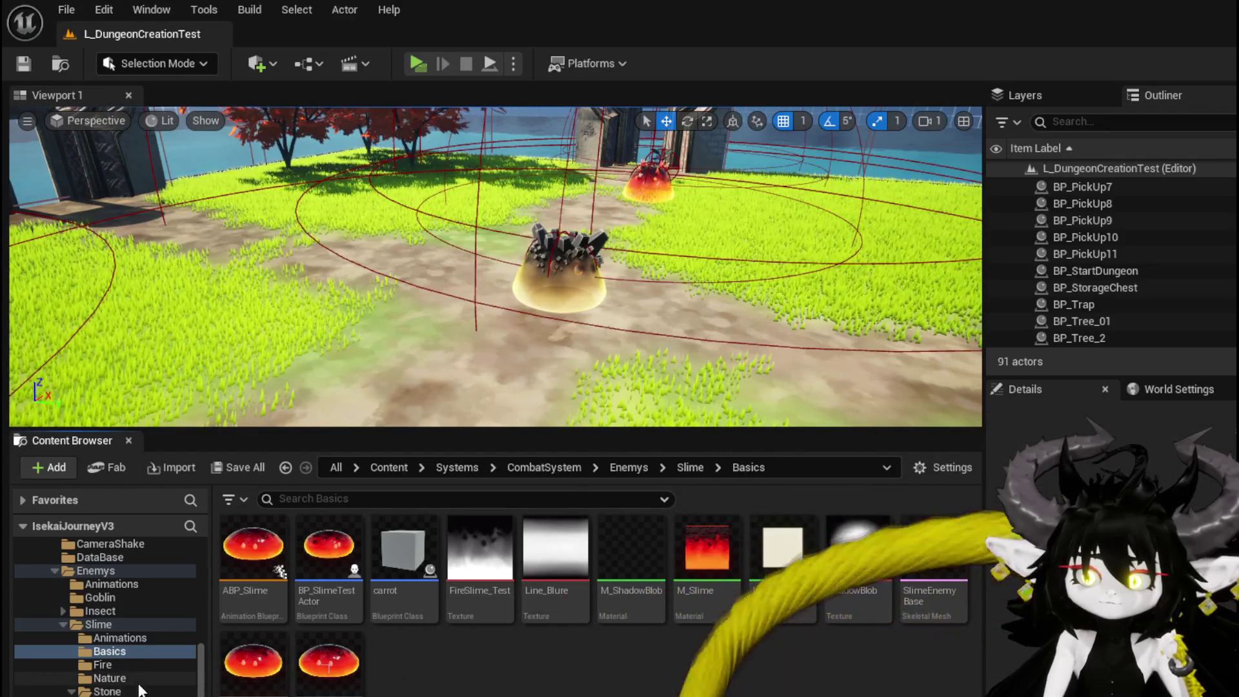
pyautogui.scroll(-5, 139, 690)
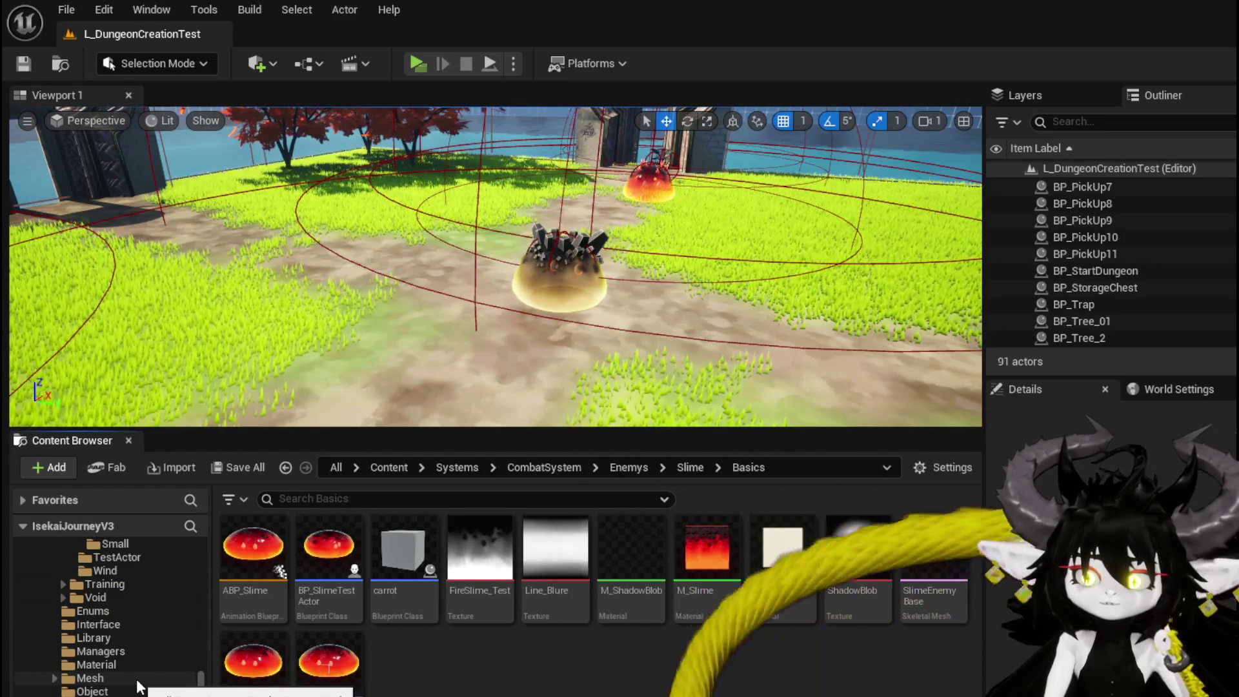
pyautogui.scroll(-10, 139, 687)
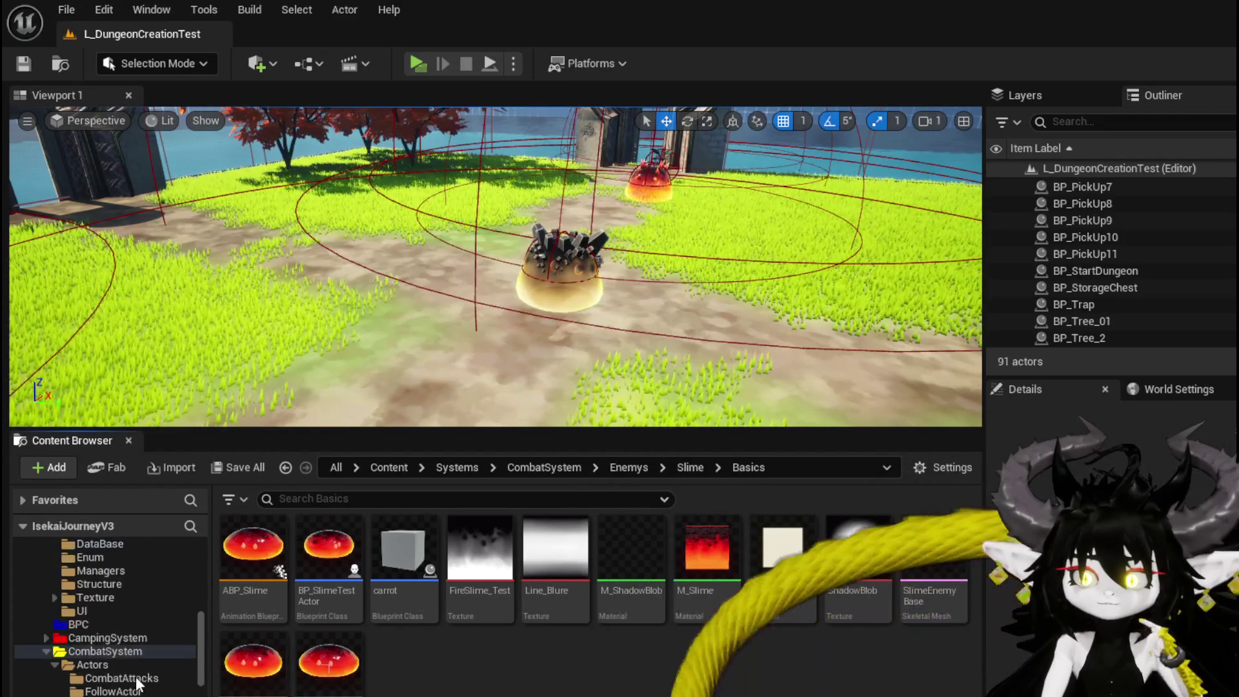
pyautogui.scroll(3, 135, 683)
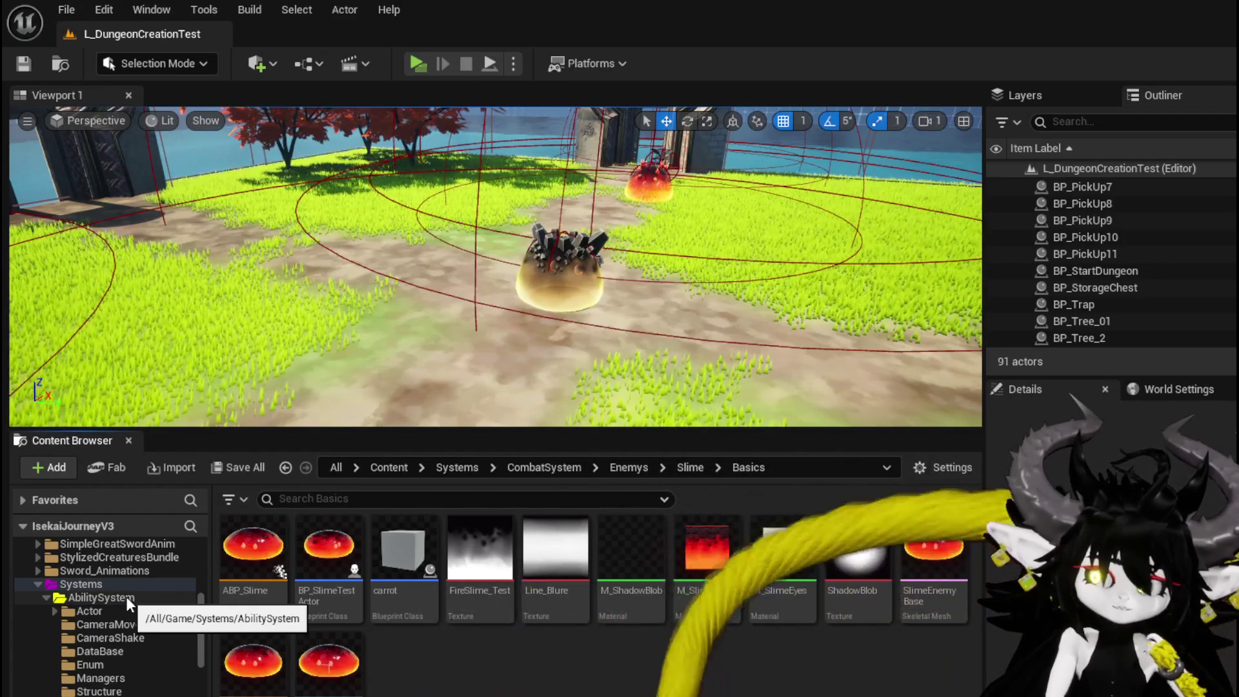
pyautogui.scroll(-5, 138, 654)
pyautogui.scroll(-8, 134, 648)
pyautogui.scroll(5, 133, 646)
pyautogui.scroll(5, 133, 647)
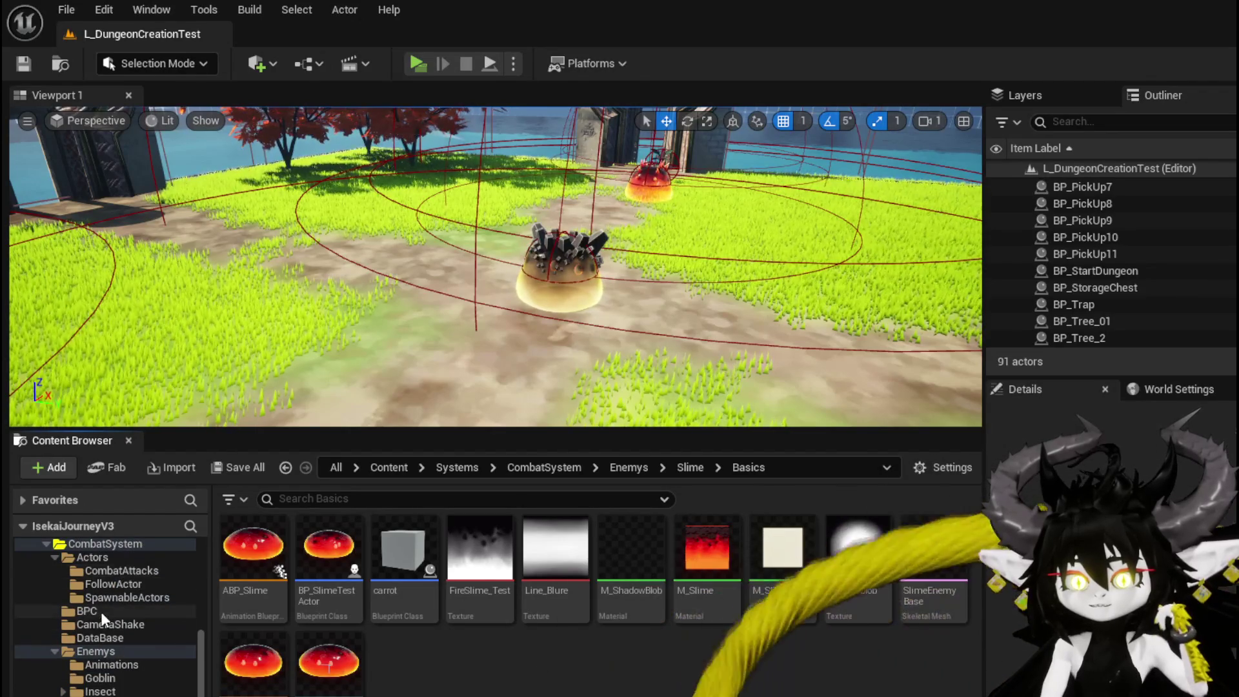
pyautogui.click(101, 611)
pyautogui.scroll(3, 101, 600)
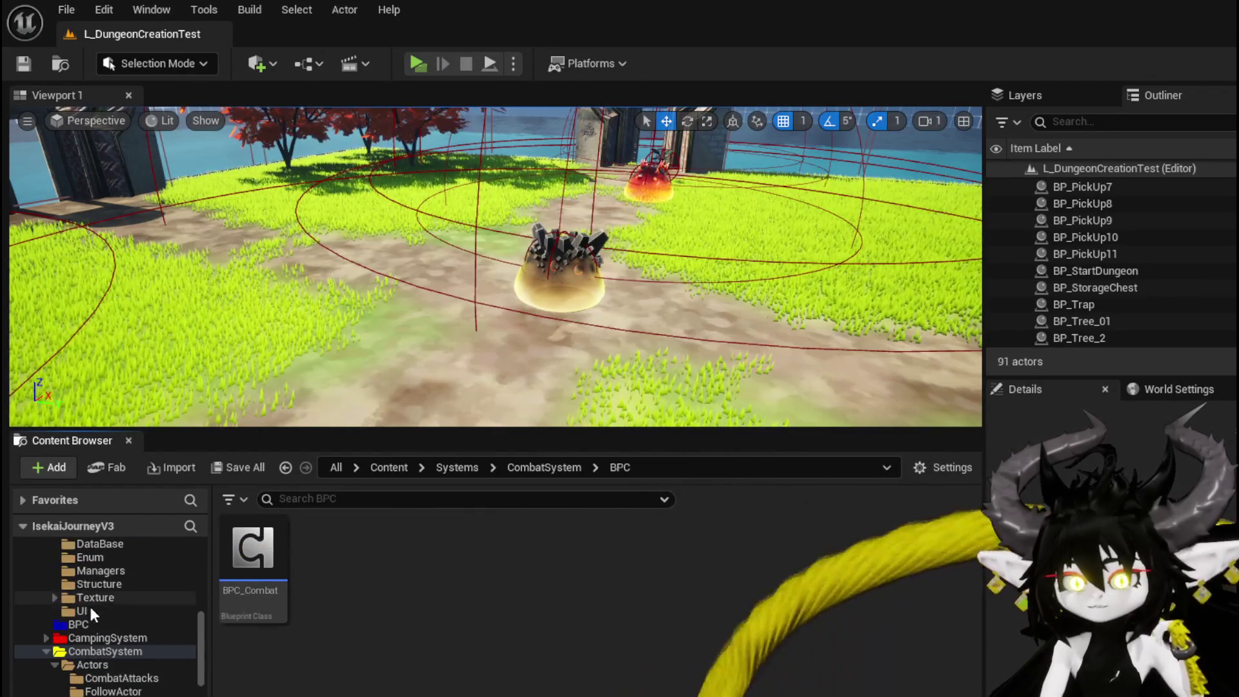
pyautogui.click(80, 612)
pyautogui.click(80, 623)
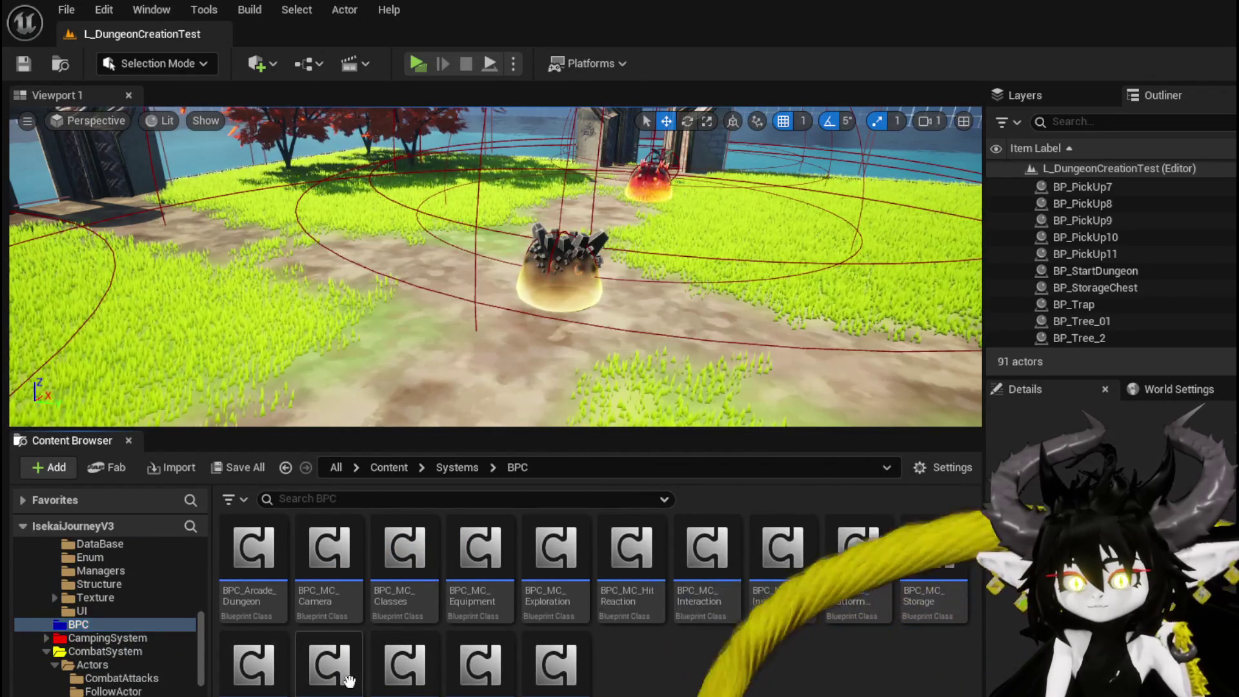
pyautogui.doubleClick(406, 670)
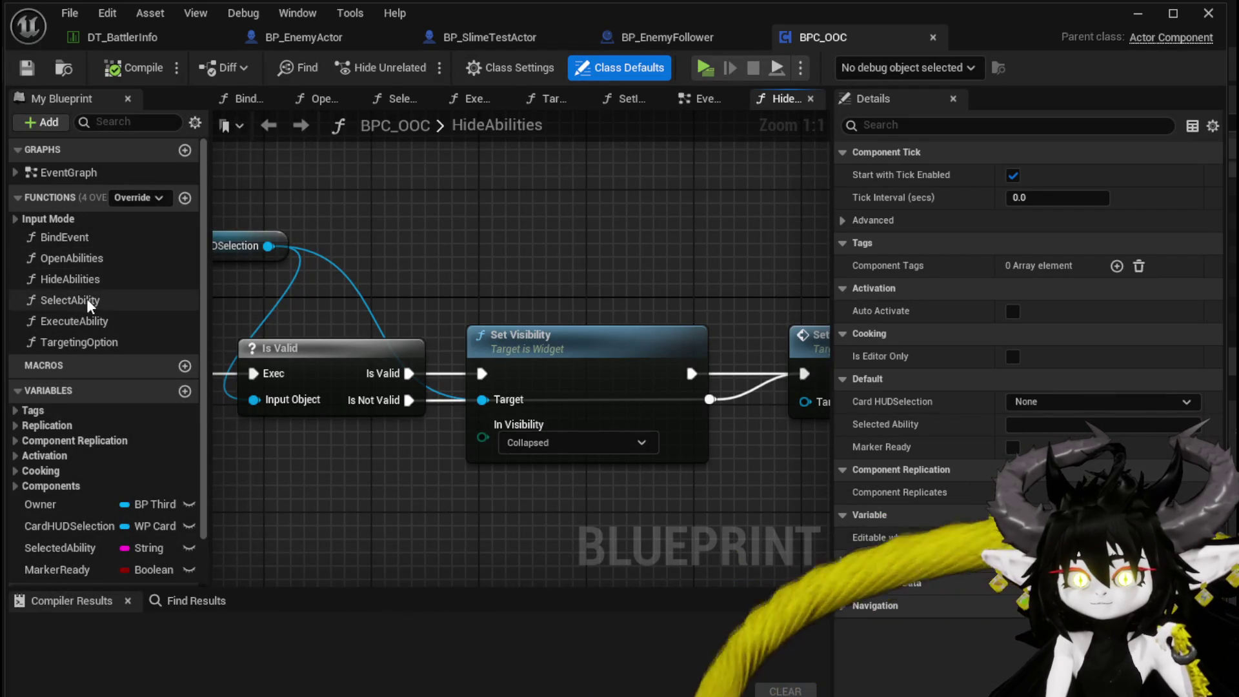
# Step: Open the ExecuteAbility function, then frame the EventGraph's Sphere Trace For Objects and Branch nodes
pyautogui.doubleClick(85, 320)
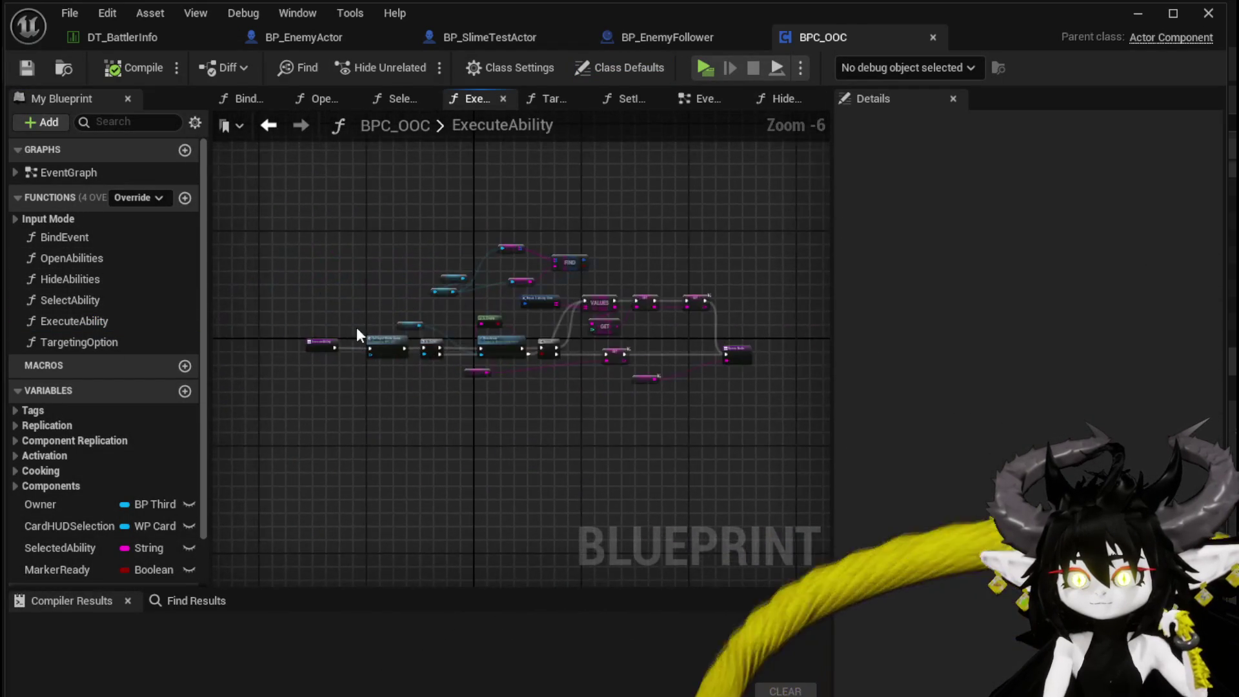
pyautogui.doubleClick(161, 322)
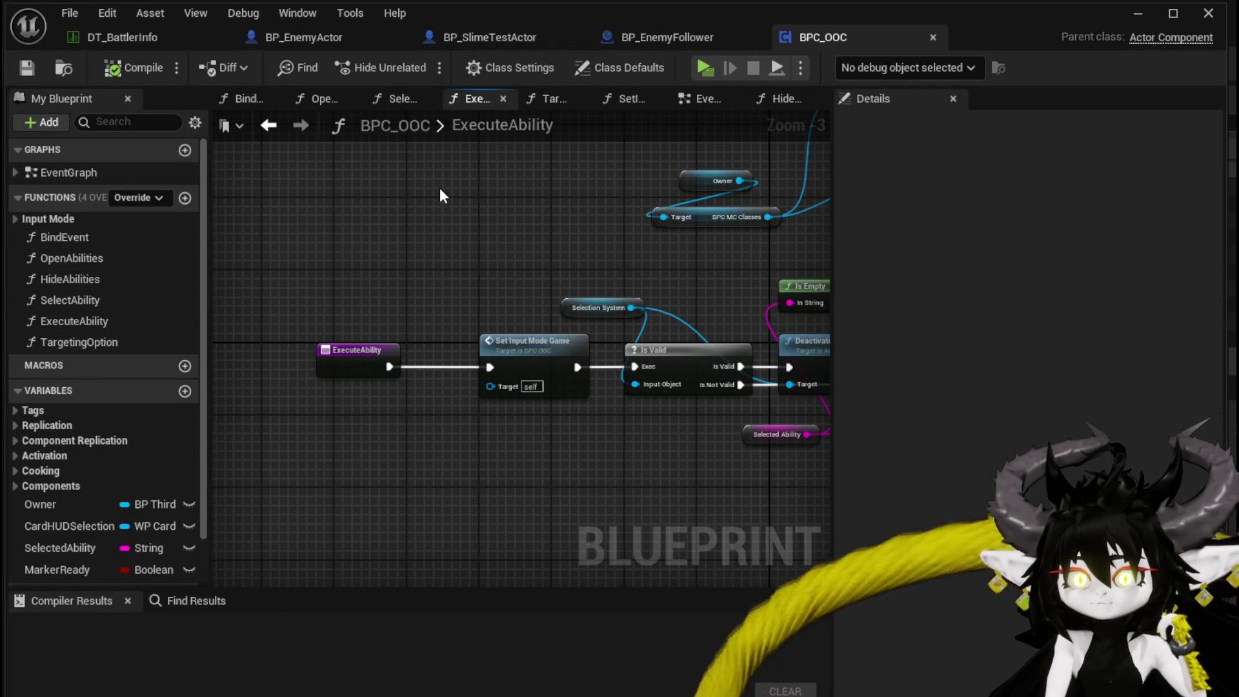
pyautogui.click(677, 100)
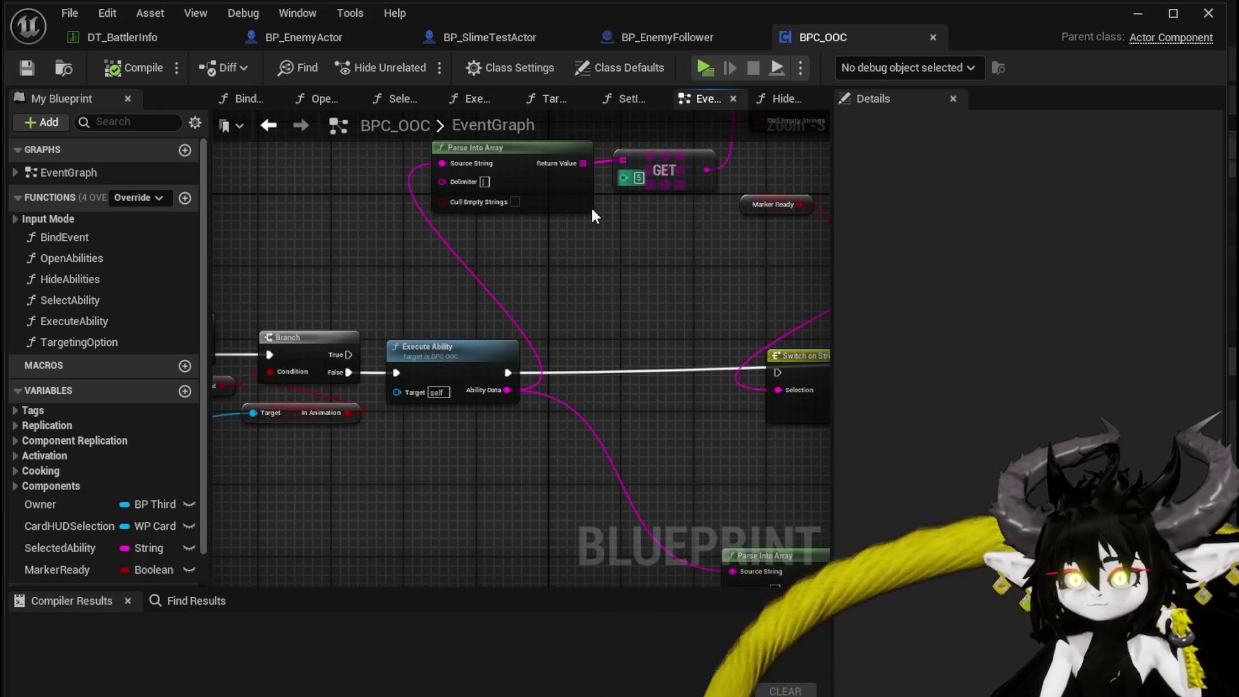
pyautogui.moveTo(571, 269); pyautogui.dragTo(691, 388)
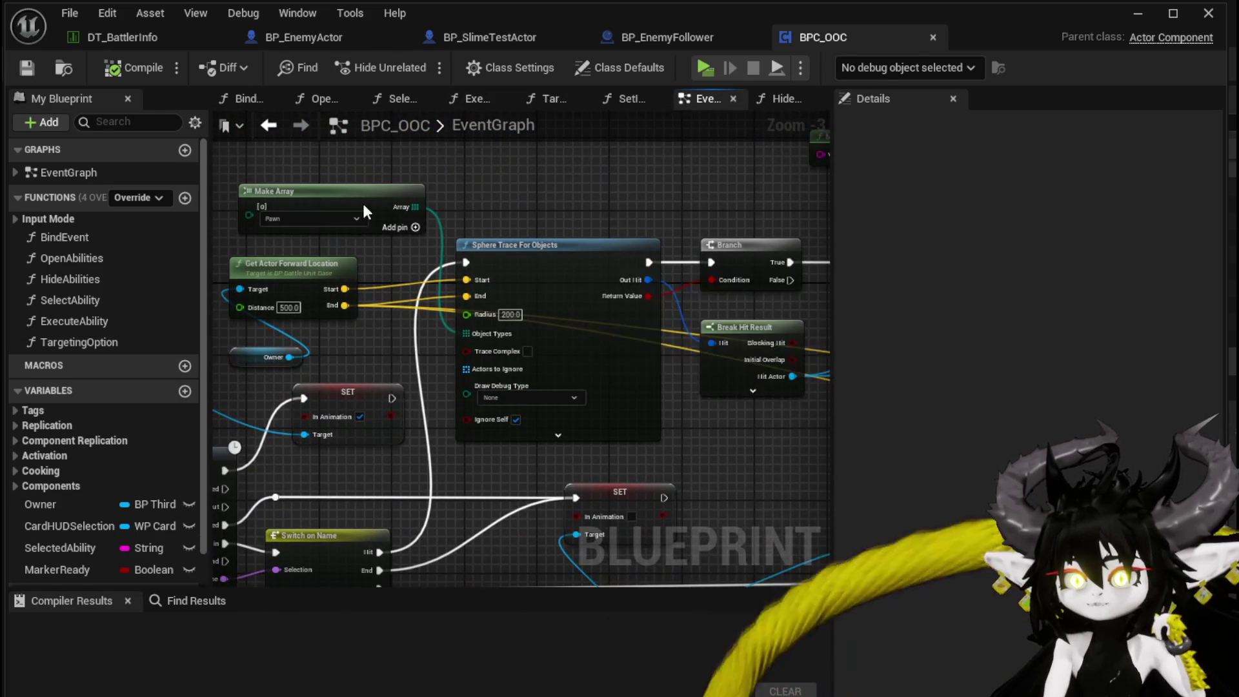
pyautogui.scroll(2, 615, 242)
pyautogui.moveTo(615, 242)
pyautogui.mouseDown()
pyautogui.moveTo(685, 313)
pyautogui.moveTo(274, 243)
pyautogui.mouseUp()
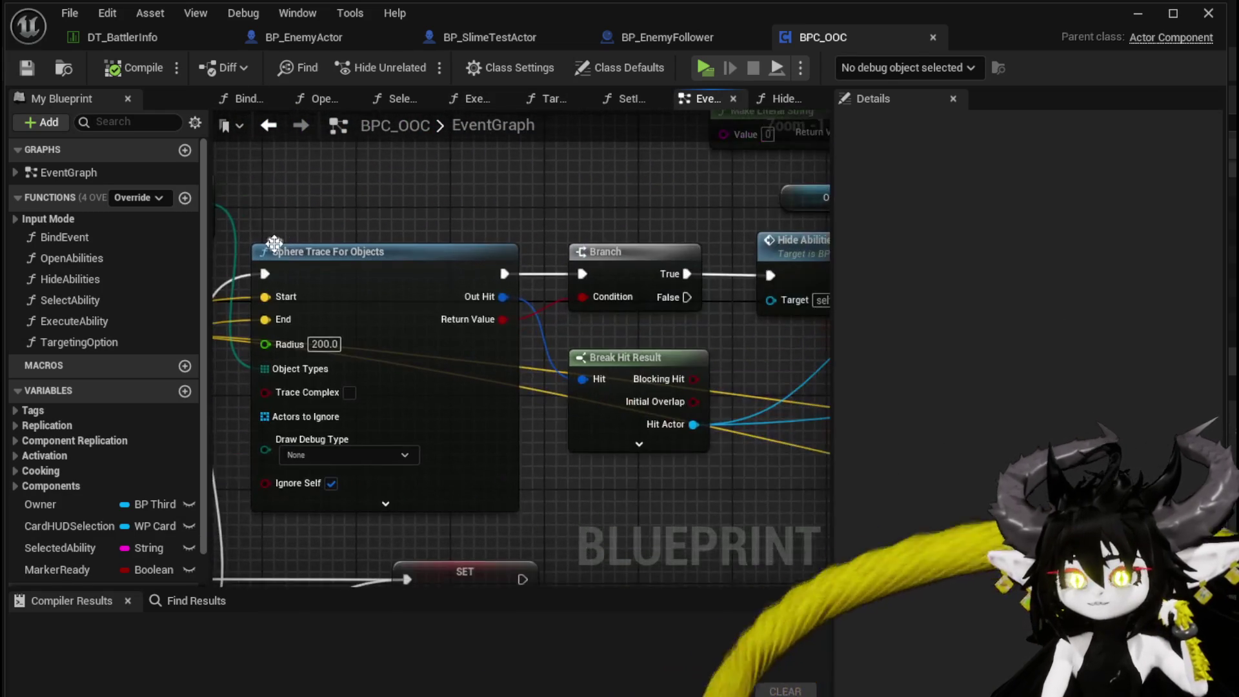
# Step: Move Break Hit Result lower and Make Array beside Get Actor Forward Location, then save BPC_OOC
pyautogui.moveTo(488, 215); pyautogui.dragTo(298, 202)
pyautogui.moveTo(449, 355)
pyautogui.mouseDown()
pyautogui.moveTo(448, 419)
pyautogui.moveTo(712, 422)
pyautogui.mouseUp()
pyautogui.moveTo(152, 299); pyautogui.dragTo(326, 333)
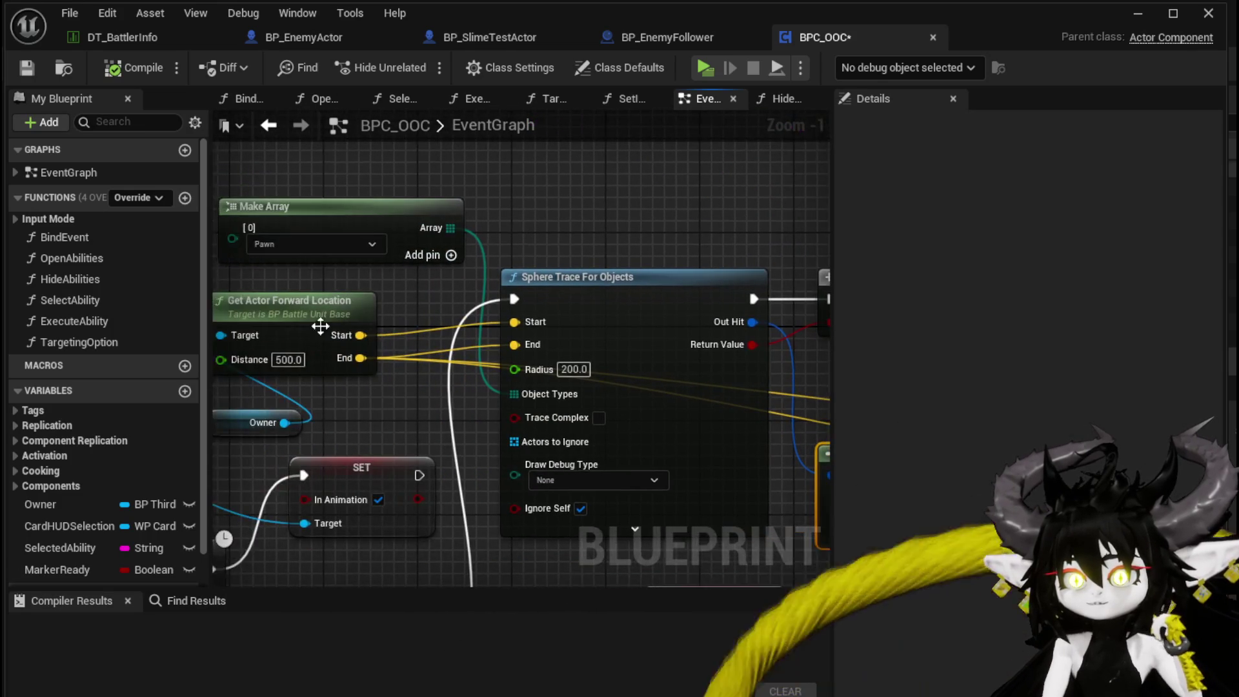
pyautogui.moveTo(374, 256)
pyautogui.mouseDown()
pyautogui.moveTo(454, 312)
pyautogui.moveTo(774, 355)
pyautogui.moveTo(527, 325)
pyautogui.moveTo(294, 319)
pyautogui.moveTo(721, 321)
pyautogui.mouseUp()
pyautogui.scroll(-1, 294, 319)
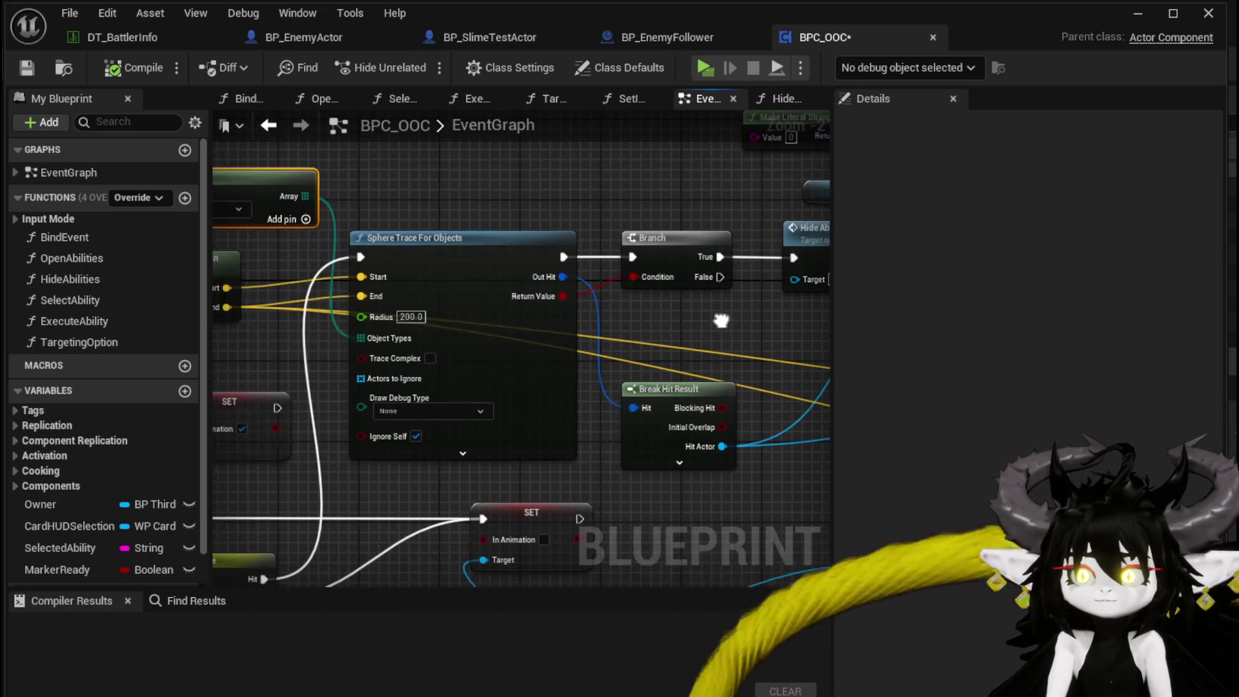
pyautogui.moveTo(446, 198)
pyautogui.mouseDown()
pyautogui.moveTo(649, 243)
pyautogui.moveTo(330, 158)
pyautogui.mouseUp()
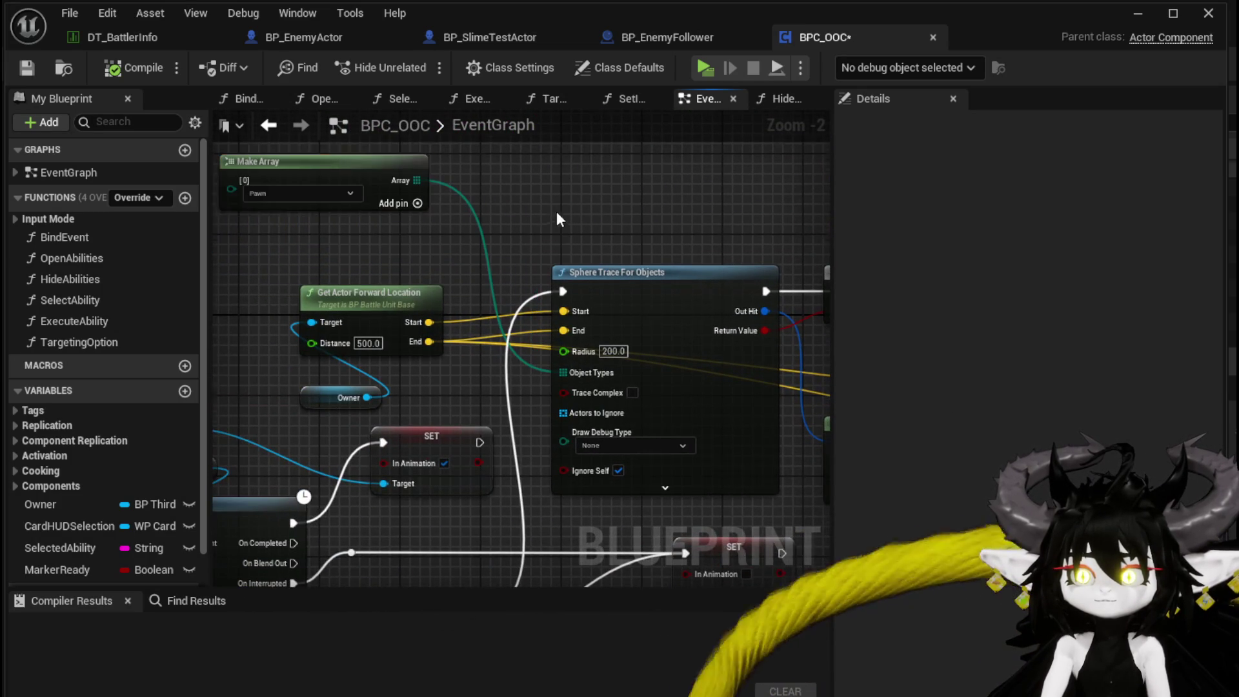
pyautogui.moveTo(548, 203); pyautogui.dragTo(628, 245)
pyautogui.click(26, 76)
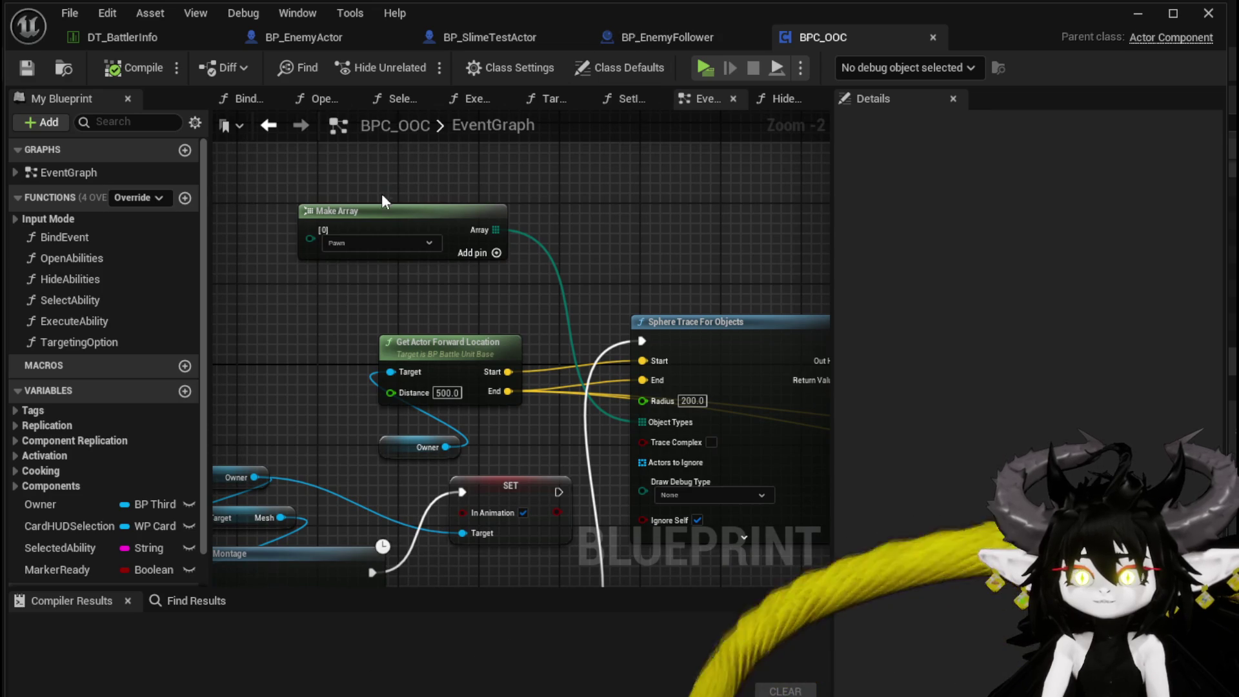
# Step: Change the Make Array object type from Pawn to Enemy, then switch to BP_EnemyActor
pyautogui.moveTo(379, 212); pyautogui.dragTo(450, 202)
pyautogui.click(450, 236)
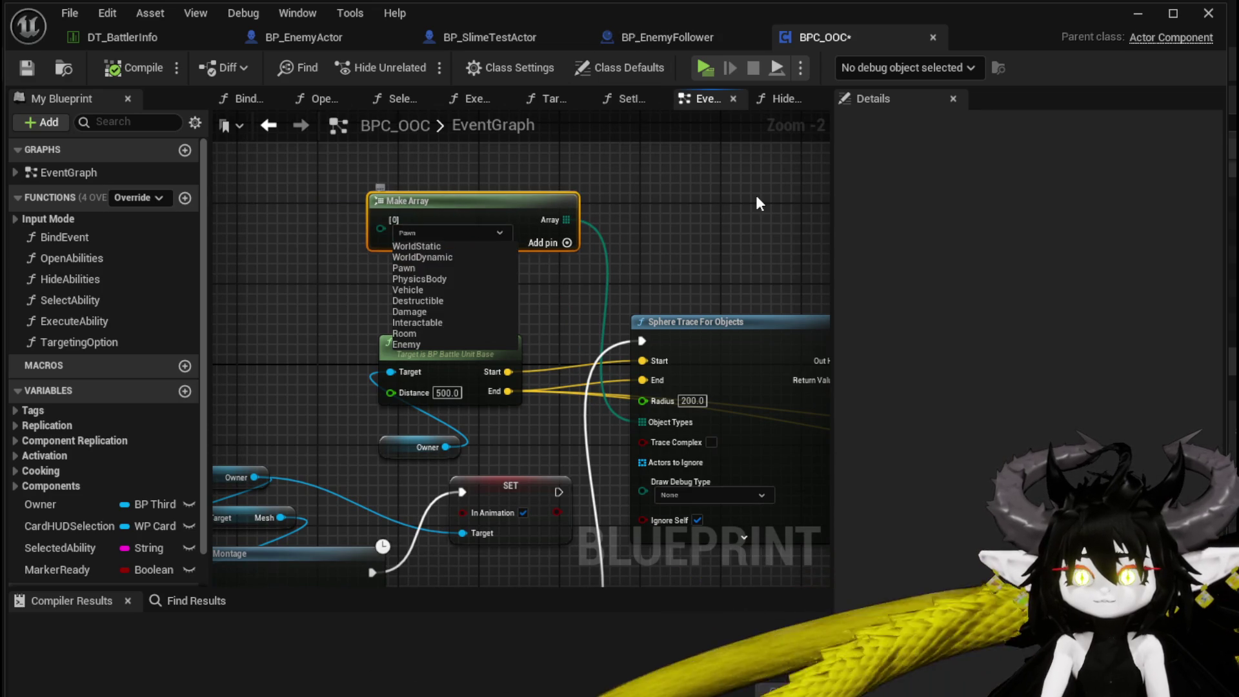
pyautogui.click(719, 195)
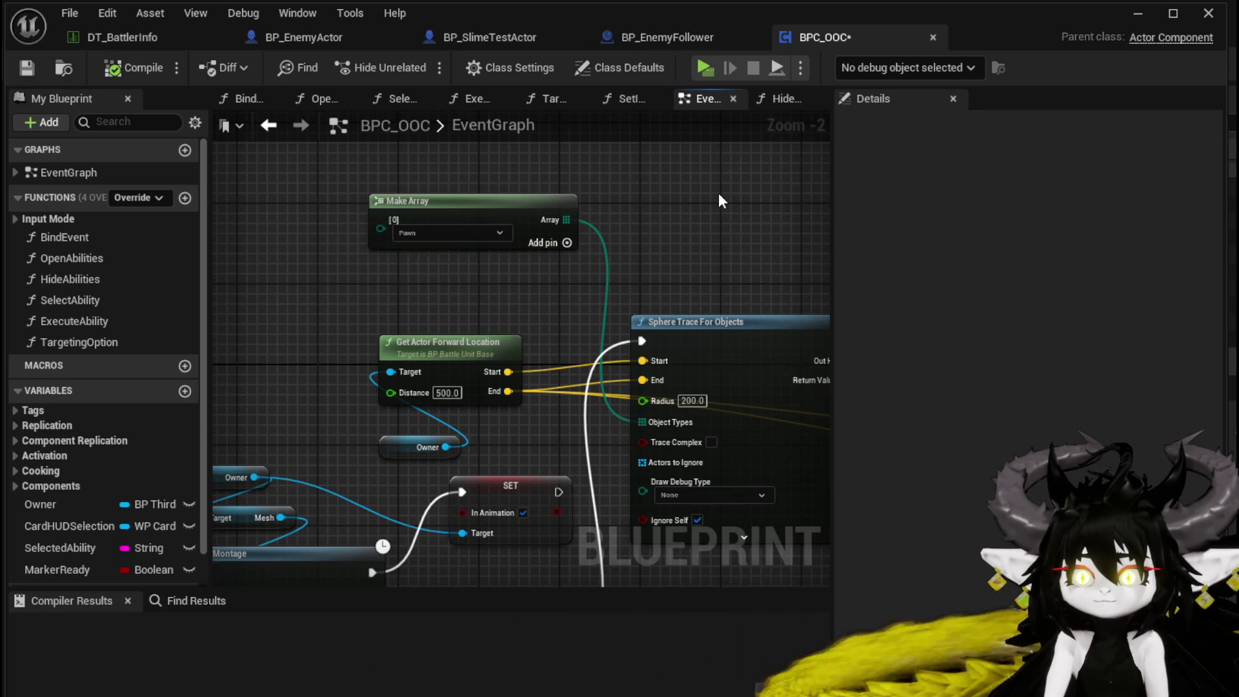
pyautogui.click(411, 236)
pyautogui.click(403, 348)
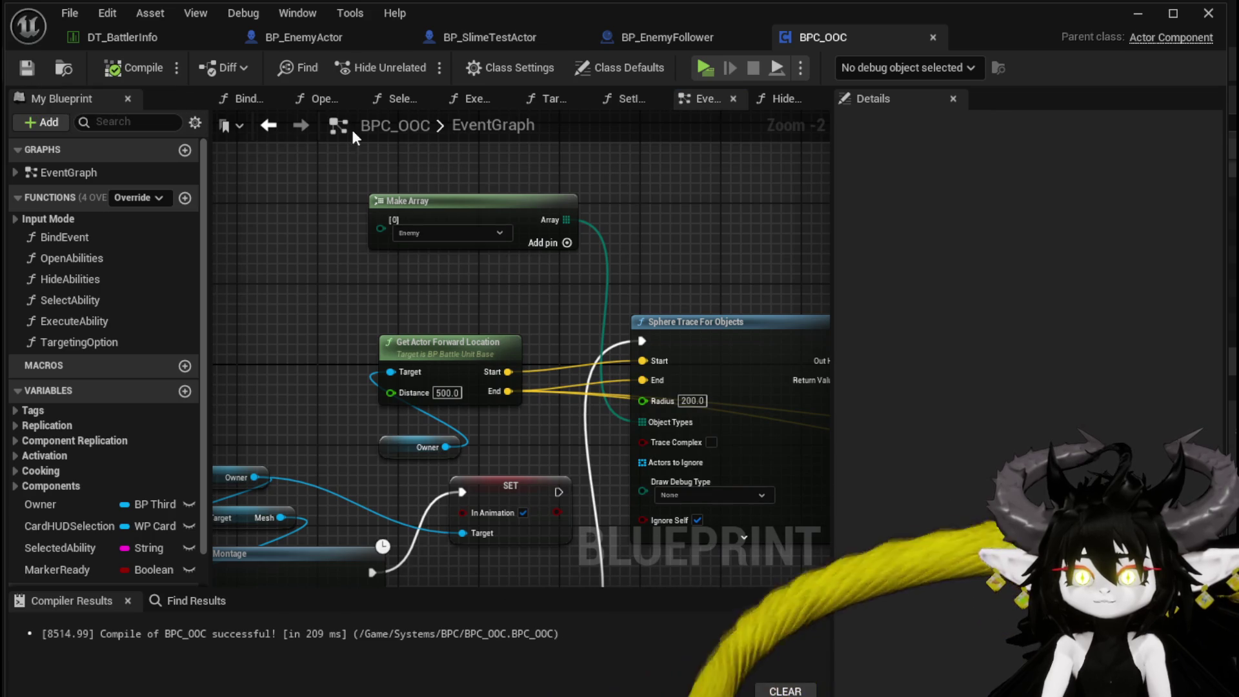
pyautogui.click(287, 39)
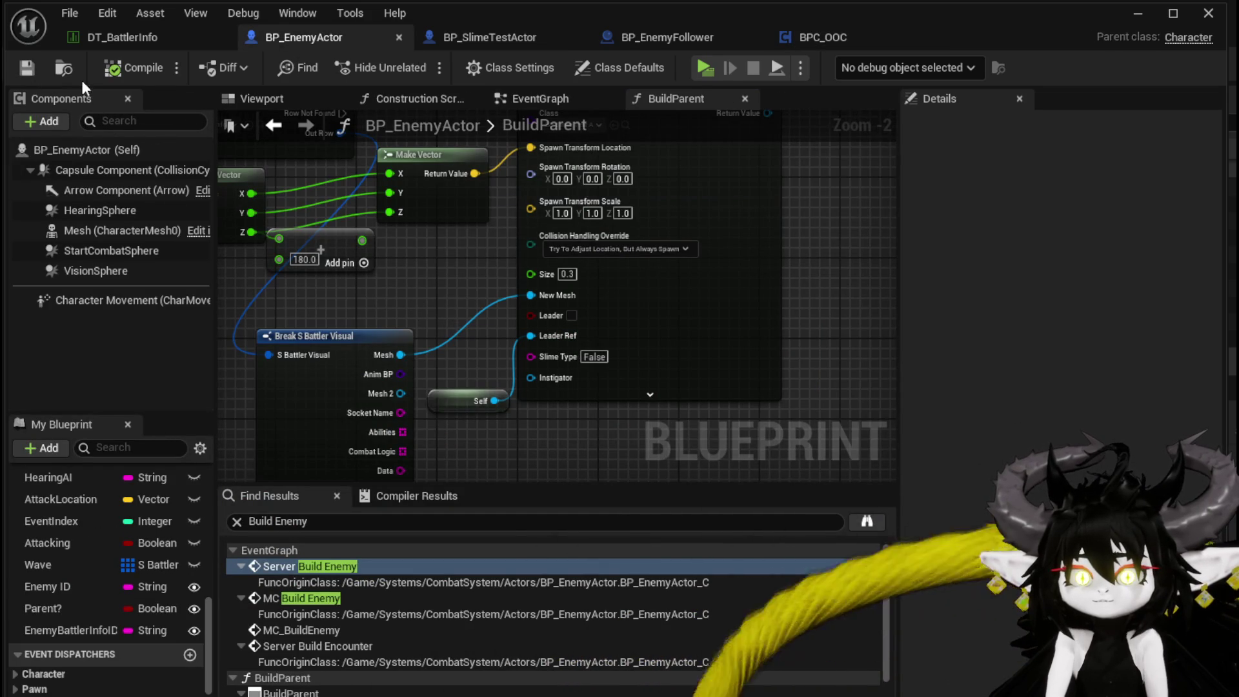
# Step: Back on the EventGraph, review the skeletal Mesh component's collision settings in Details
pyautogui.click(557, 104)
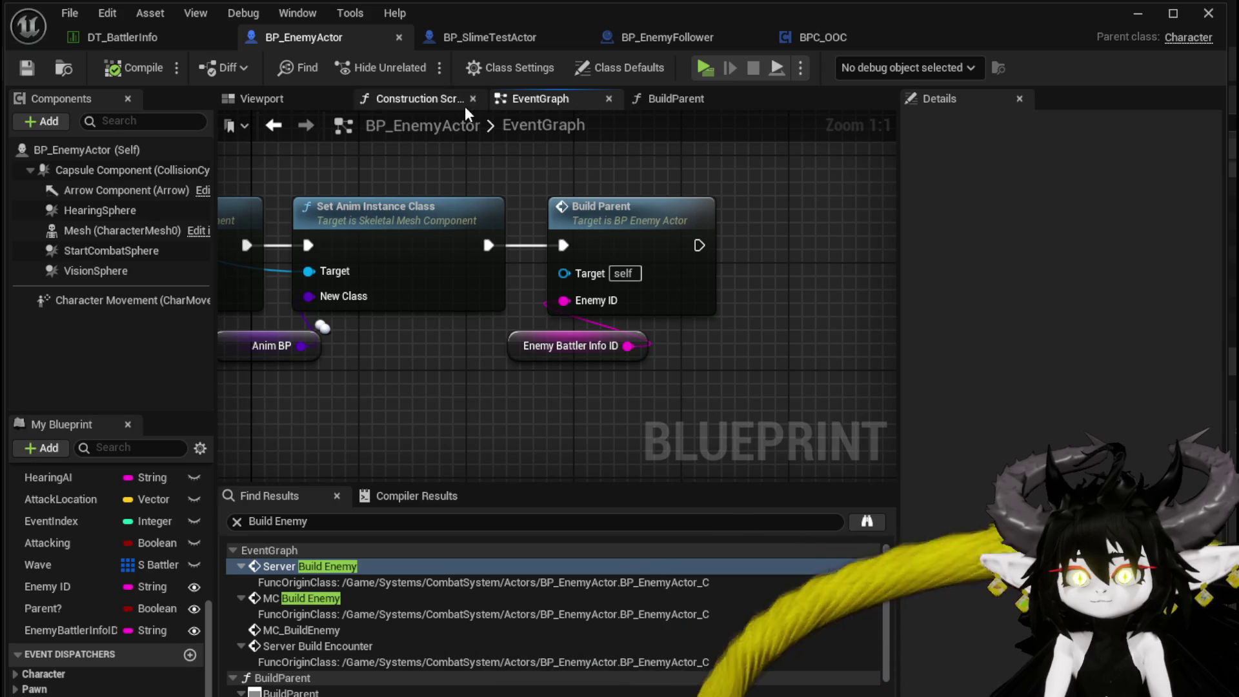
pyautogui.click(92, 230)
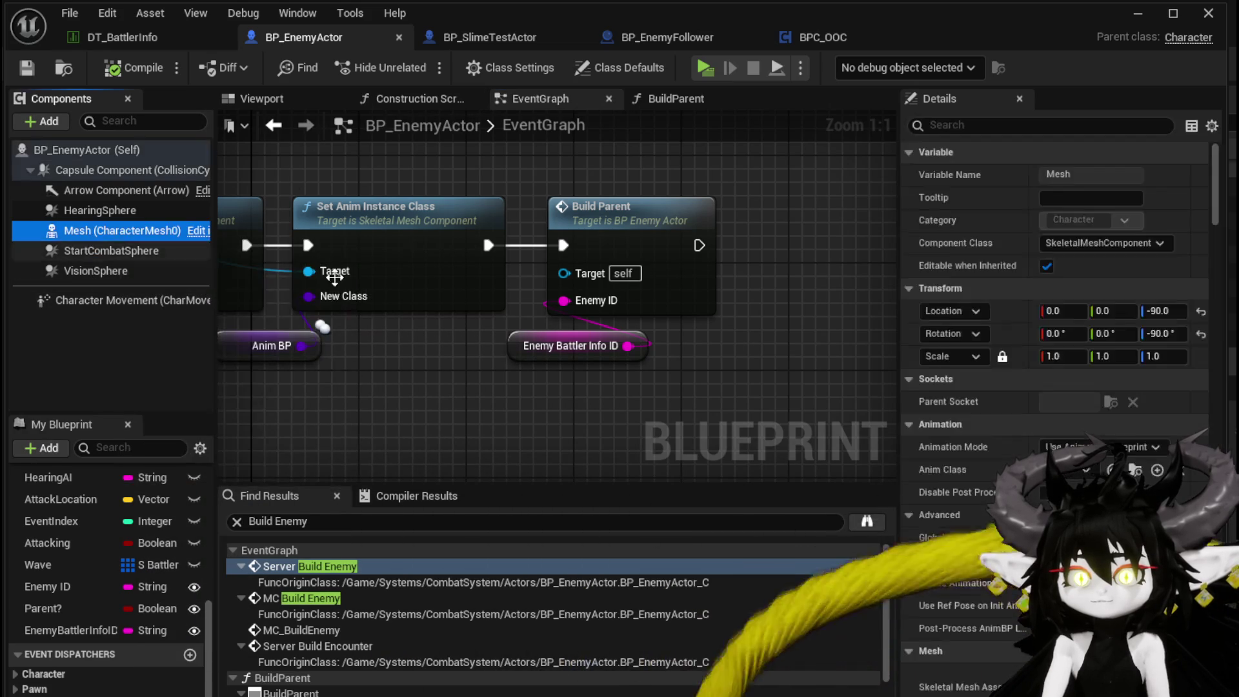
pyautogui.scroll(-10, 1219, 245)
pyautogui.moveTo(1217, 240); pyautogui.dragTo(1217, 523)
pyautogui.scroll(5, 1058, 323)
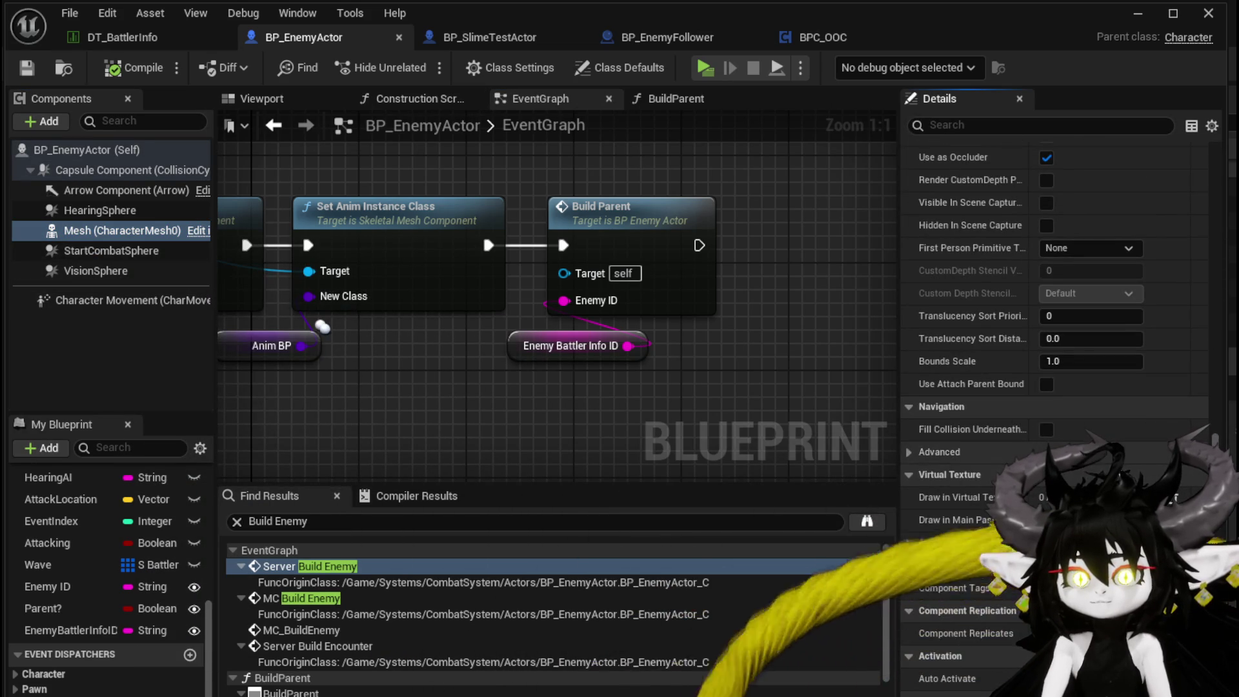
pyautogui.scroll(10, 1058, 323)
pyautogui.scroll(10, 1058, 258)
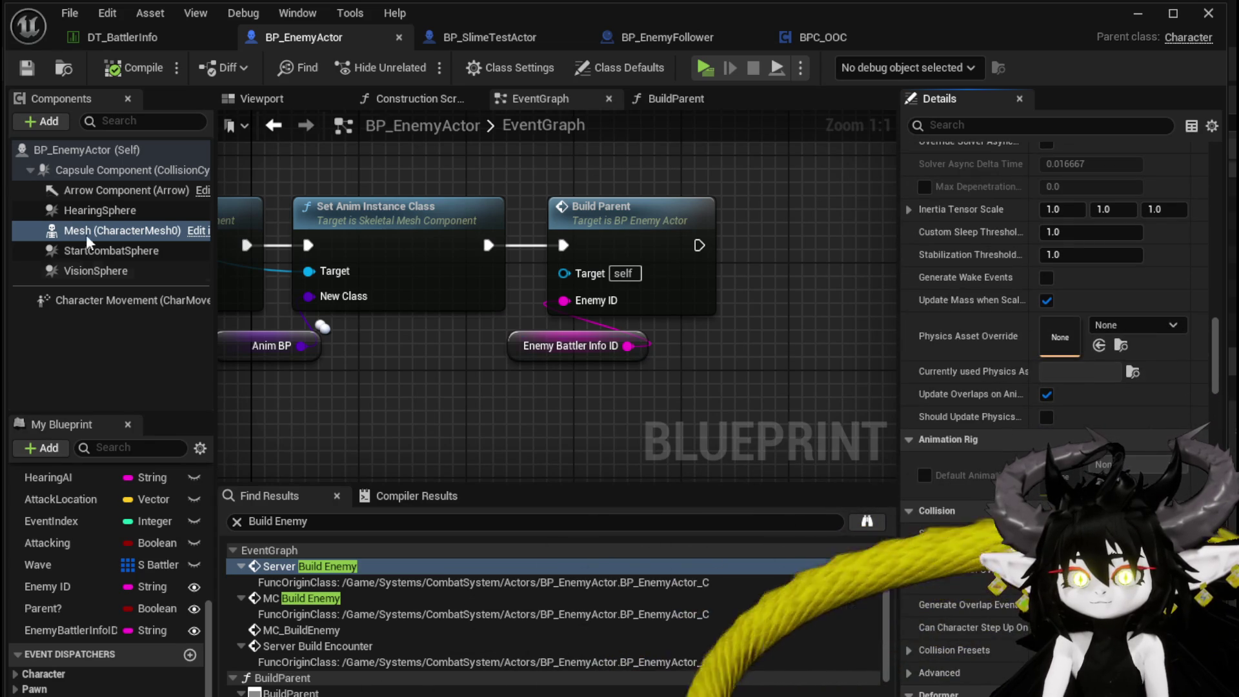
# Step: Review the capsule and class-default collision settings, then launch a Standalone play test
pyautogui.click(111, 170)
pyautogui.click(87, 150)
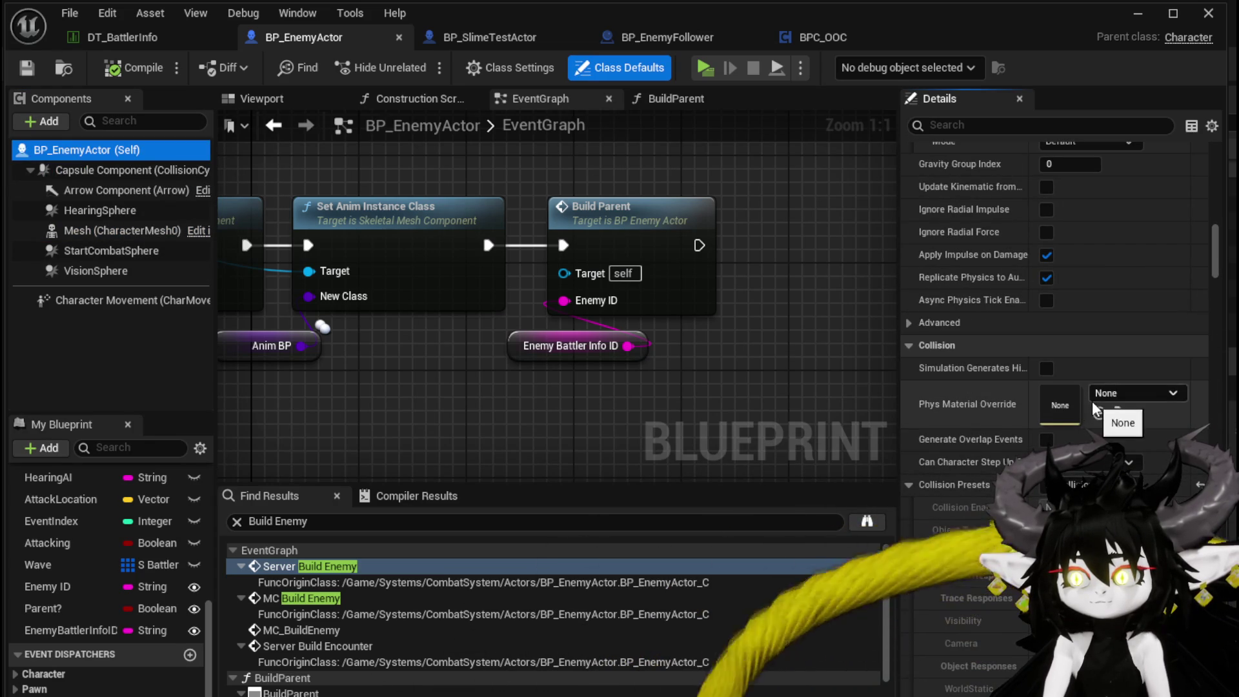
pyautogui.scroll(10, 1199, 388)
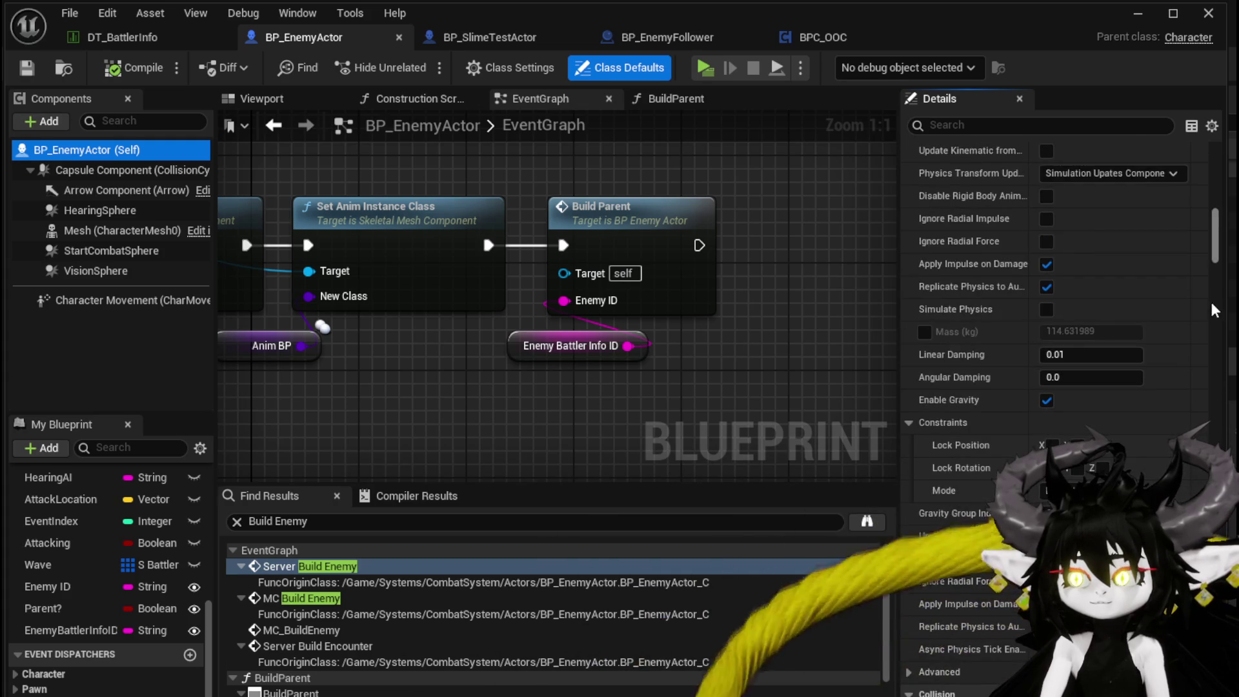
pyautogui.moveTo(1217, 257)
pyautogui.mouseDown()
pyautogui.moveTo(1217, 193)
pyautogui.moveTo(1233, 385)
pyautogui.moveTo(1229, 302)
pyautogui.mouseUp()
pyautogui.scroll(3, 1109, 366)
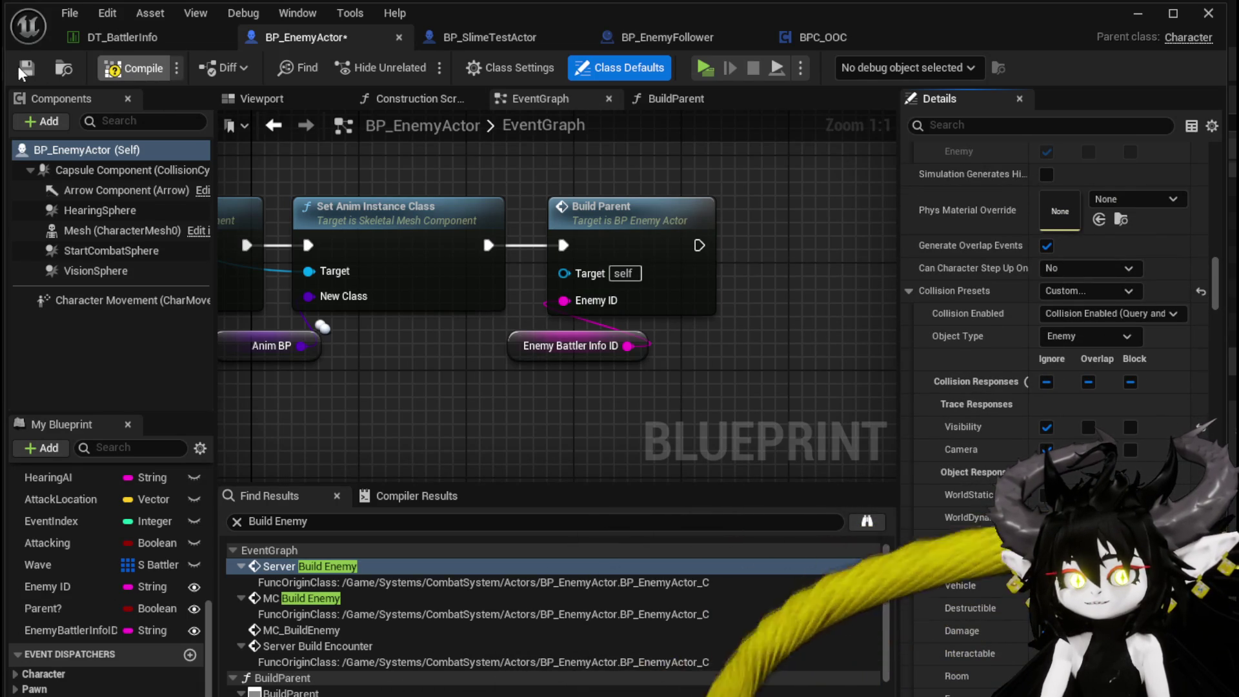
pyautogui.click(1129, 23)
pyautogui.click(416, 60)
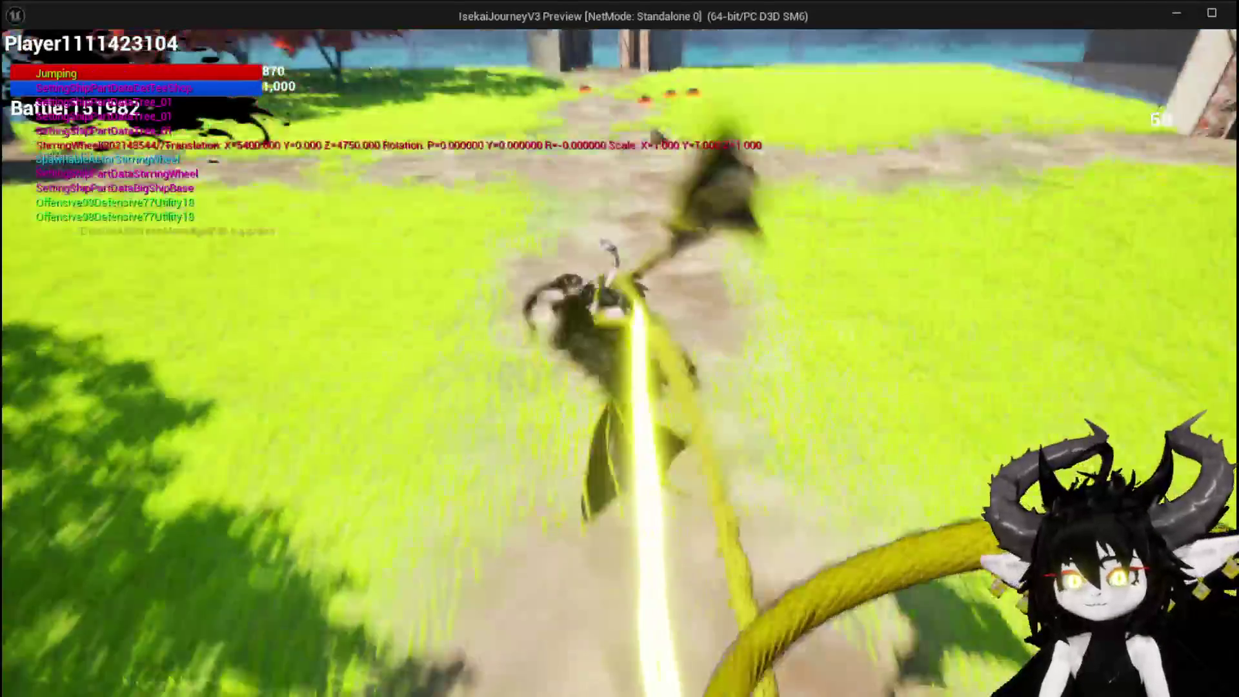
# Step: Run, dash and double-jump the character past the pool and back to the grass, then end the session
pyautogui.press('space')
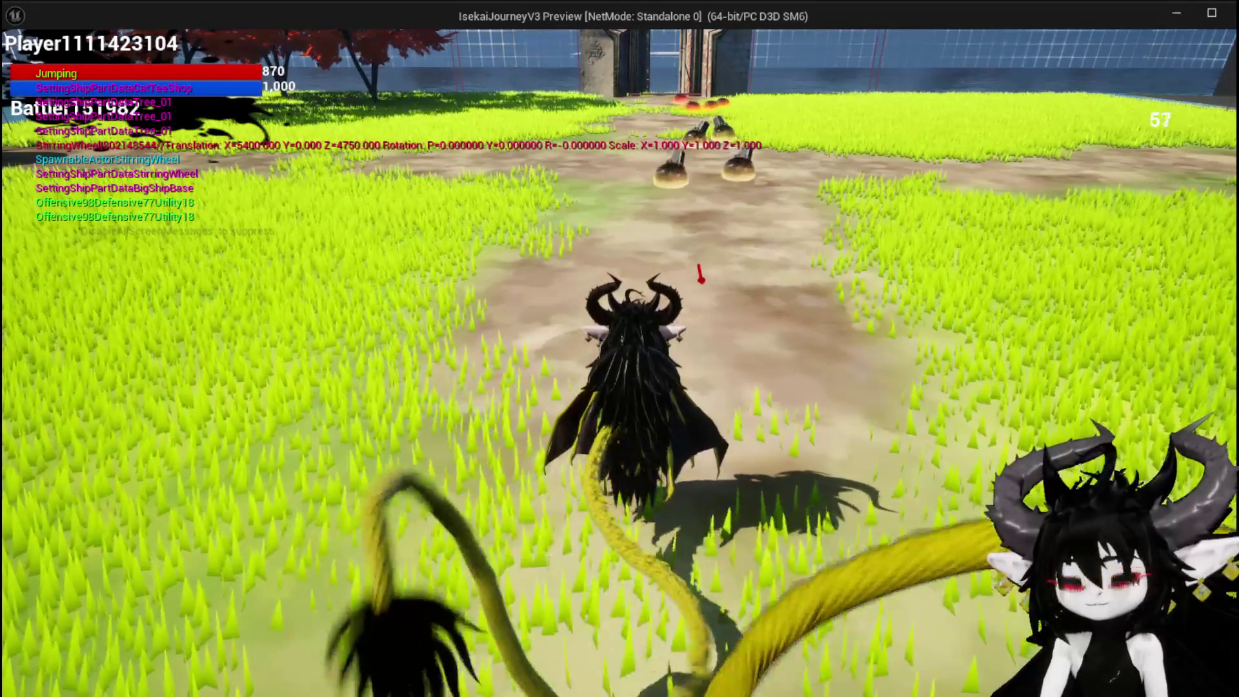
pyautogui.press('shift')
pyautogui.press('w')
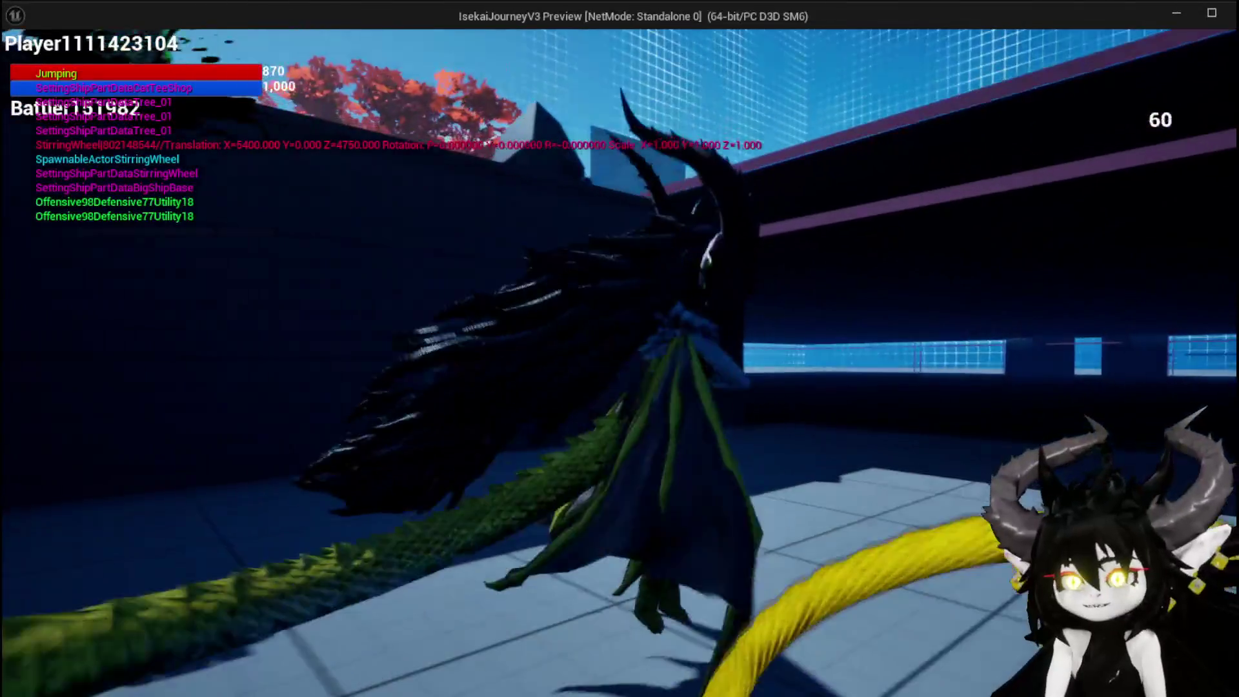
pyautogui.press('space')
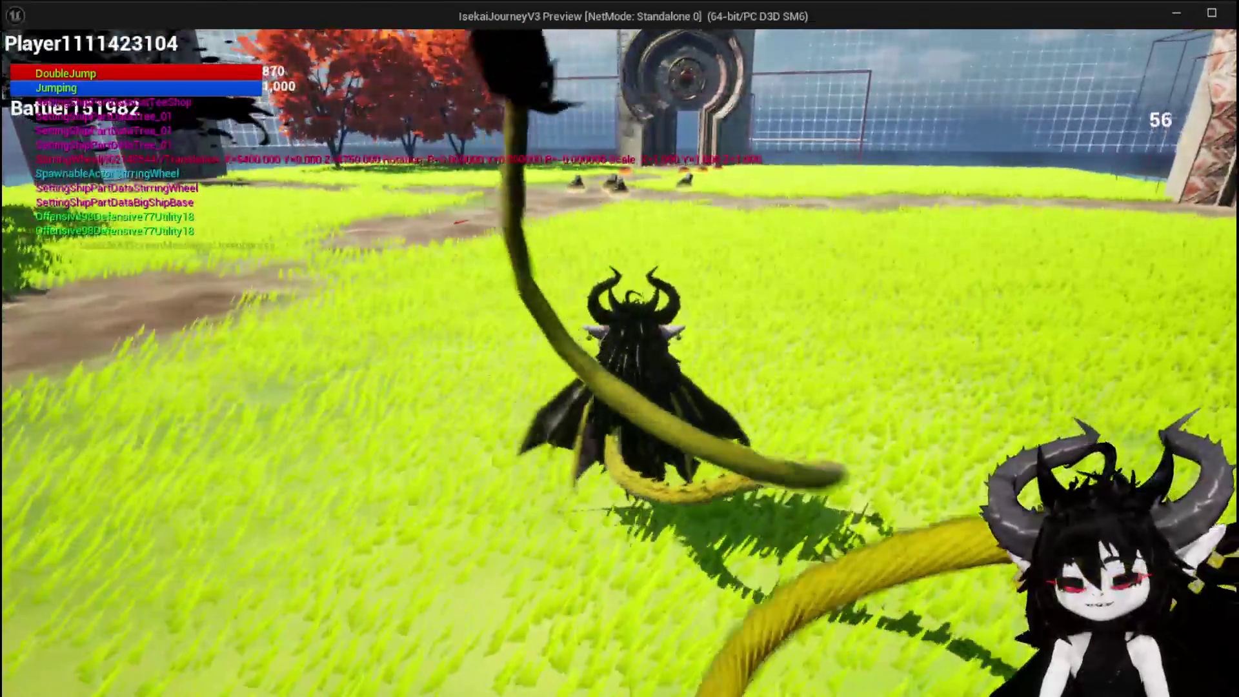
pyautogui.press('Escape')
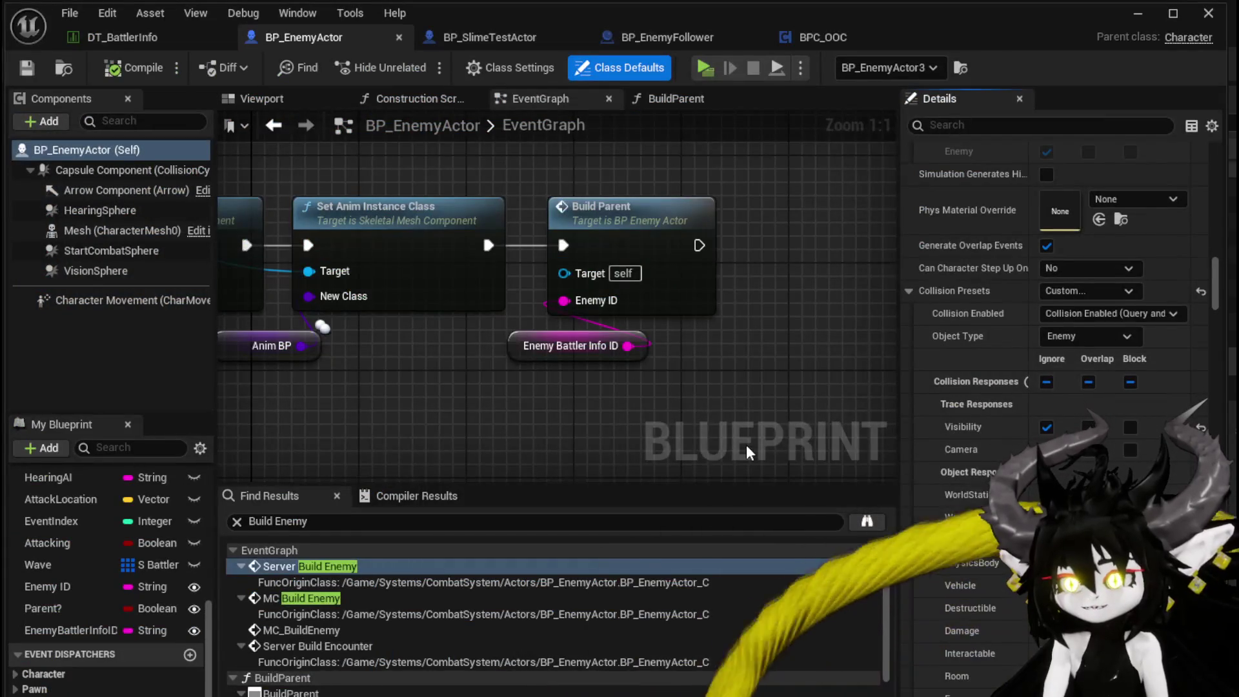
# Step: Scroll through BP_EnemyActor's Collision section, save the blueprint, and minimize it to the level editor
pyautogui.scroll(-3, 963, 465)
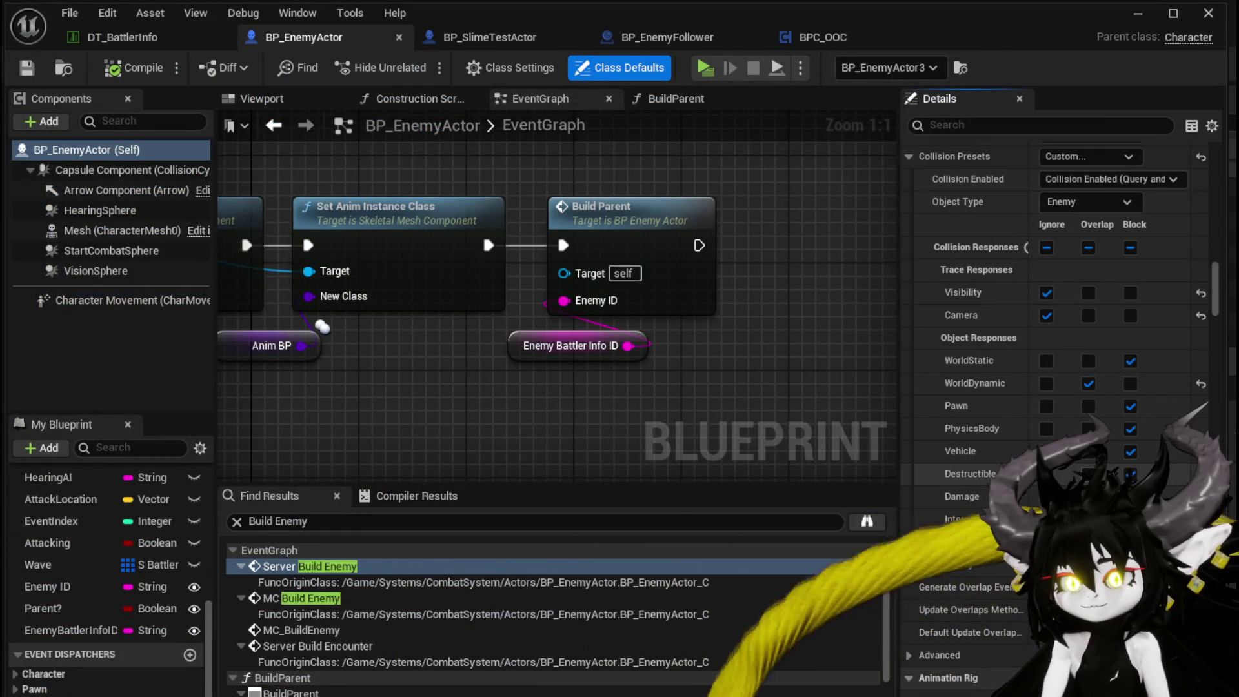
pyautogui.scroll(-5, 1058, 387)
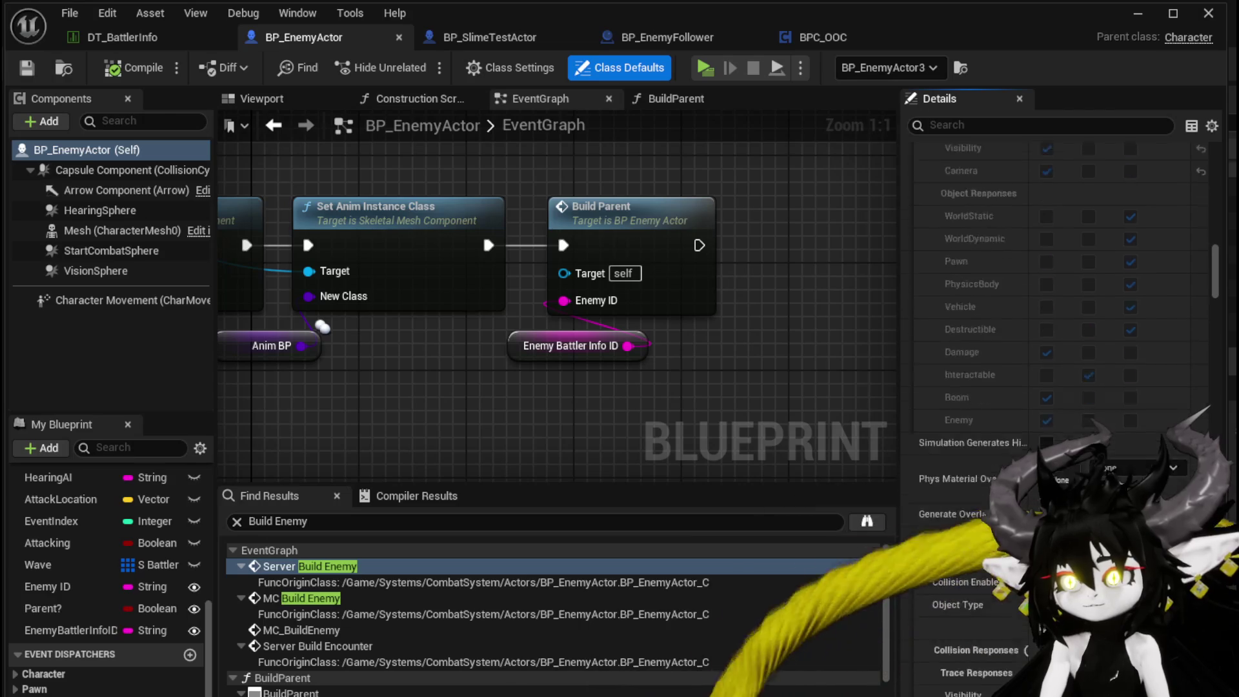
pyautogui.scroll(1, 1055, 287)
pyautogui.scroll(-5, 1058, 387)
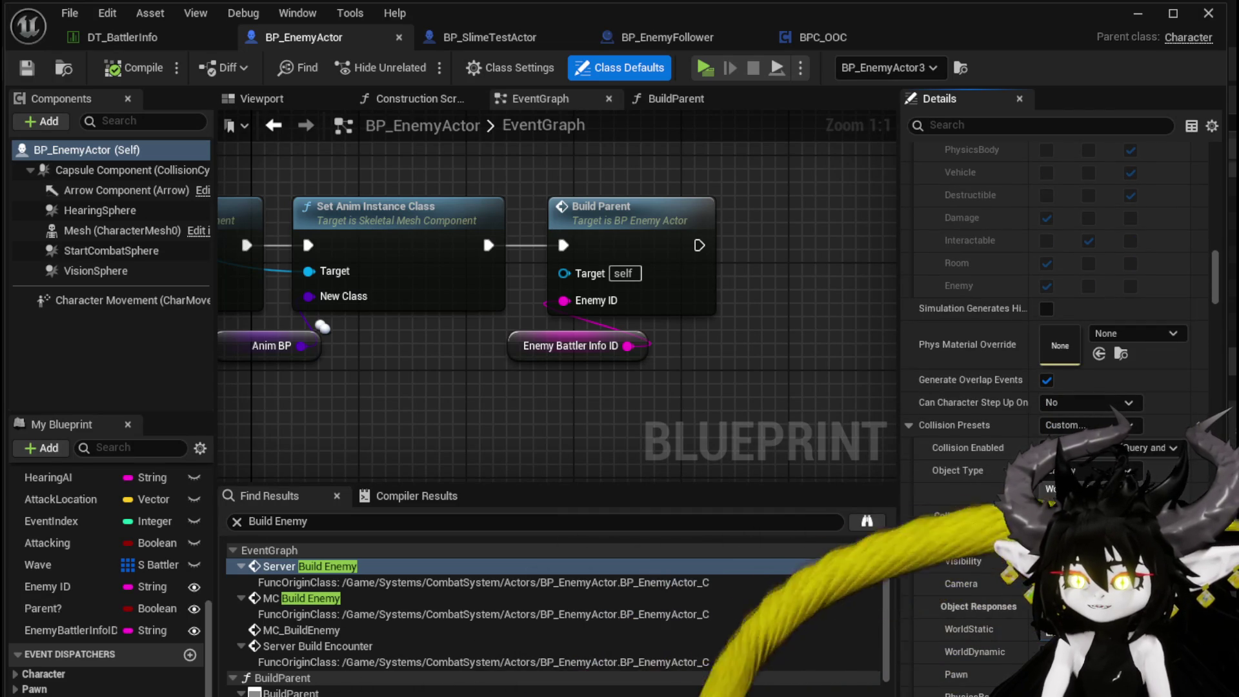
pyautogui.scroll(-4, 995, 457)
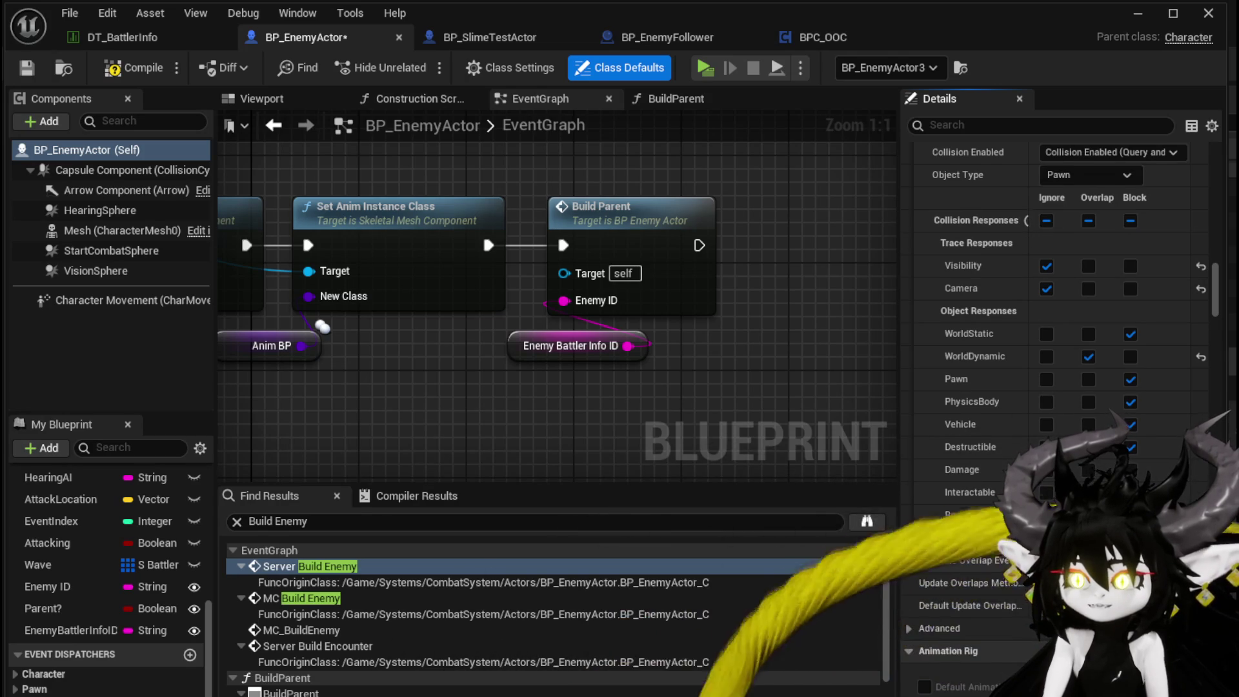
pyautogui.click(26, 69)
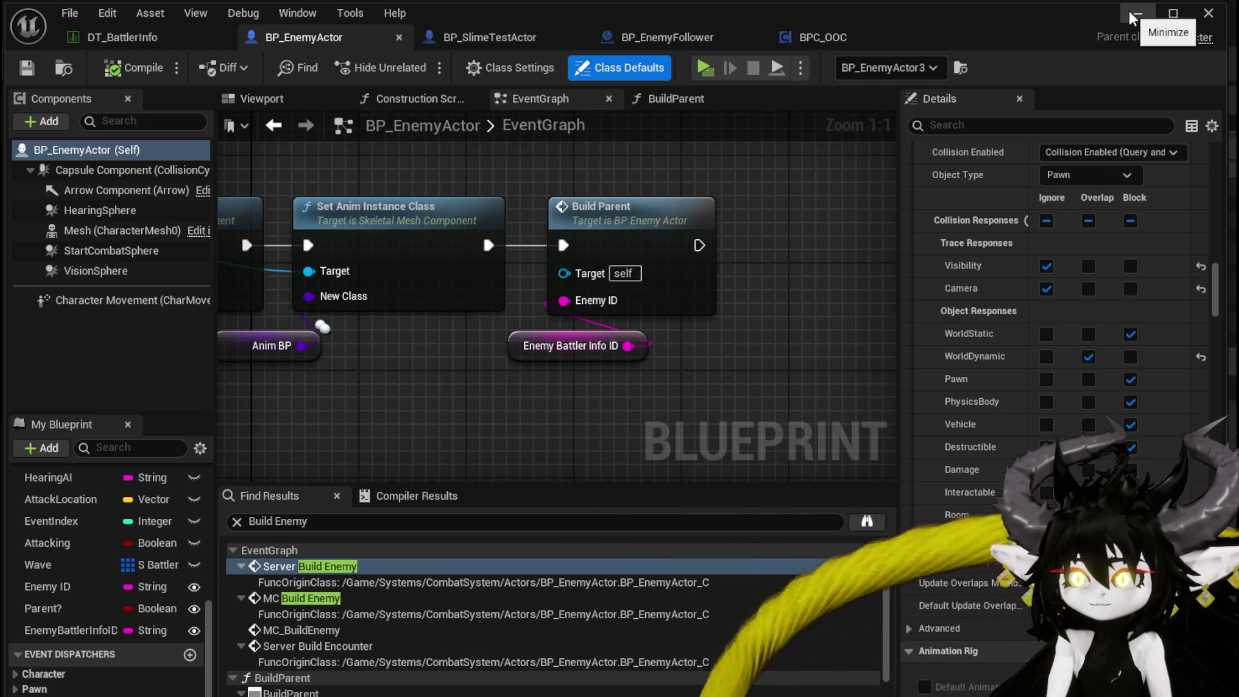
pyautogui.click(1142, 20)
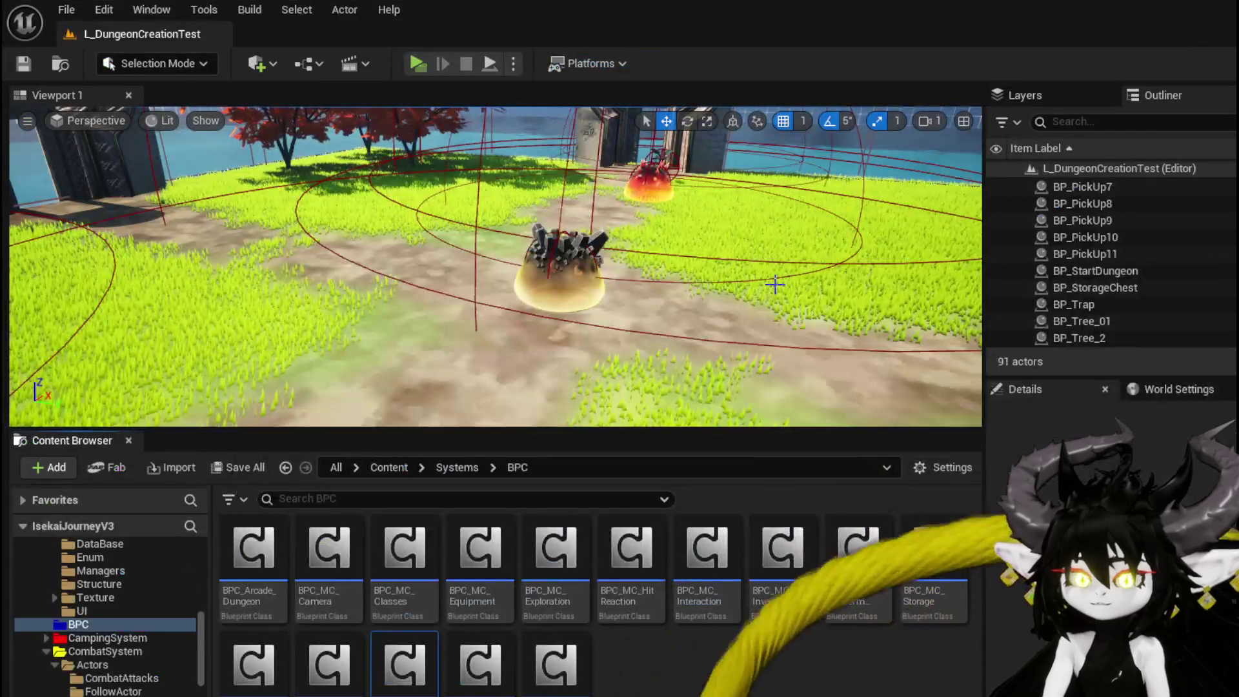
# Step: Change the Landscape's Collision Presets, check Cube4, and save the L_DungeonCreationTest level
pyautogui.click(424, 314)
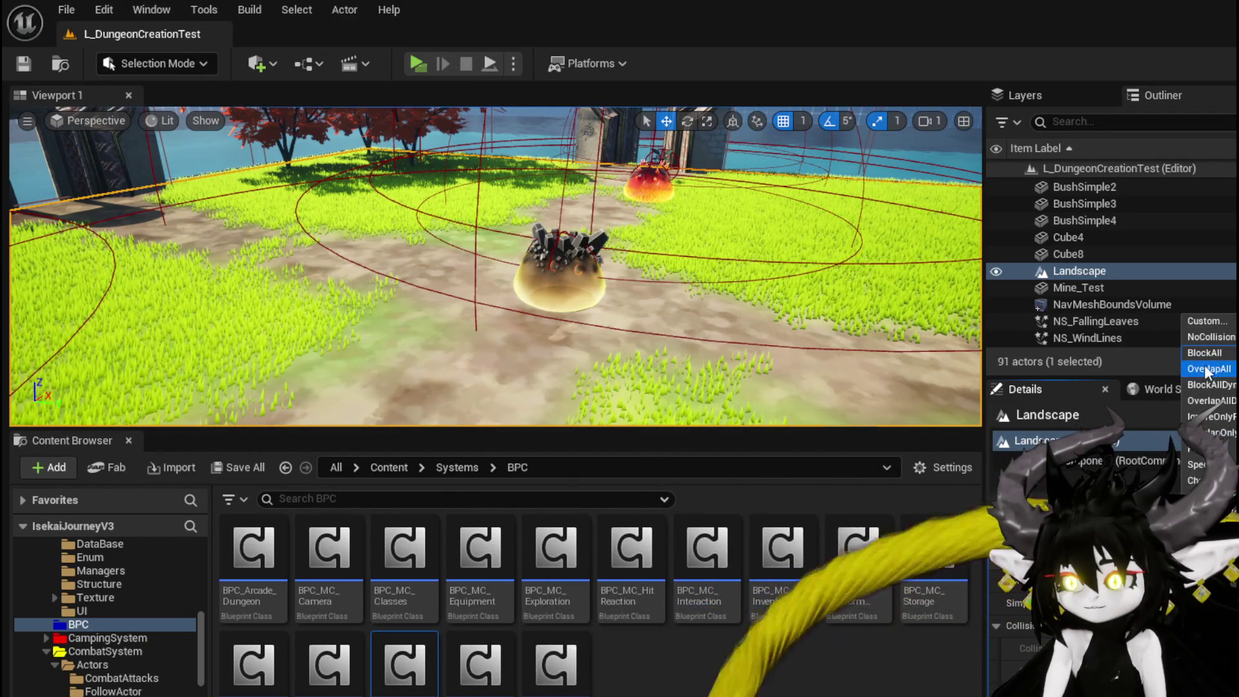
pyautogui.click(1204, 323)
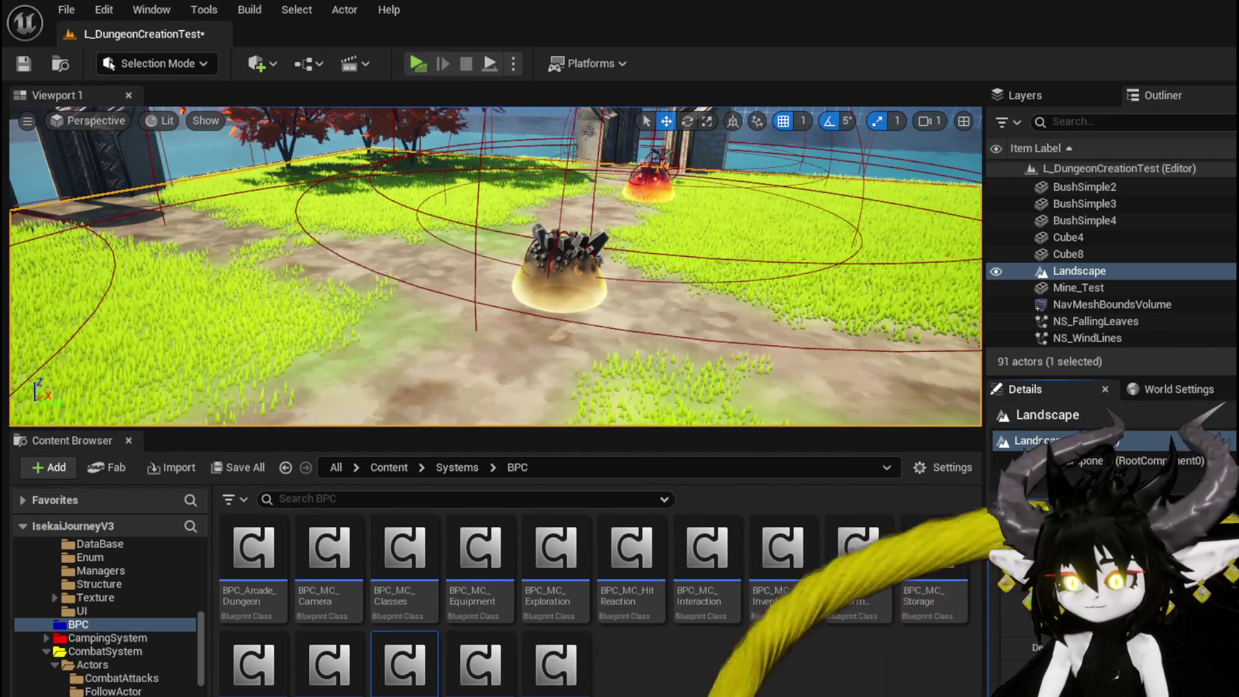
pyautogui.click(23, 65)
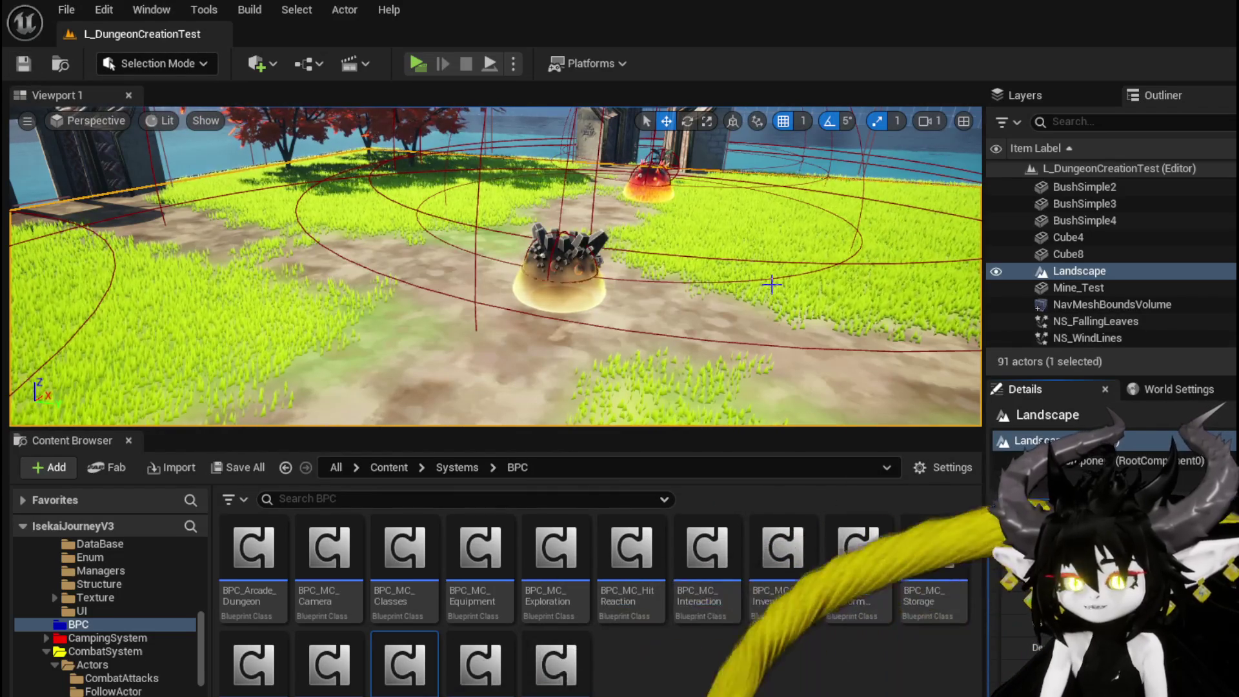
pyautogui.scroll(15, 772, 283)
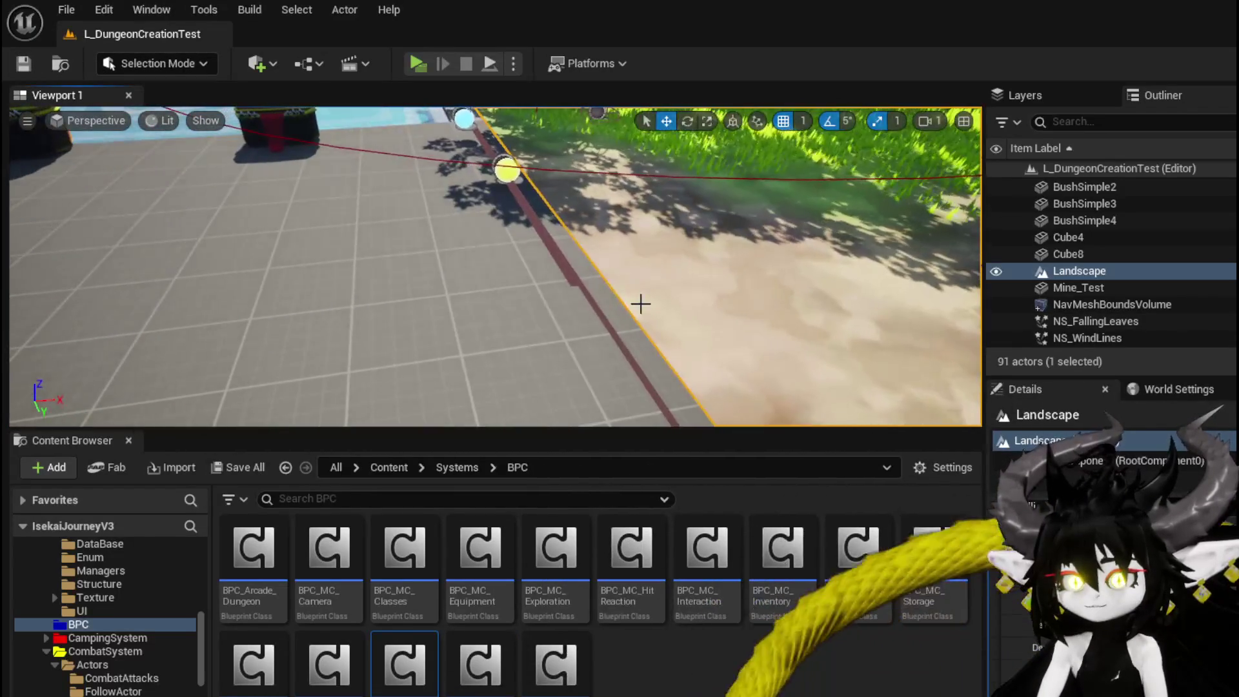
pyautogui.moveTo(640, 304); pyautogui.dragTo(414, 304)
pyautogui.click(415, 304)
pyautogui.scroll(-10, 558, 287)
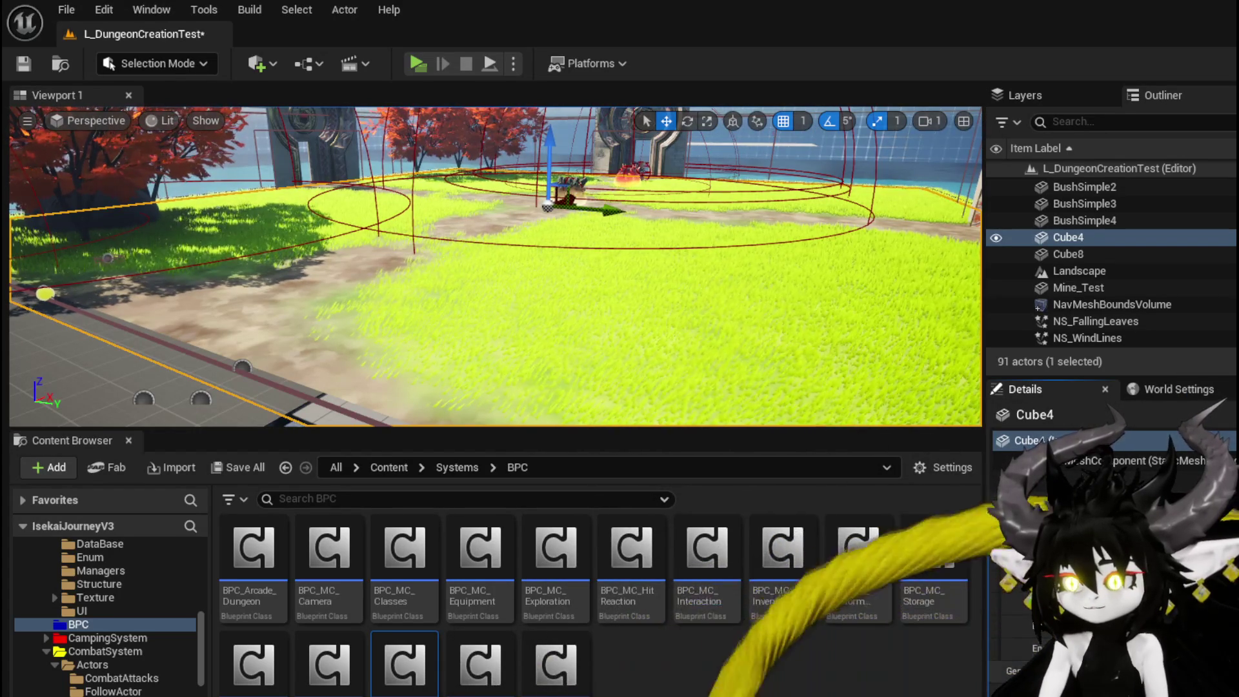
pyautogui.click(23, 65)
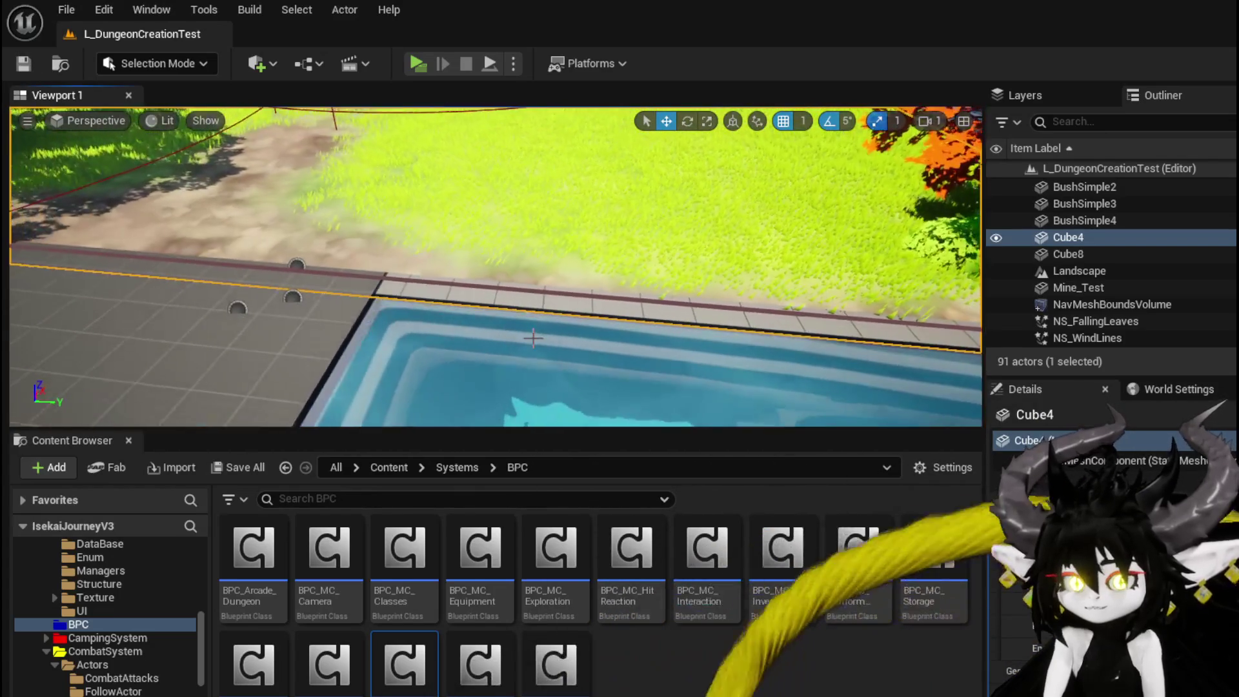
# Step: Select and frame the BP_DC_RoomBase actor by the pool, then open its Blueprint
pyautogui.click(643, 310)
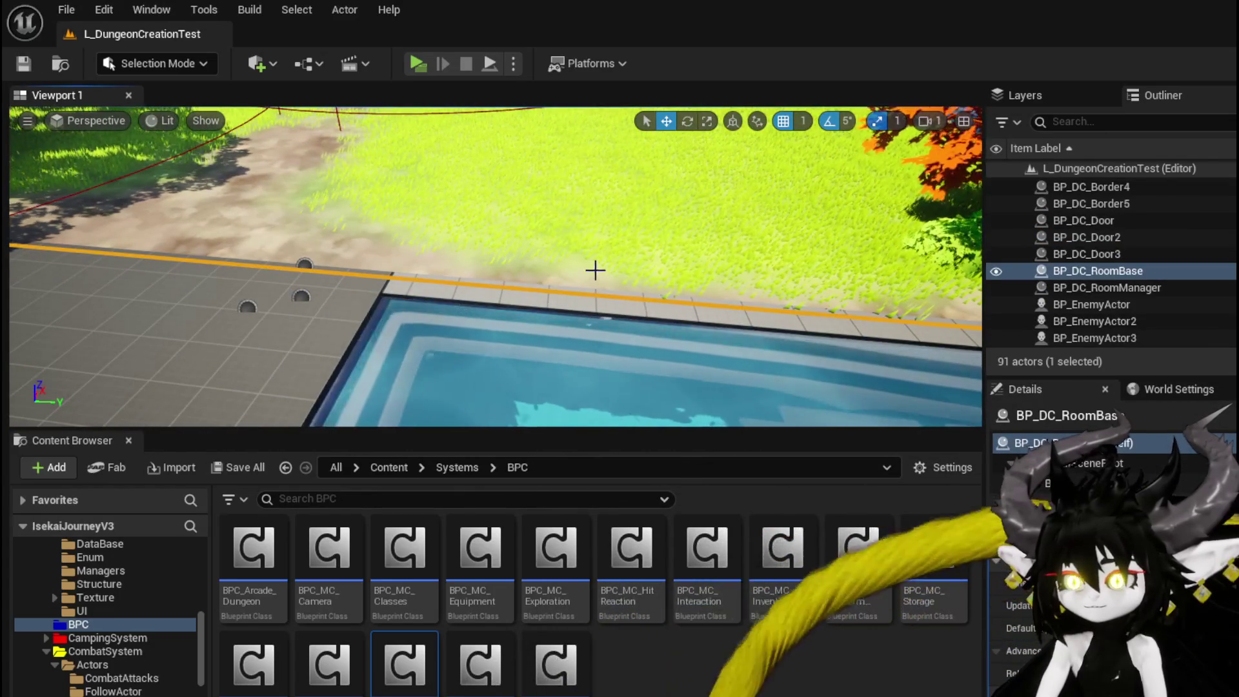
pyautogui.press('f')
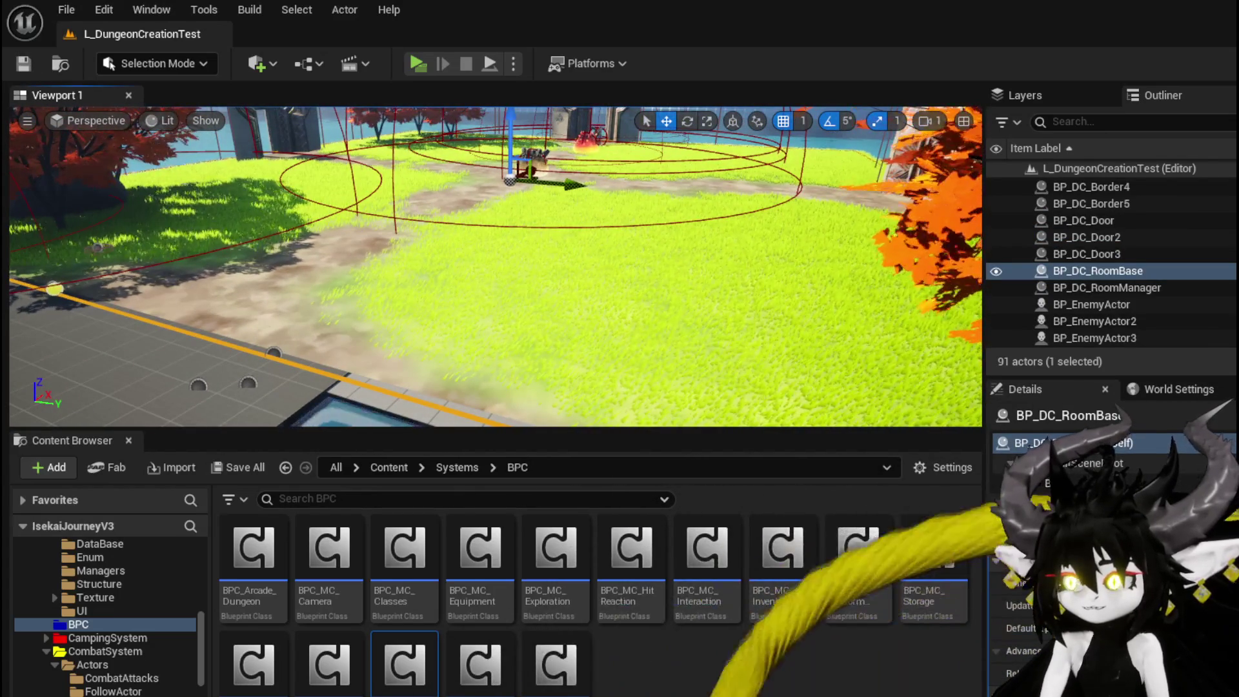
pyautogui.doubleClick(1092, 464)
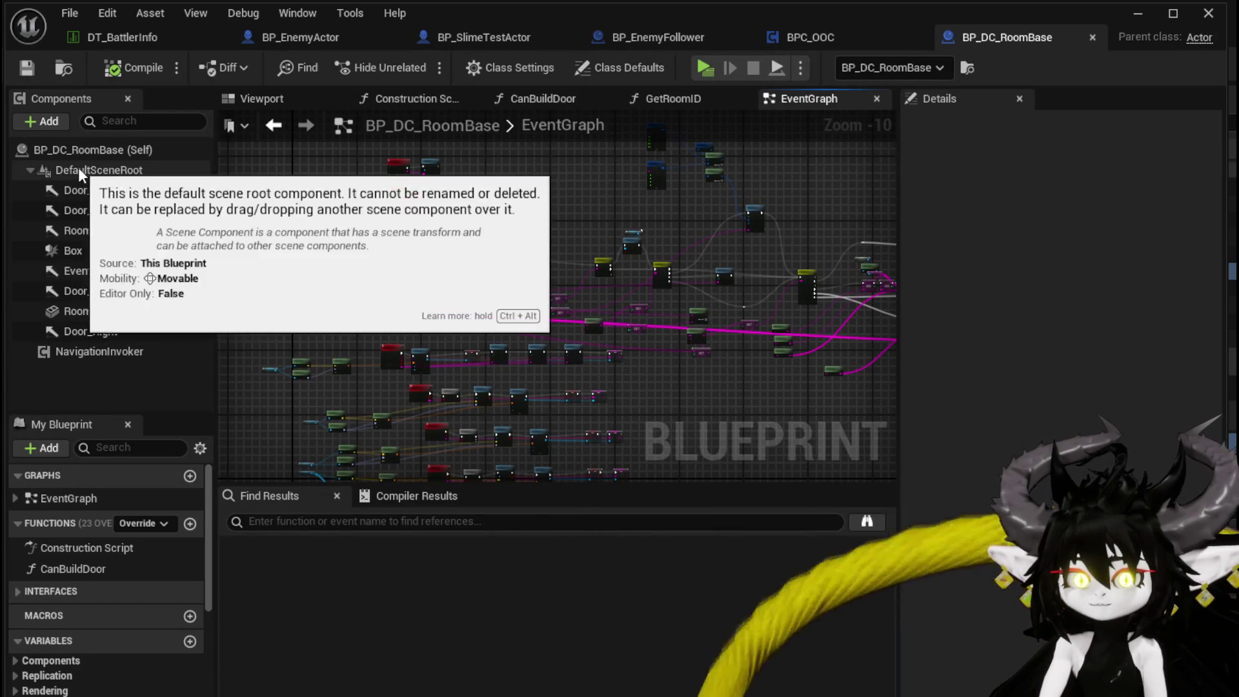
# Step: Uncheck RoomMesh's Enemy collision response in BP_DC_RoomBase, save, and return to BP_EnemyActor
pyautogui.click(98, 152)
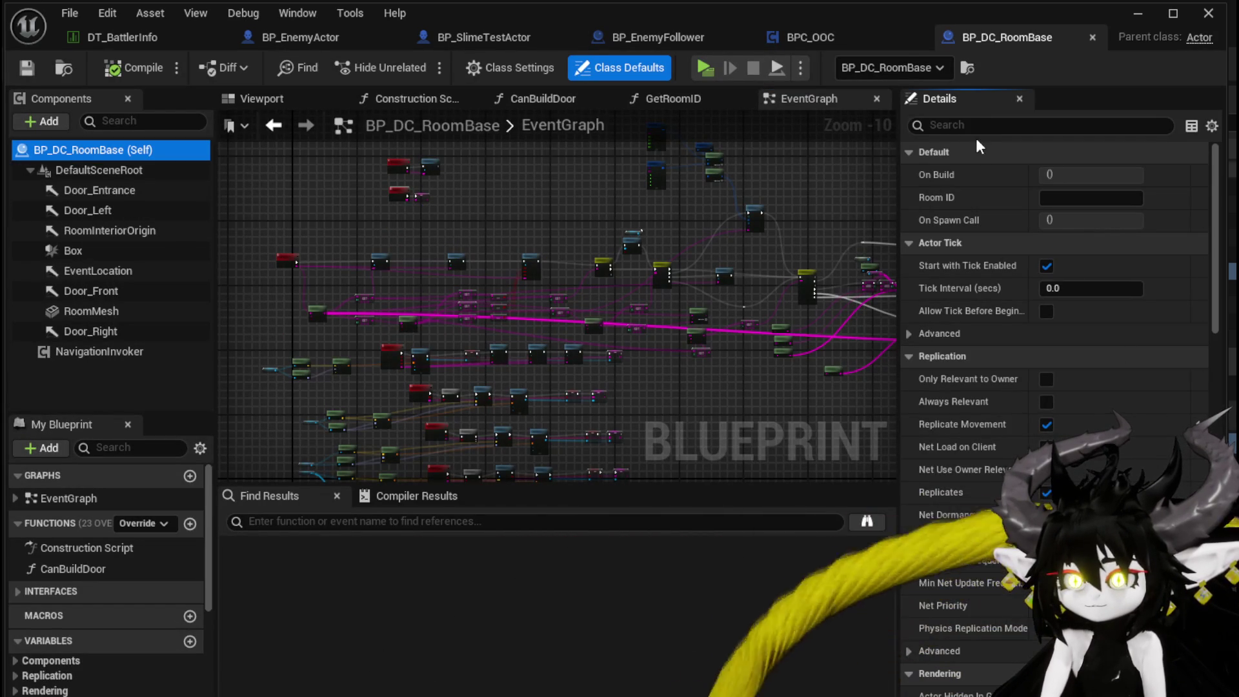
pyautogui.write('Coll')
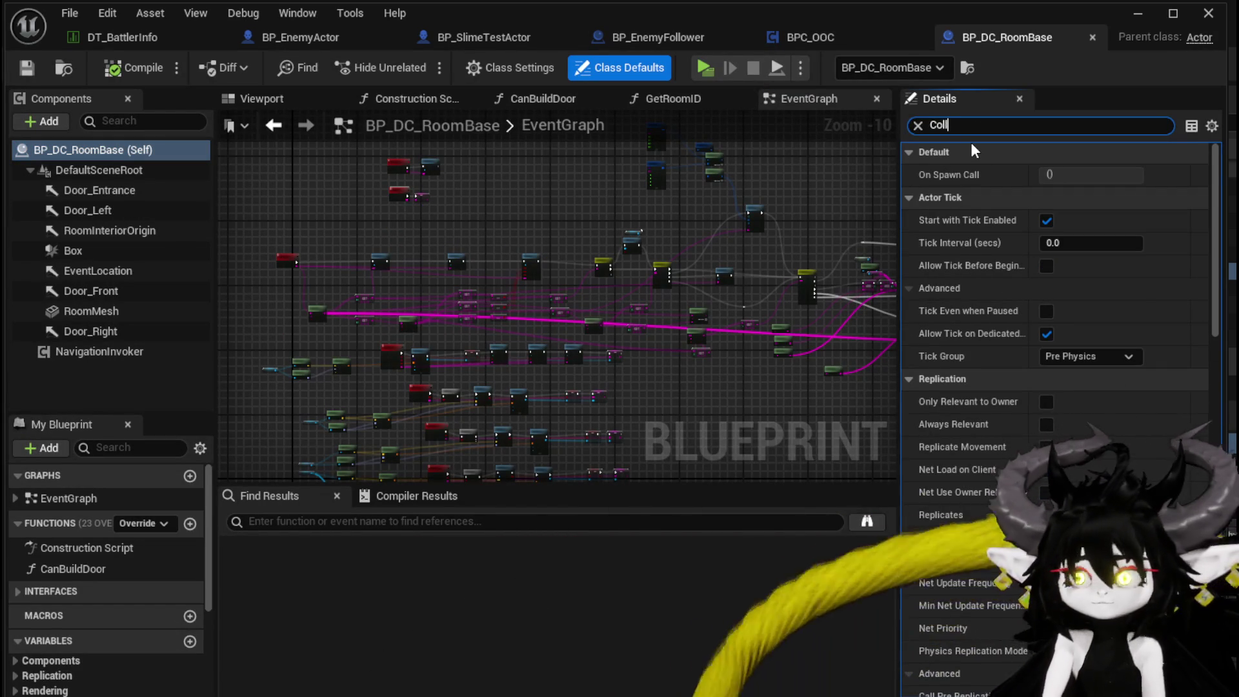
pyautogui.write('is')
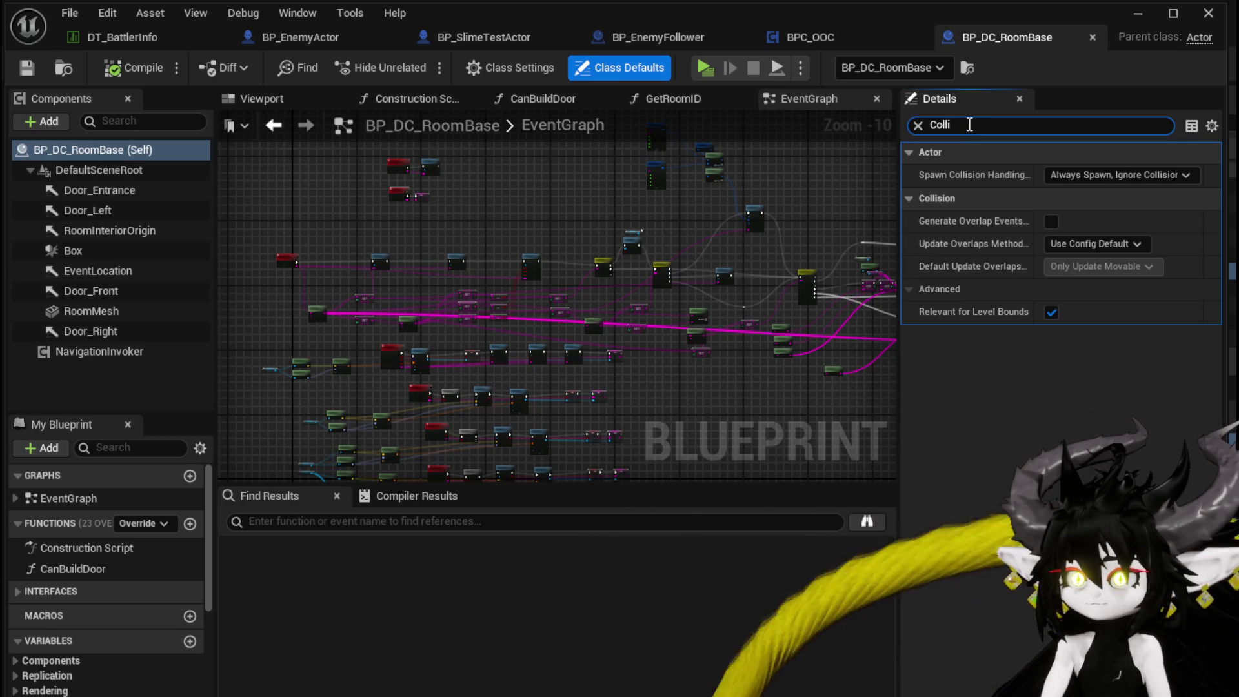
pyautogui.press('BackSpace')
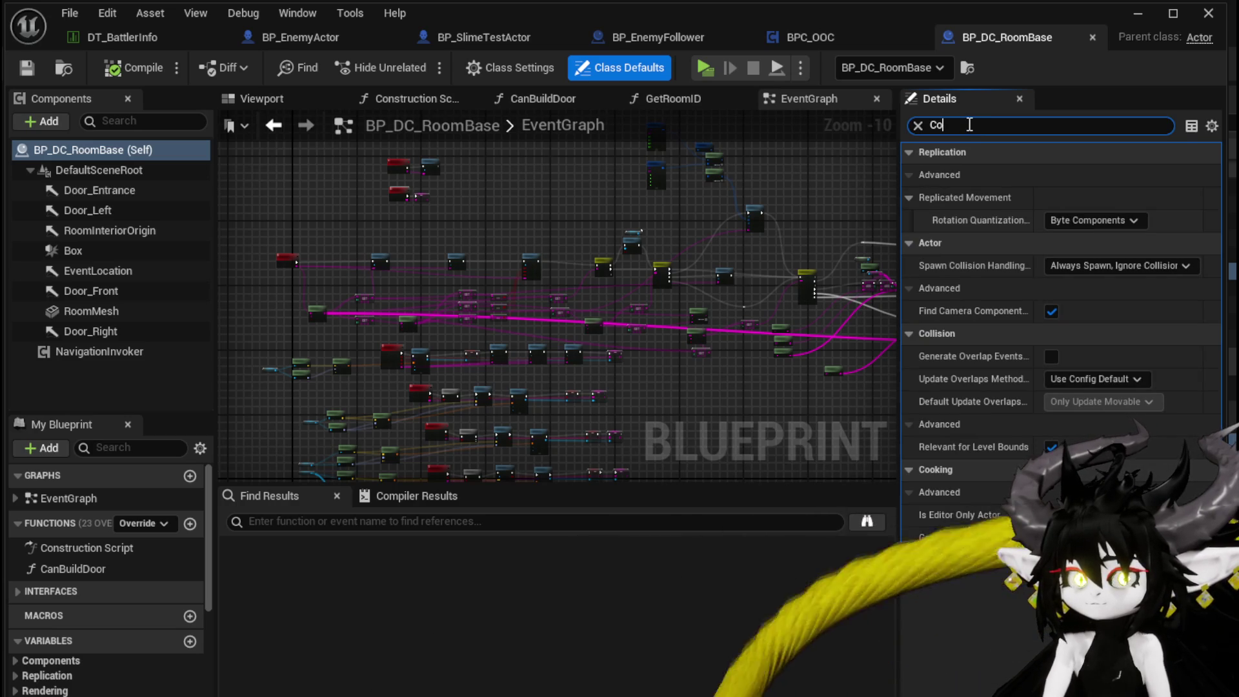
pyautogui.click(102, 311)
pyautogui.scroll(-15, 1143, 284)
pyautogui.click(1046, 443)
pyautogui.click(27, 69)
pyautogui.click(334, 42)
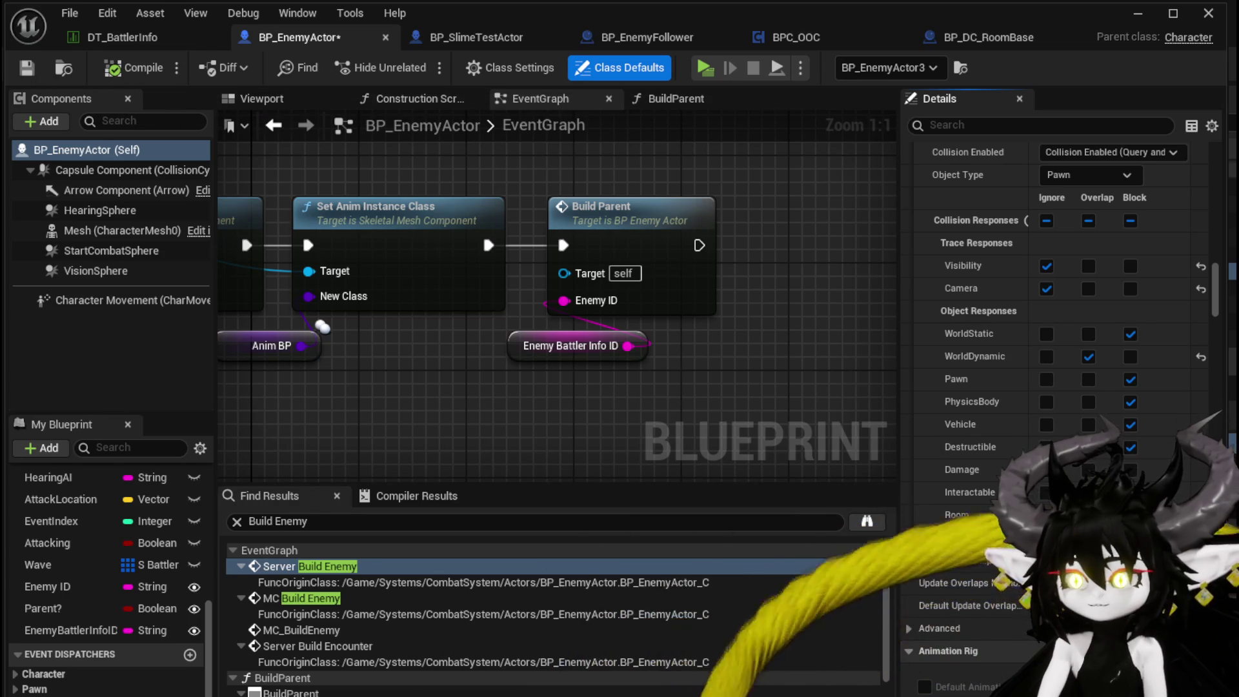
# Step: Change BP_EnemyActor's Object Type from Pawn to Enemy, compile, and start Play
pyautogui.click(1090, 174)
pyautogui.click(1086, 337)
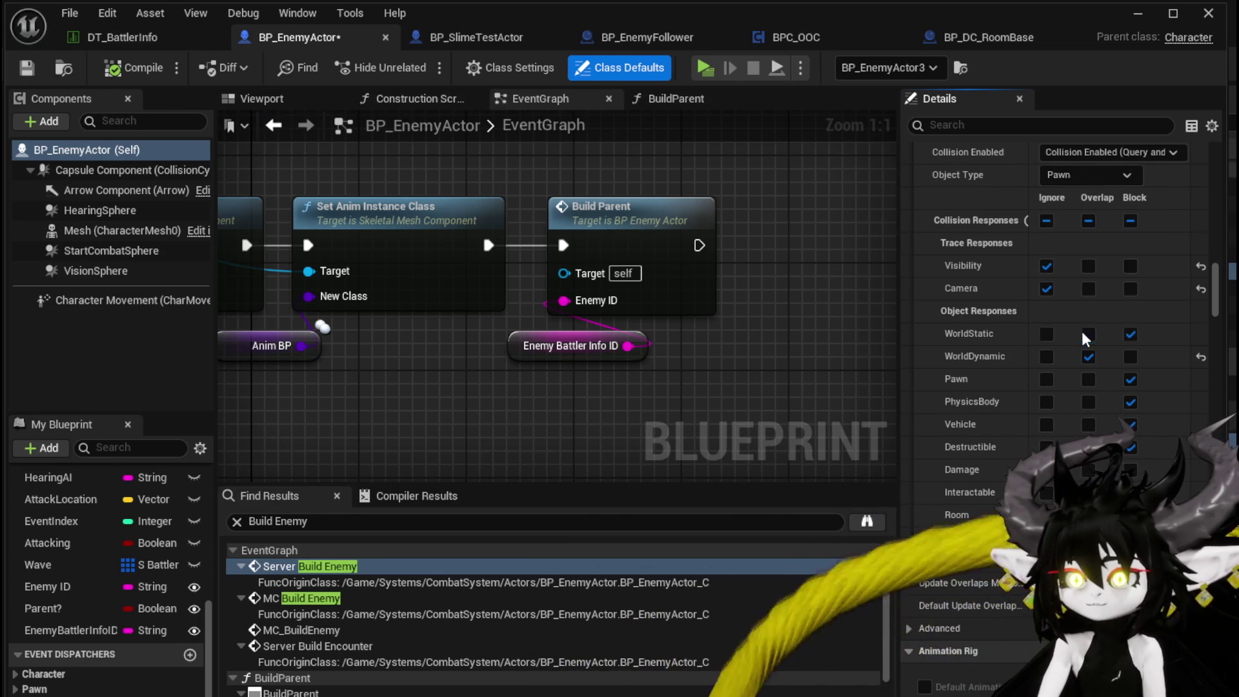
pyautogui.click(26, 74)
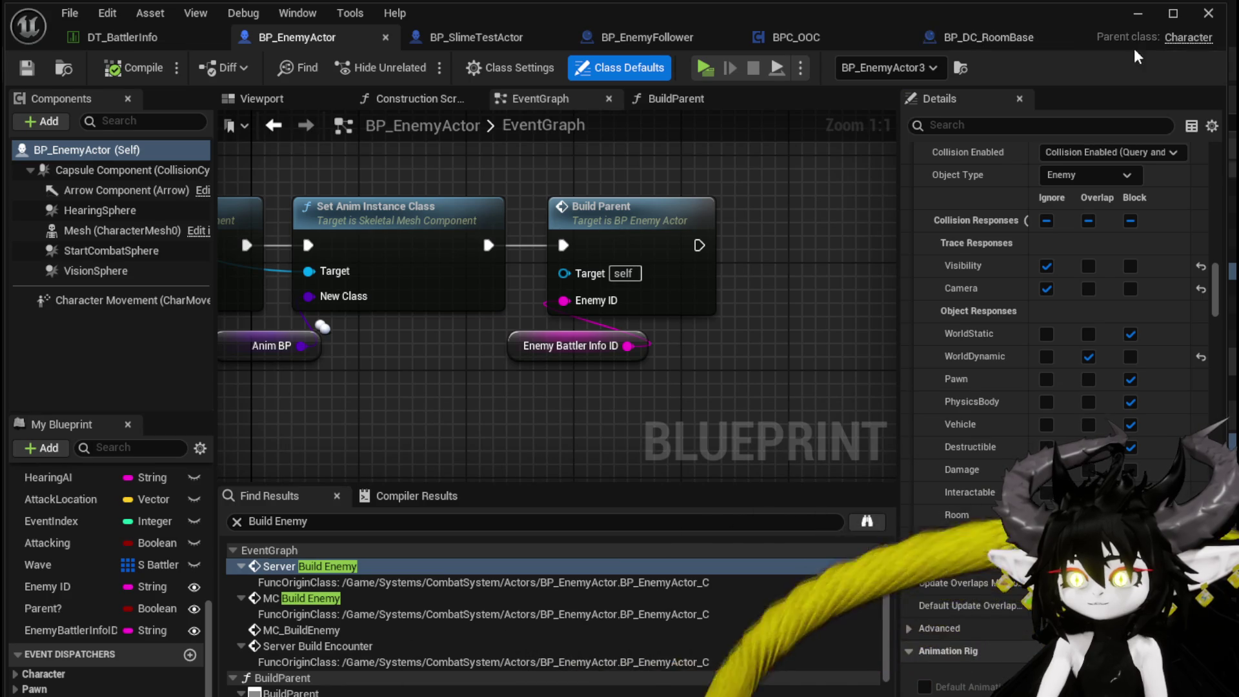
pyautogui.click(1137, 13)
pyautogui.click(406, 62)
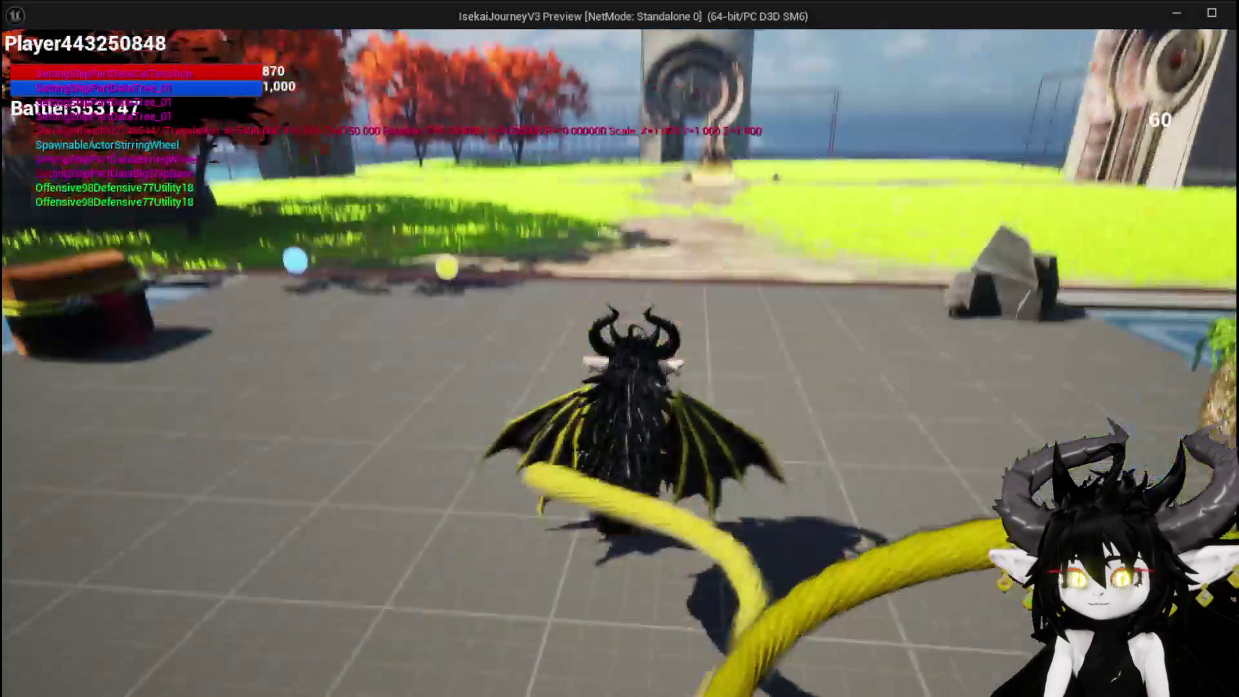
# Step: Jump toward the gate, restart the play session with Alt+P, and run toward the slimes
pyautogui.press('space')
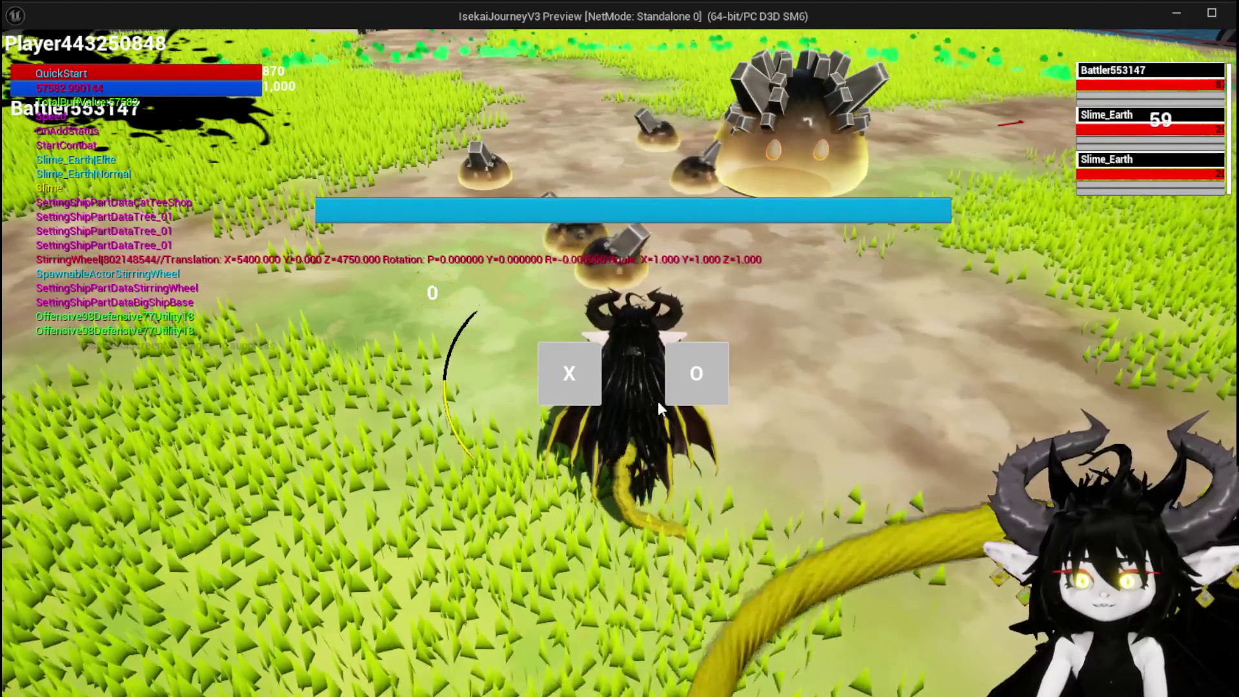
pyautogui.hotkey('alt', 'Tab')
pyautogui.press('Escape')
pyautogui.hotkey('alt', 'p')
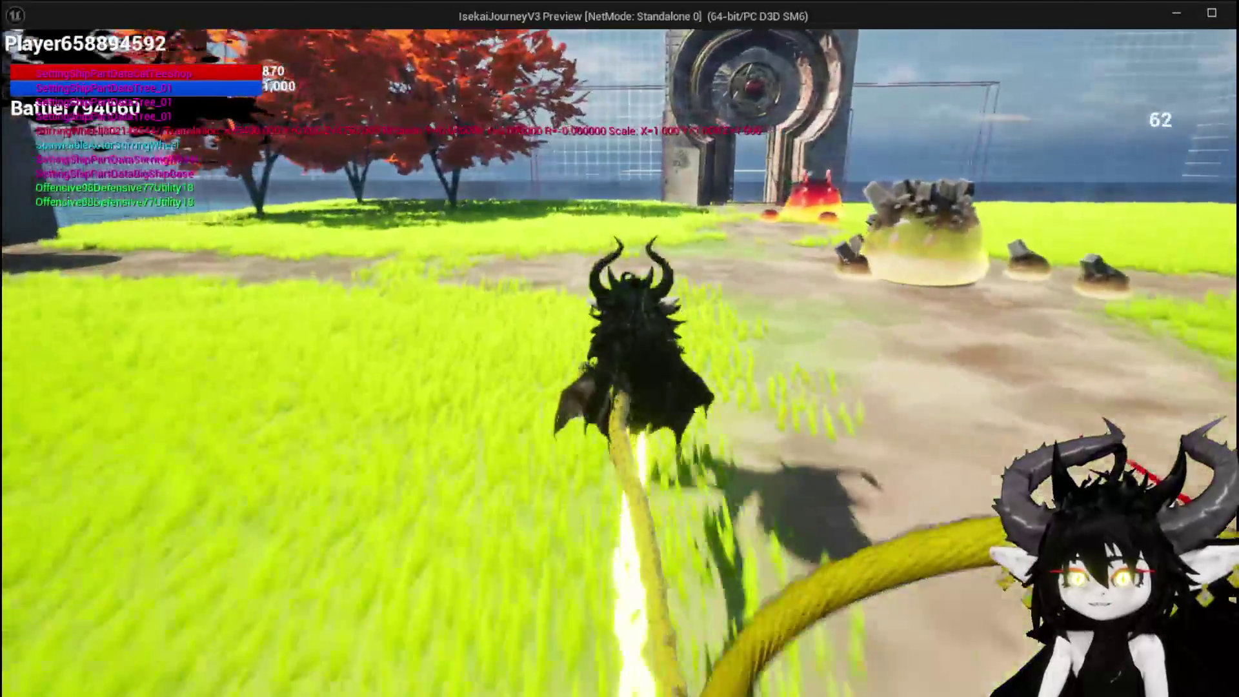
pyautogui.press('w')
pyautogui.press('w')
pyautogui.press('w')
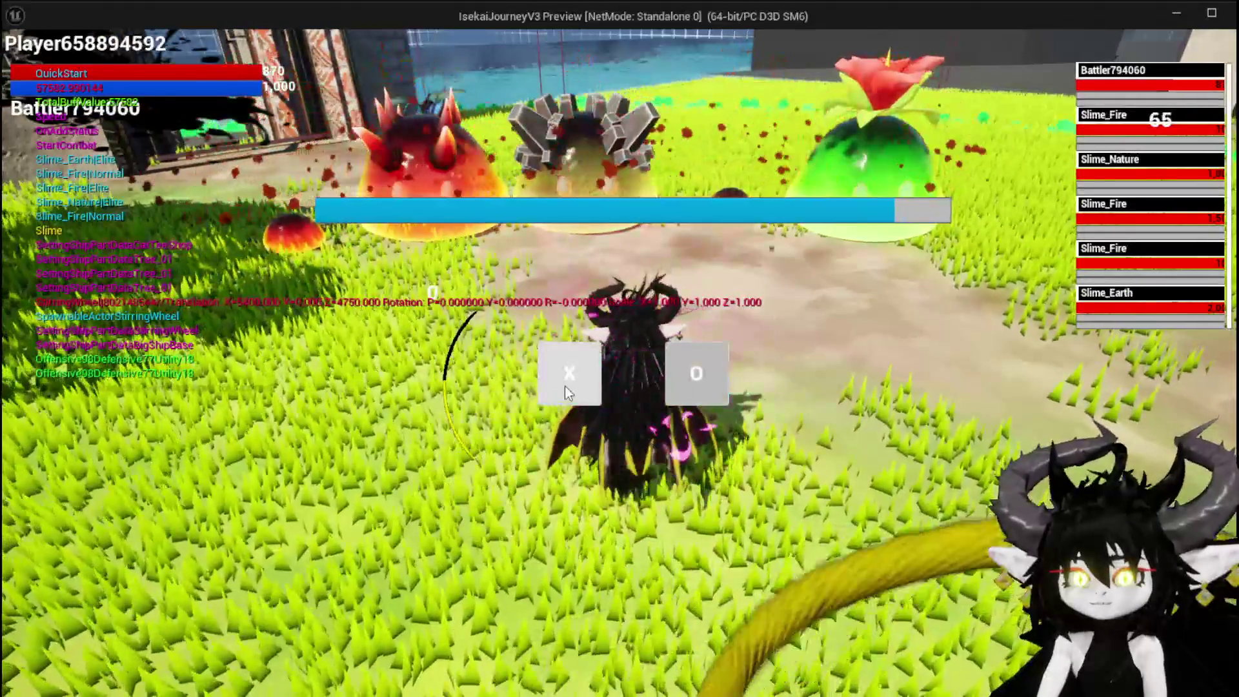
# Step: Enter and play through the slime battle, then stop playing to bring up the Message Log
pyautogui.click(566, 392)
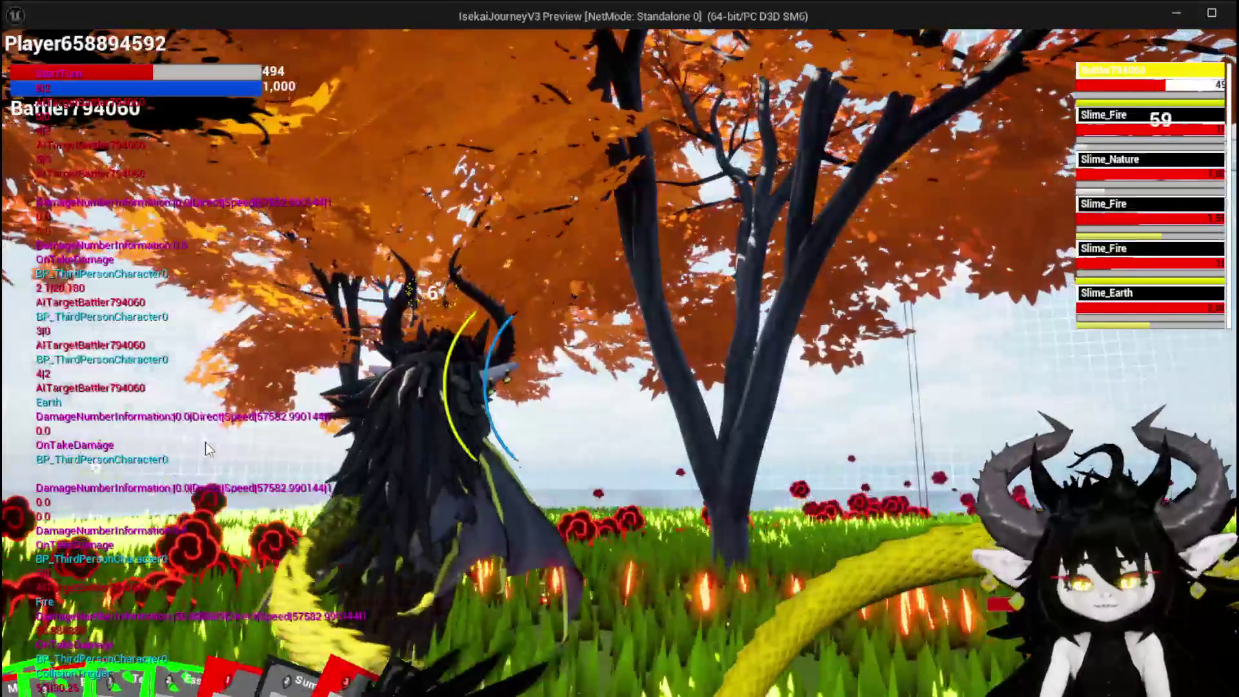
pyautogui.press('Escape')
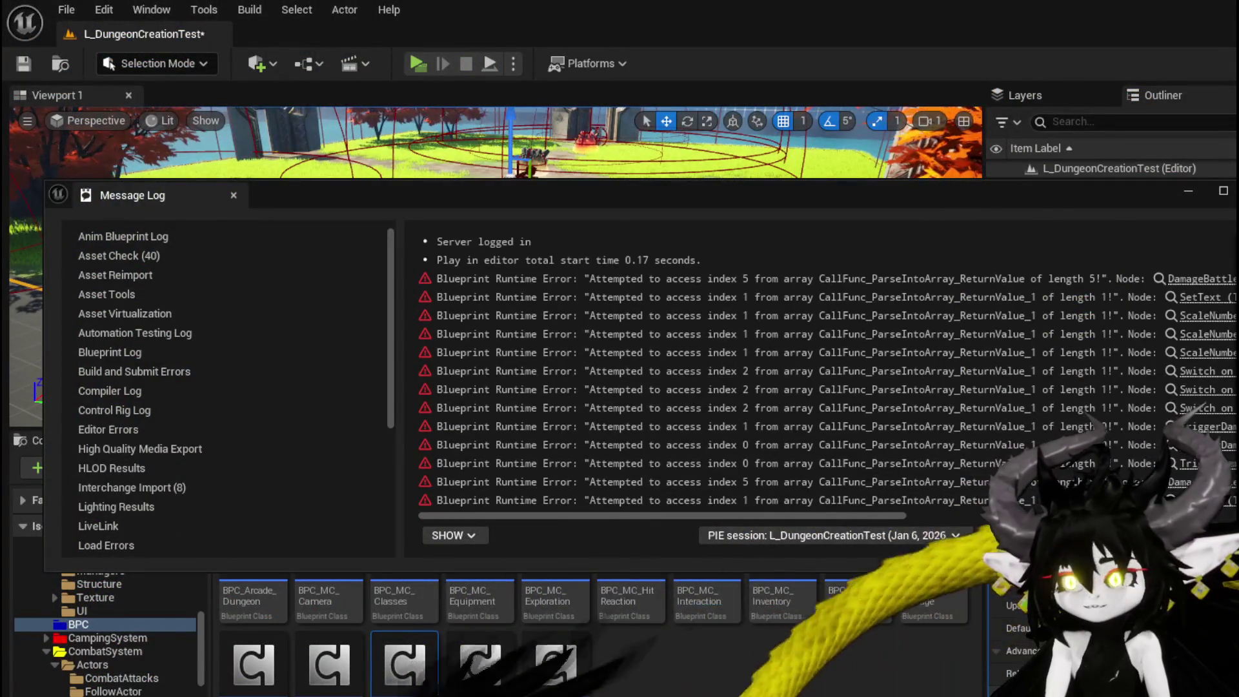
# Step: Close the Message Log, save the level with Ctrl+S, and open BP_EnemyActor's BuildParent graph
pyautogui.click(643, 114)
pyautogui.hotkey('ctrl', 's')
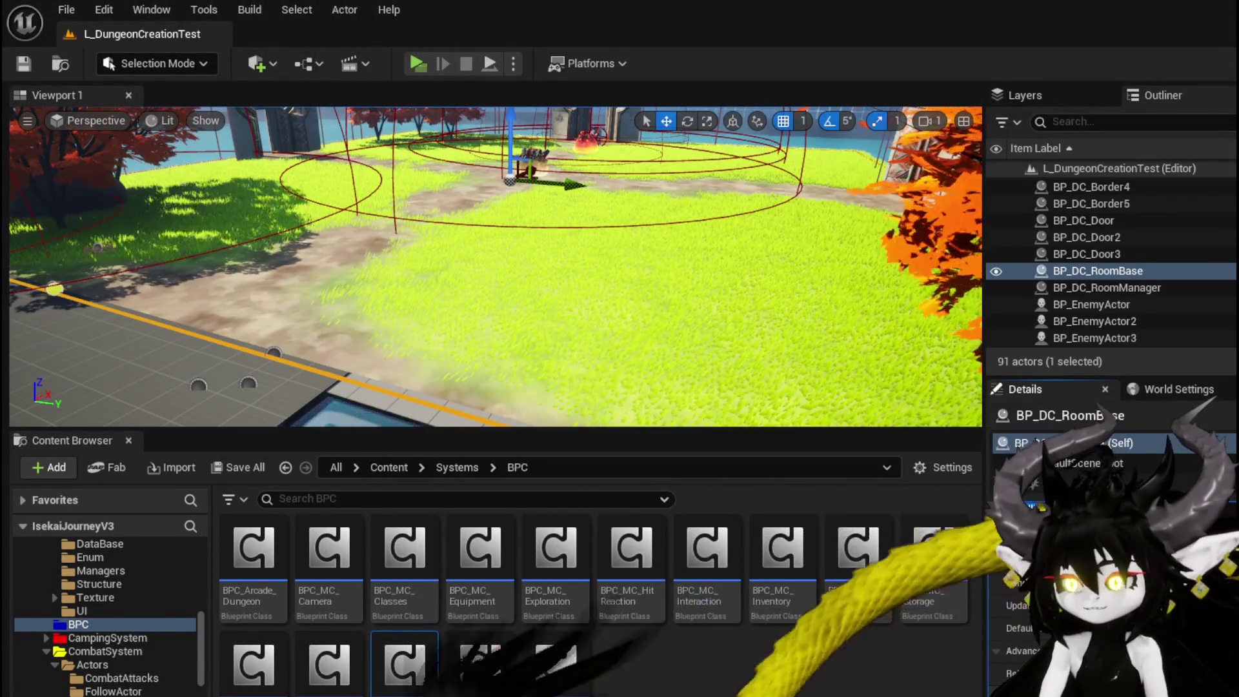
pyautogui.hotkey('alt', 'Tab')
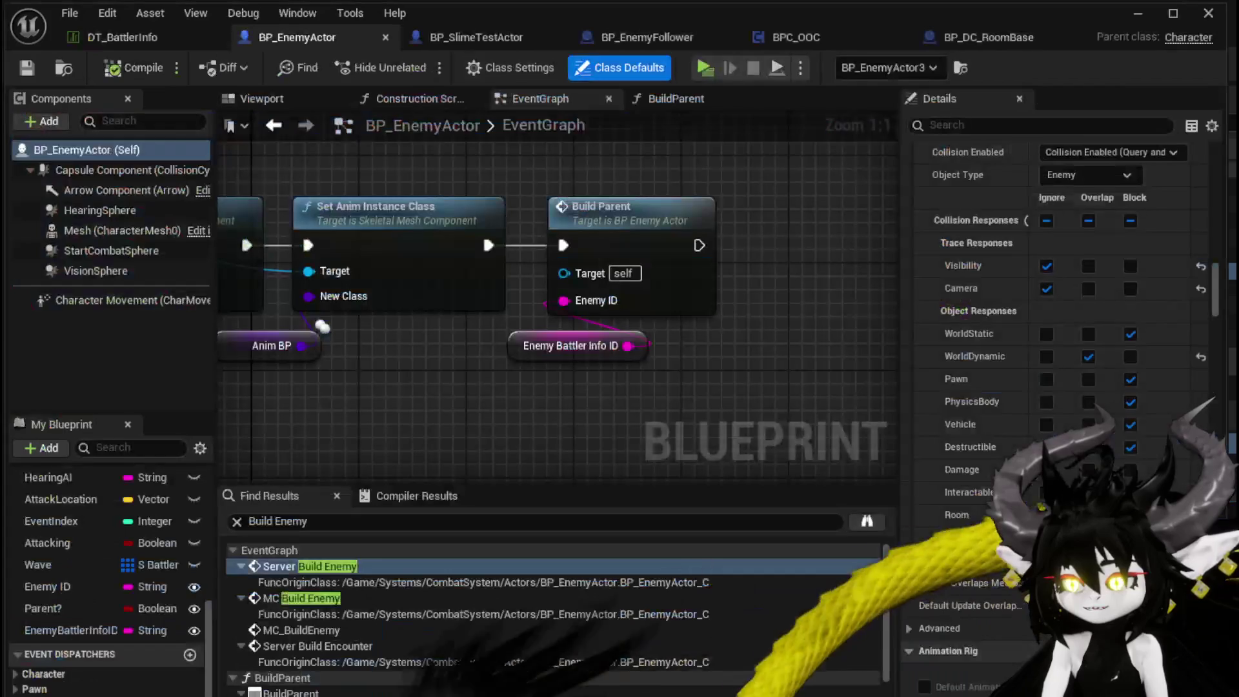
pyautogui.click(480, 37)
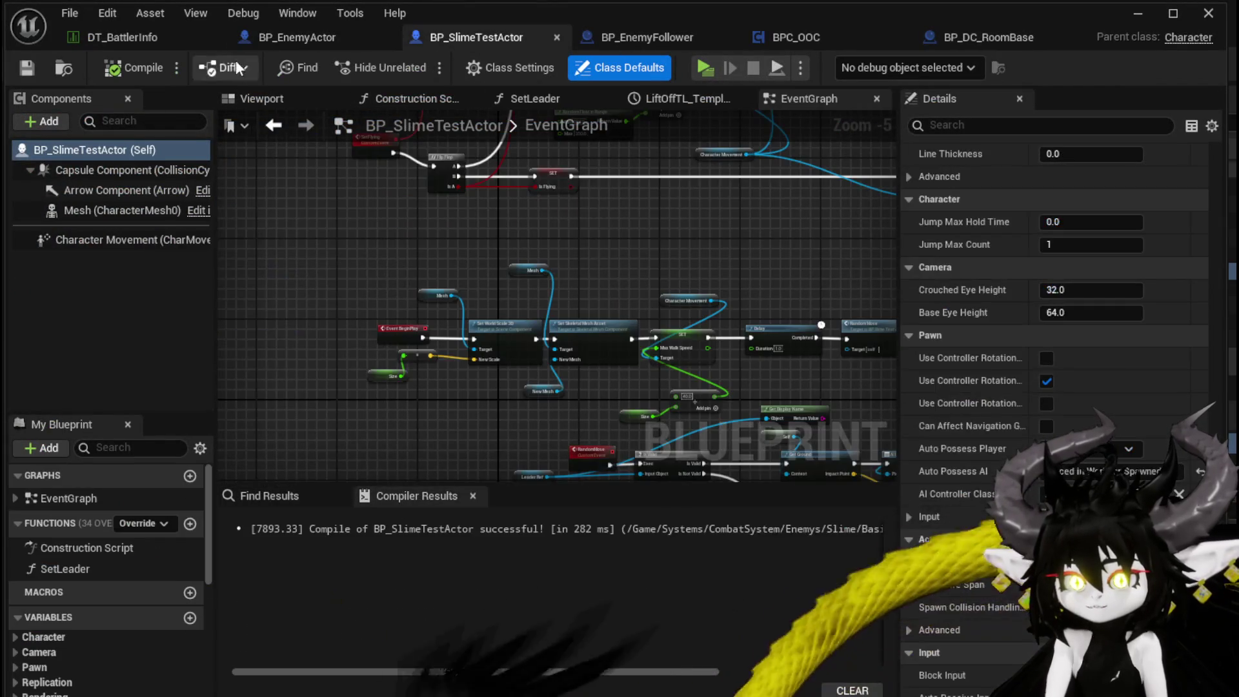
pyautogui.click(277, 37)
pyautogui.scroll(-5, 682, 192)
pyautogui.doubleClick(643, 286)
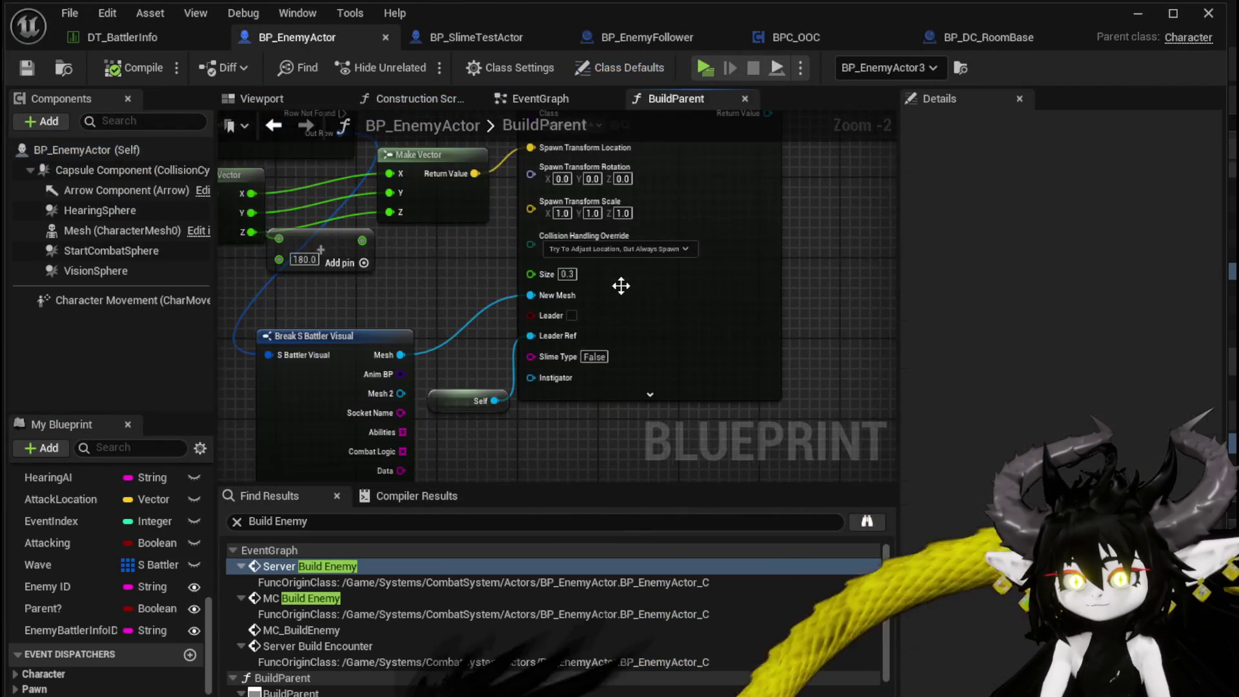
pyautogui.scroll(3, 645, 287)
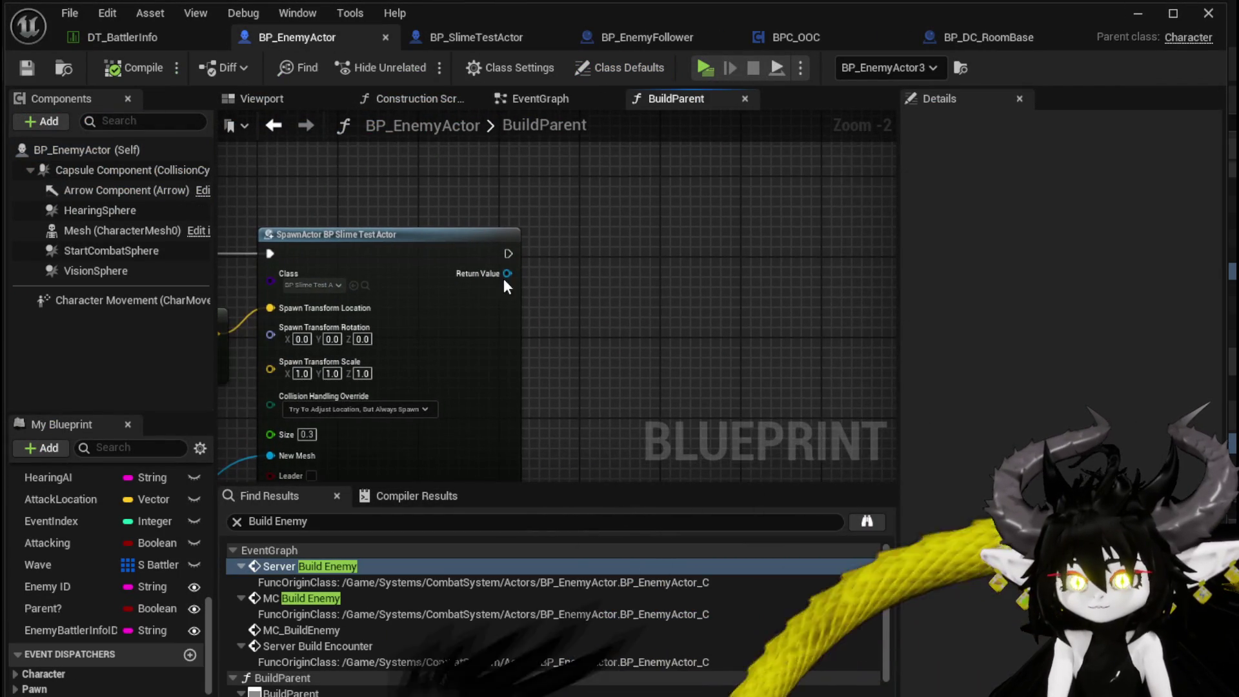
# Step: Promote the spawned actor's Return Value to a FollowActorArray variable and delete the SET node
pyautogui.rightClick(503, 276)
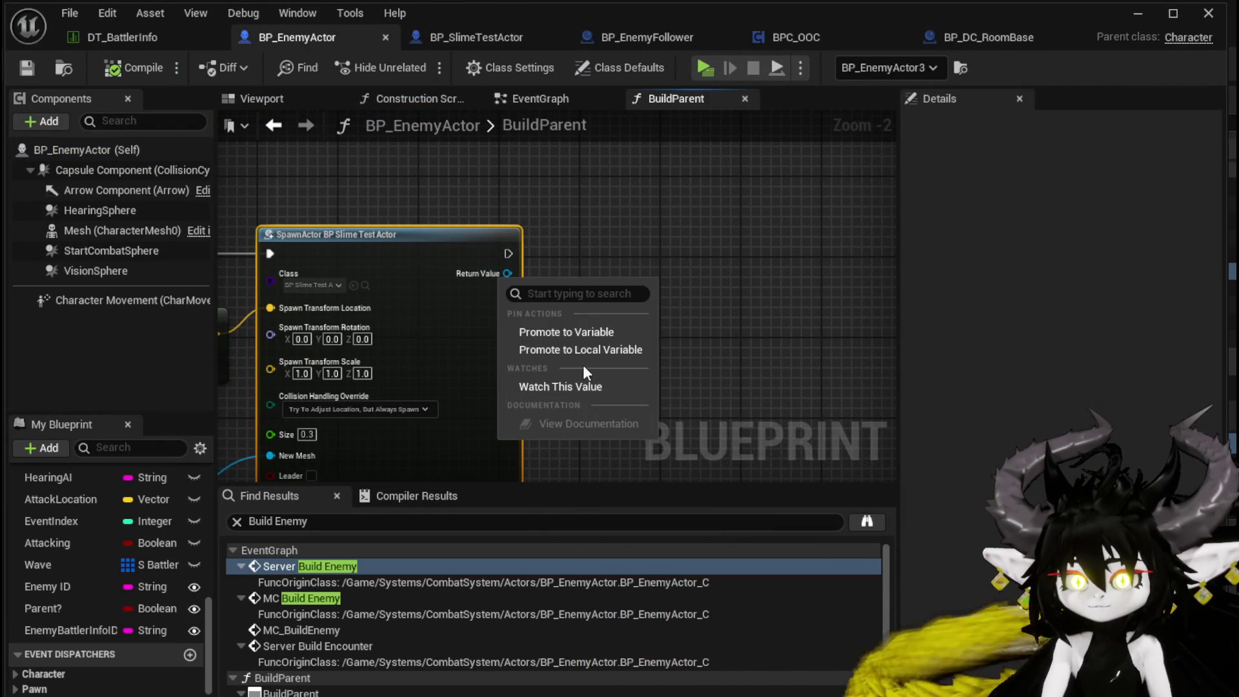
pyautogui.click(557, 329)
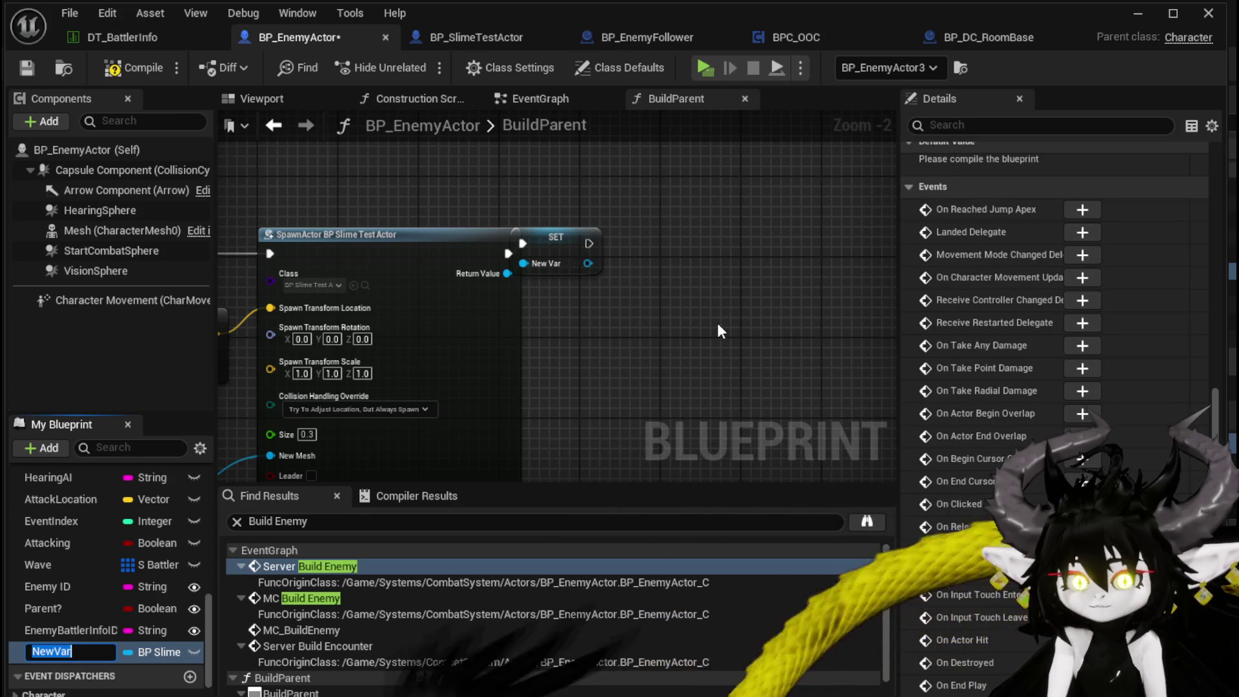
pyautogui.write('ActorArray')
pyautogui.press('Return')
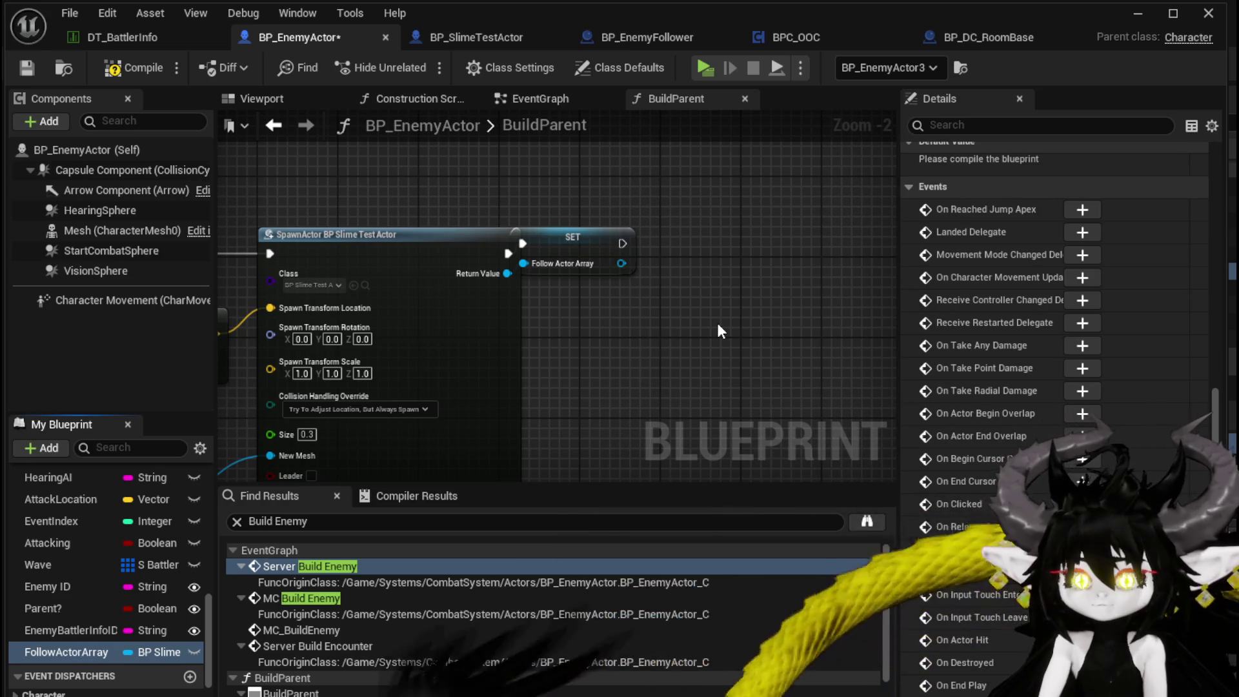
pyautogui.moveTo(622, 200); pyautogui.dragTo(667, 361)
pyautogui.press('Delete')
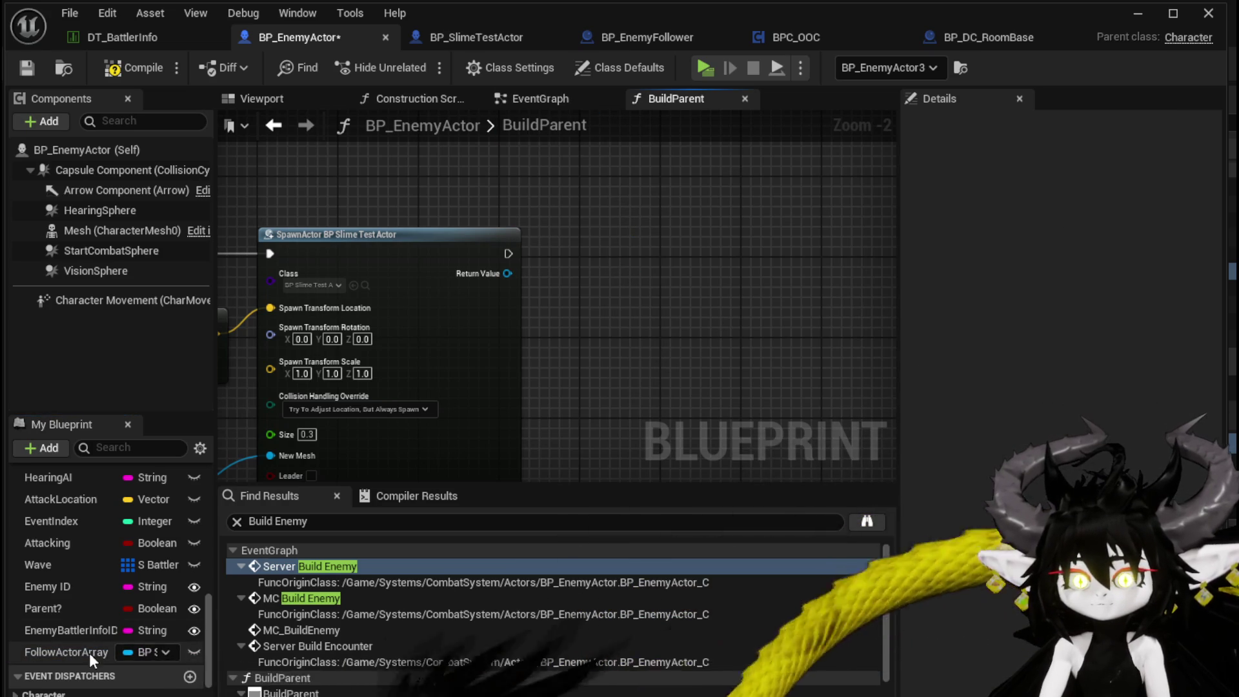
# Step: Change FollowActorArray's container type to Array and compile the blueprint
pyautogui.click(89, 652)
pyautogui.scroll(5, 1098, 335)
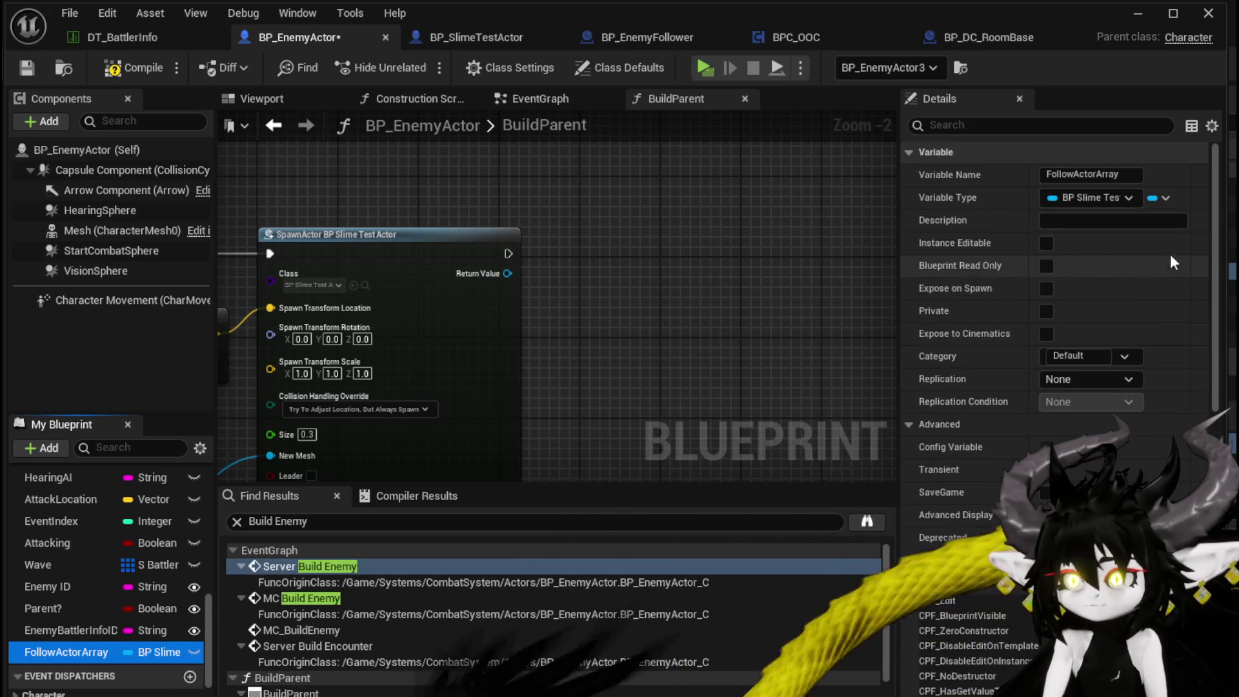
pyautogui.click(1163, 197)
pyautogui.click(1151, 243)
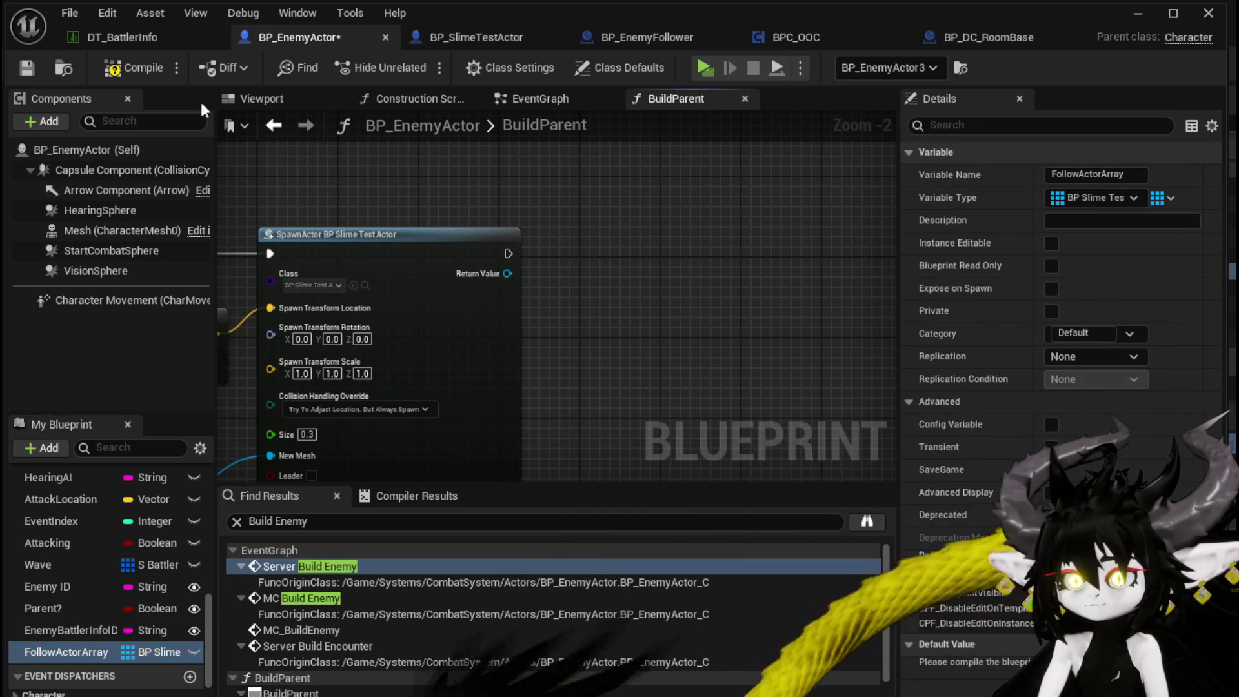
pyautogui.click(102, 72)
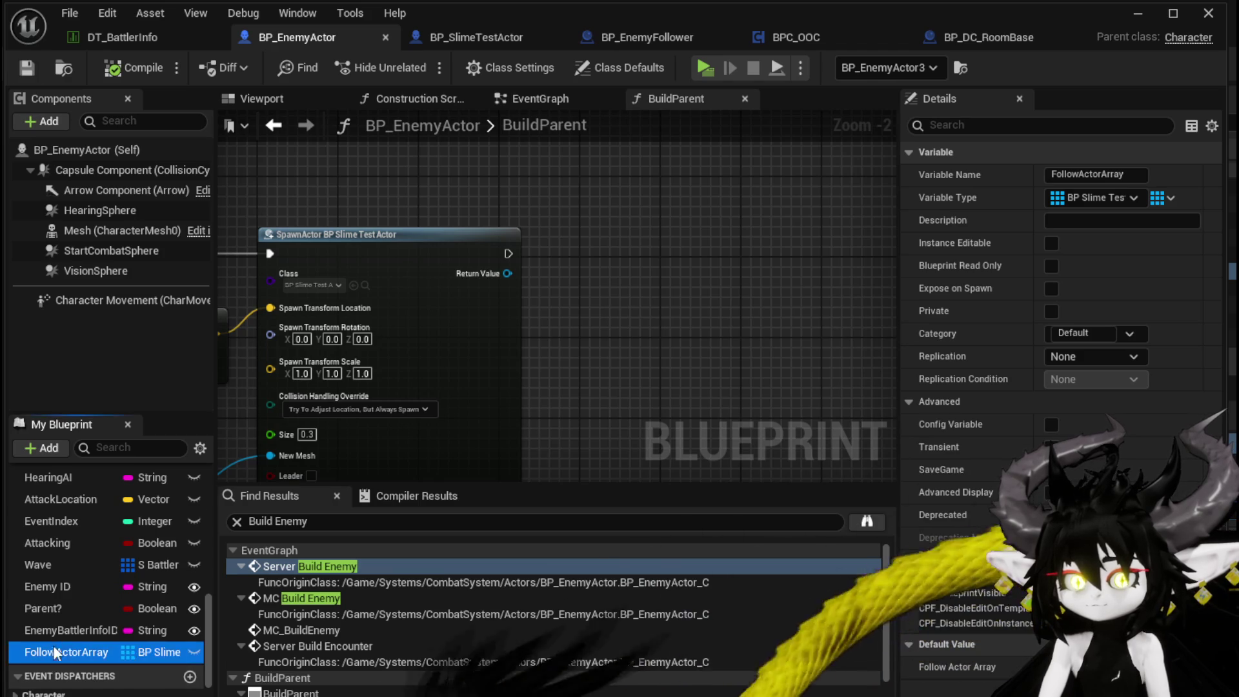
# Step: Place a FollowActorArray getter with an array Add node wired to the spawned actor
pyautogui.moveTo(391, 171); pyautogui.dragTo(605, 222)
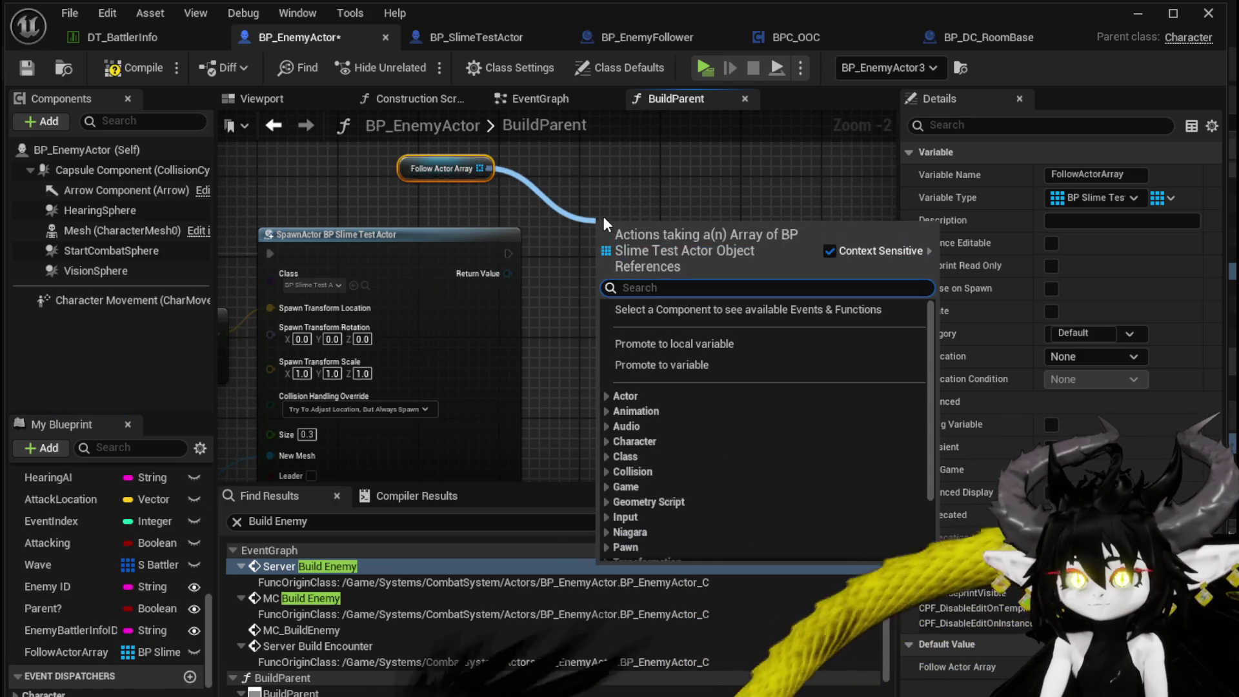
pyautogui.write('add')
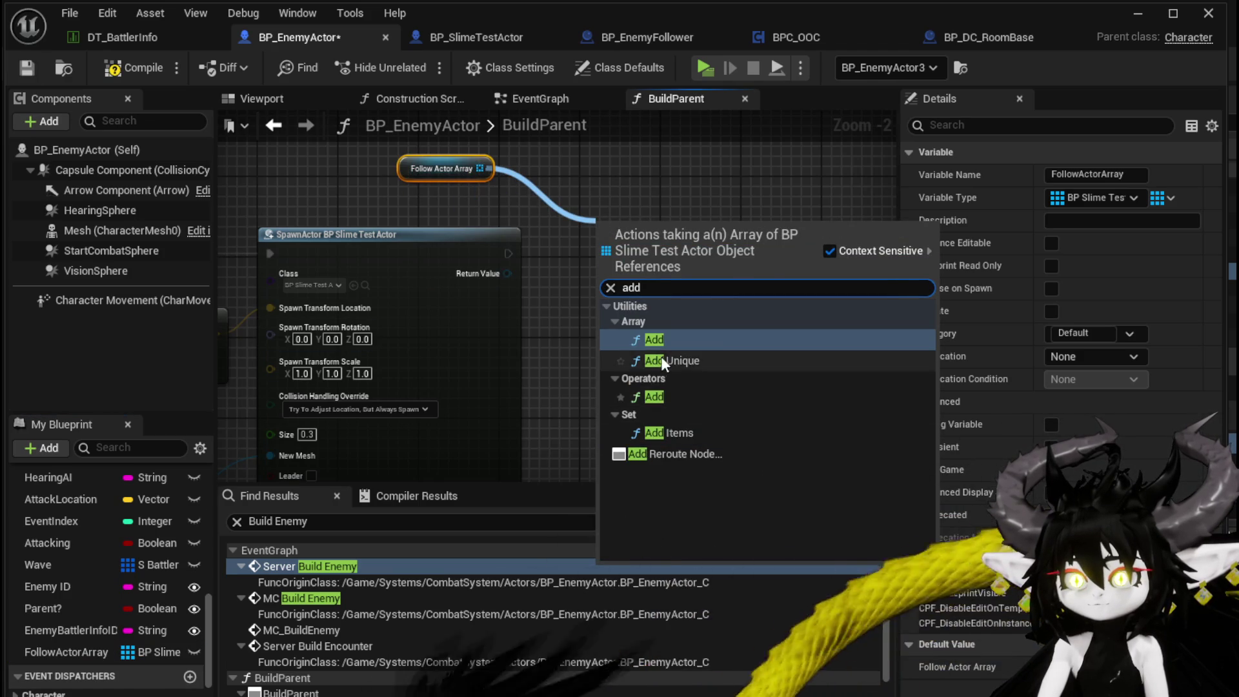
pyautogui.click(660, 357)
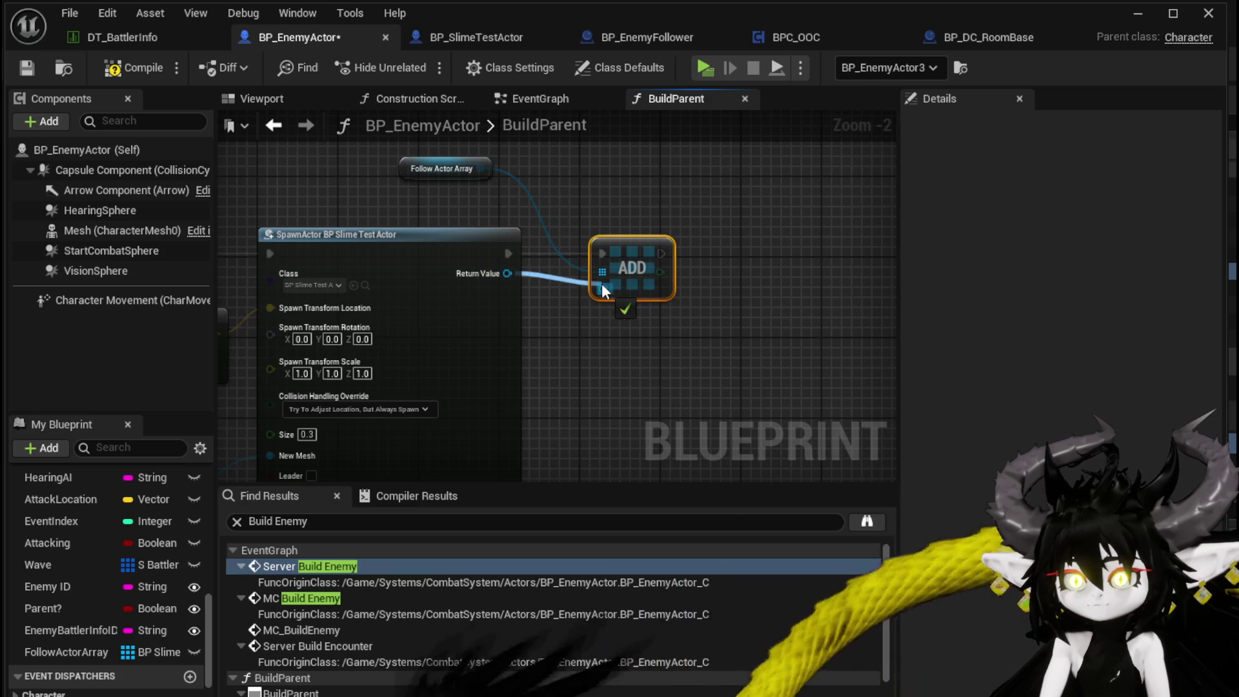
pyautogui.moveTo(423, 165); pyautogui.dragTo(594, 218)
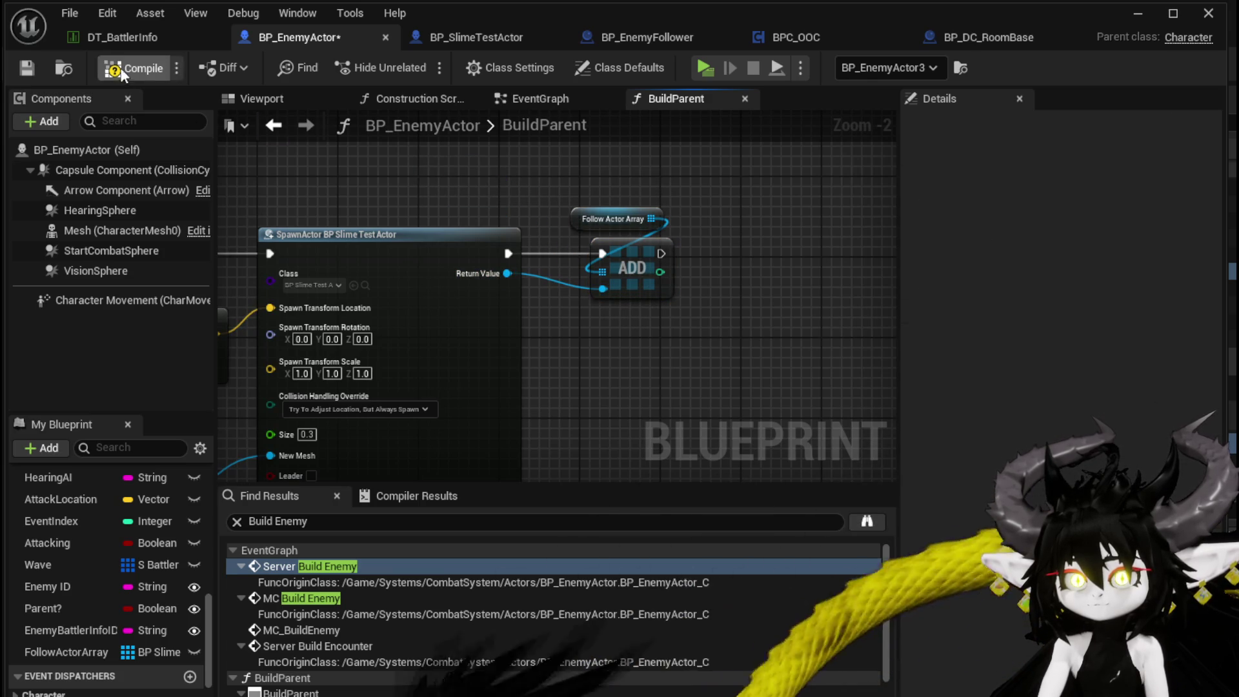
pyautogui.moveTo(338, 186)
pyautogui.mouseDown()
pyautogui.moveTo(555, 205)
pyautogui.moveTo(525, 201)
pyautogui.mouseUp()
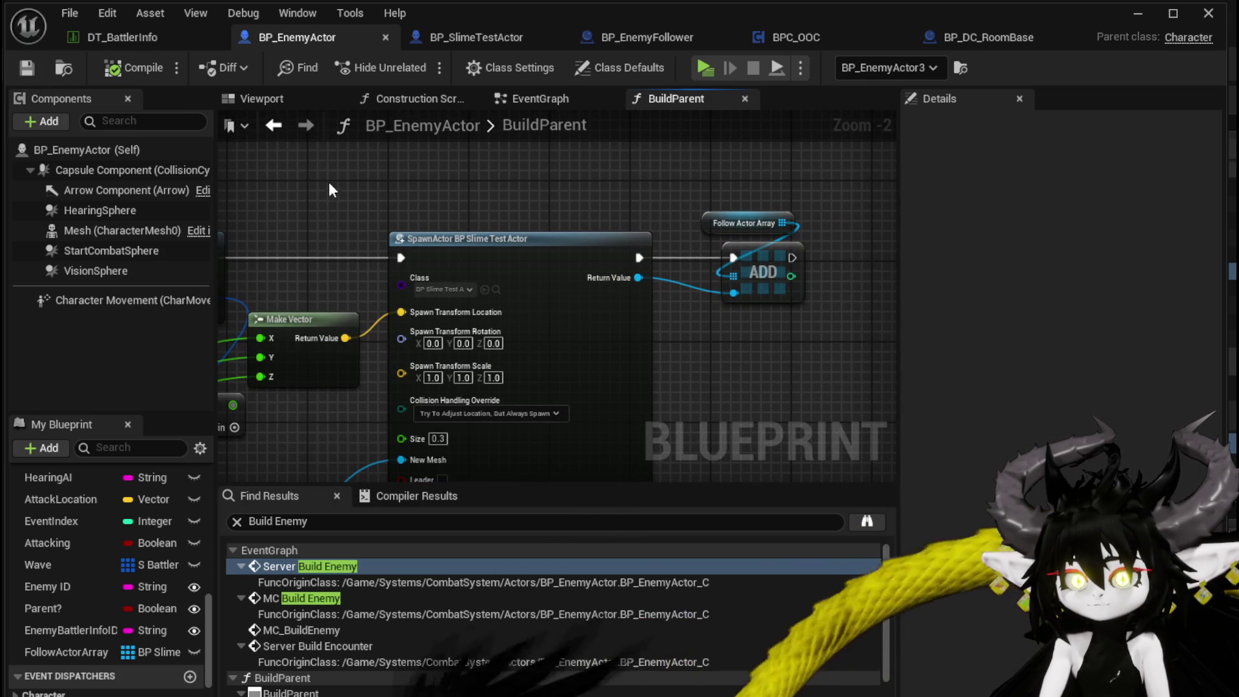
pyautogui.click(526, 104)
# Step: Add a FollowActorArray getter node to BP_EnemyActor's event graph
pyautogui.scroll(-8, 447, 261)
pyautogui.scroll(9, 474, 331)
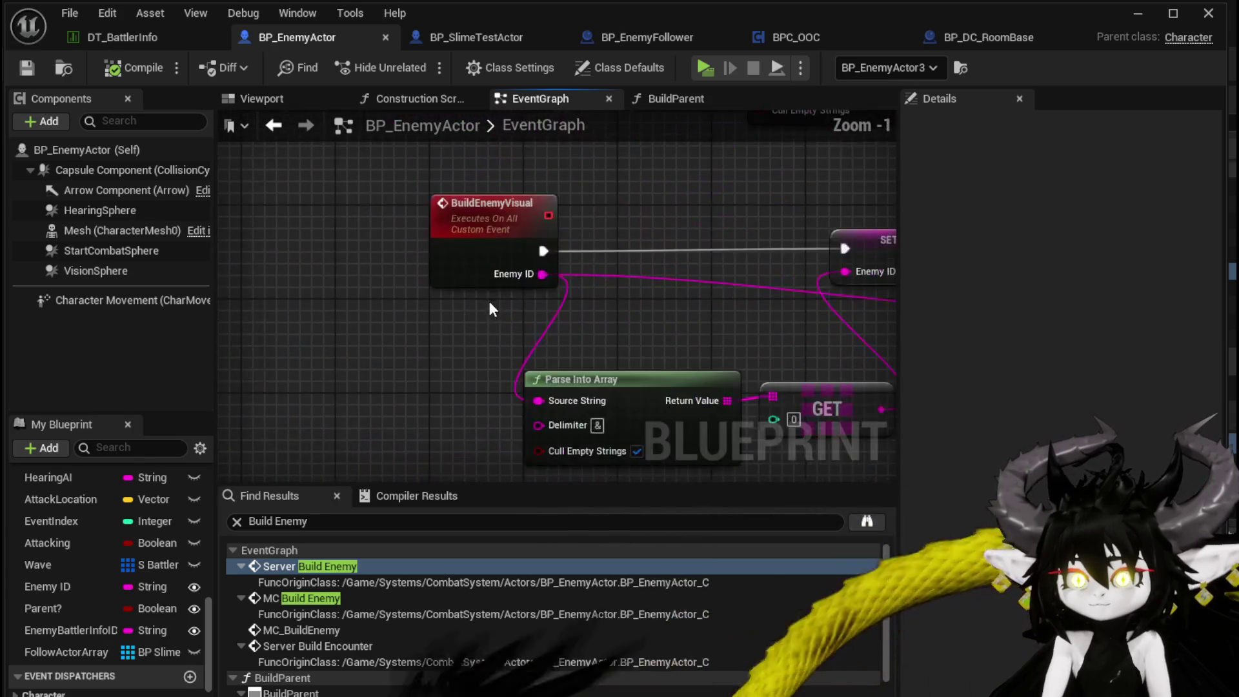
pyautogui.scroll(-4, 432, 366)
pyautogui.scroll(4, 292, 312)
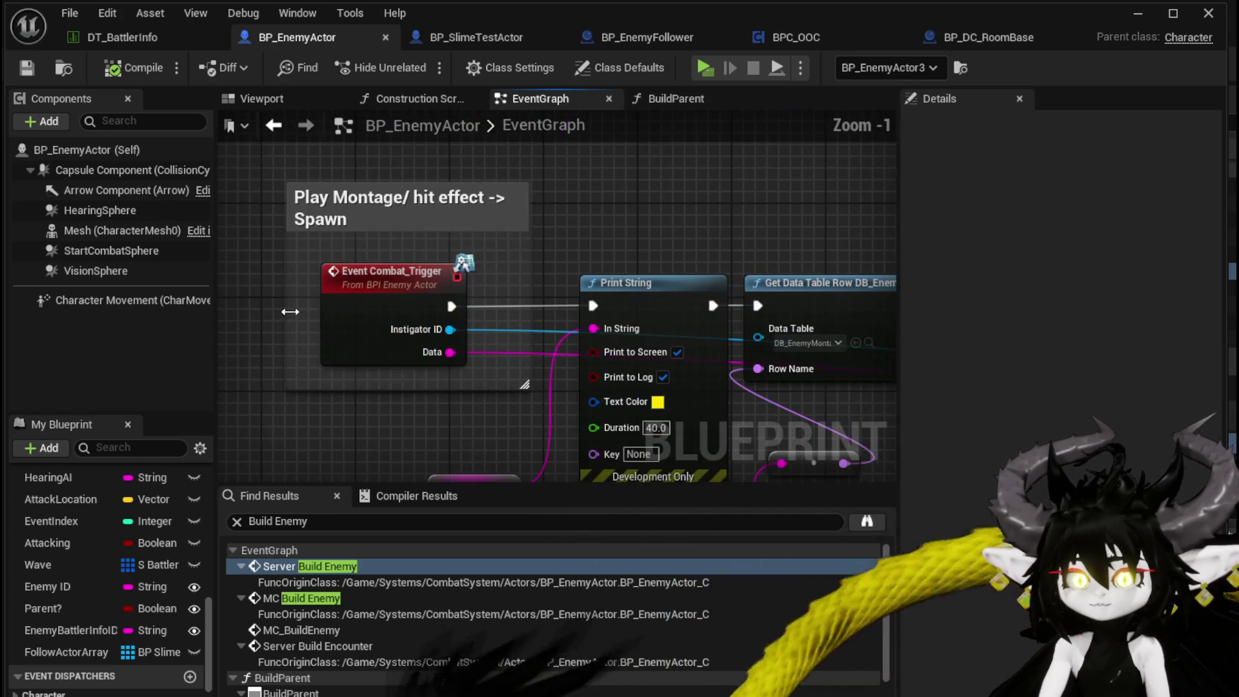
pyautogui.scroll(-5, 466, 296)
pyautogui.scroll(2, 509, 258)
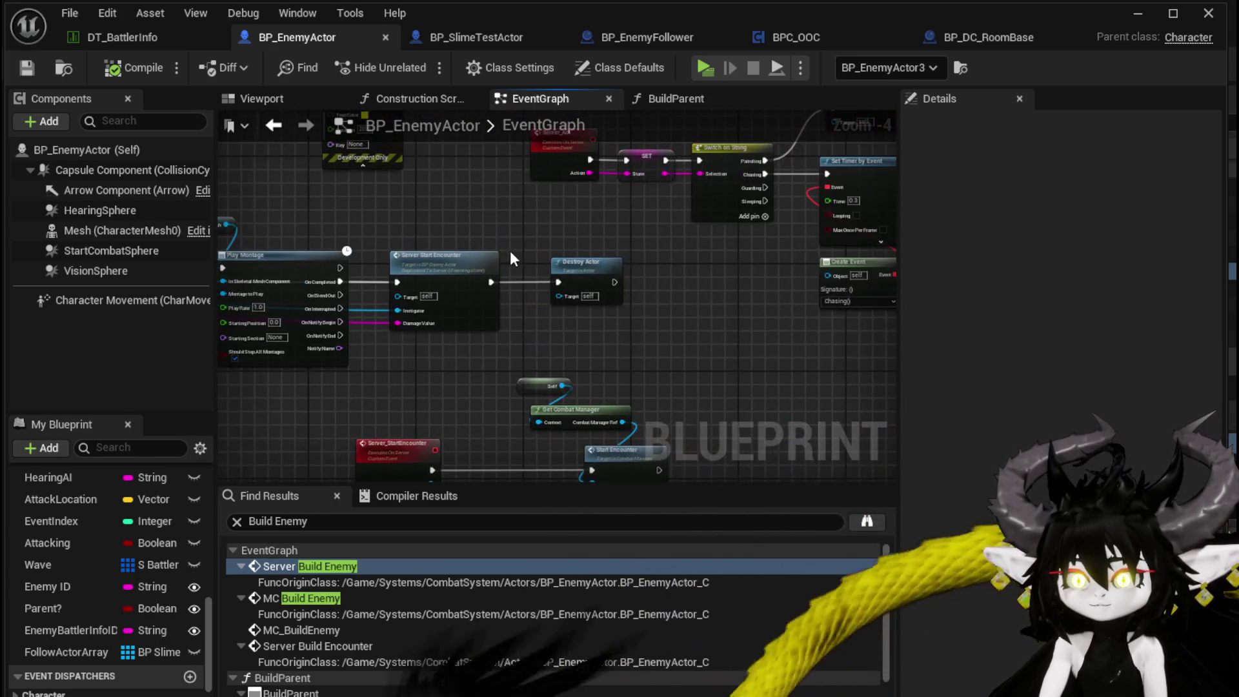
pyautogui.moveTo(84, 653); pyautogui.dragTo(476, 292)
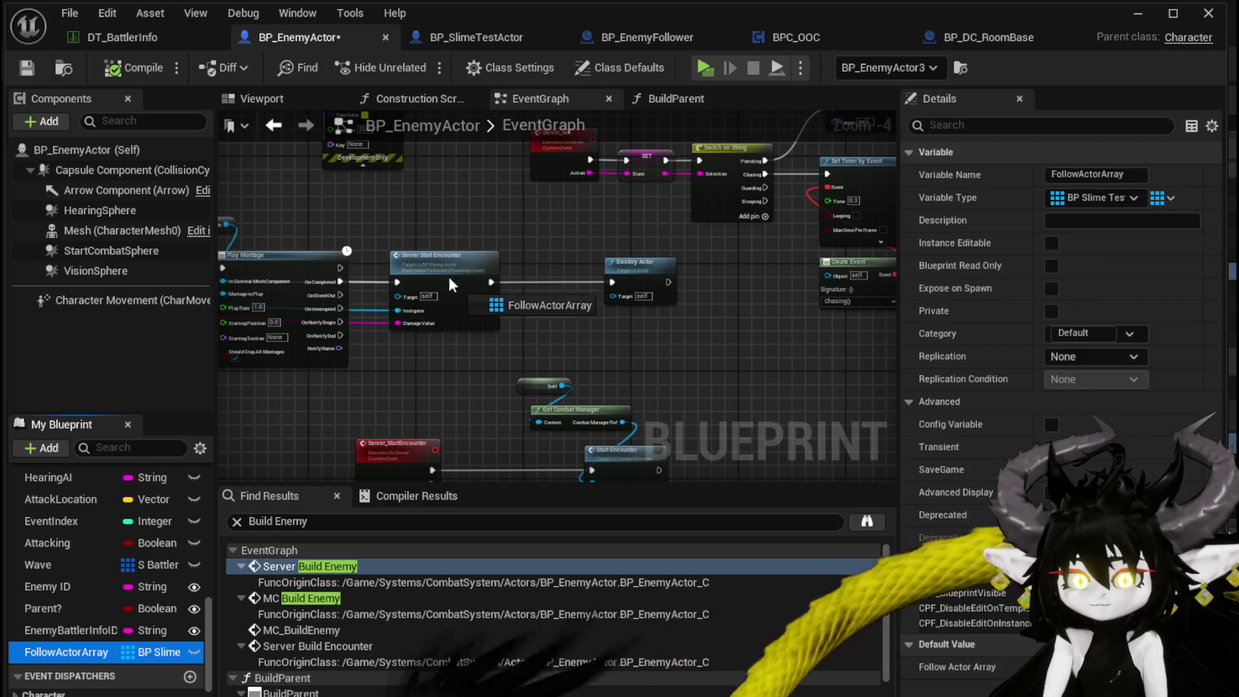
pyautogui.moveTo(415, 207); pyautogui.dragTo(464, 236)
pyautogui.click(464, 236)
# Step: Feed FollowActorArray into a For Each Loop that runs after Server Start Encounter
pyautogui.scroll(5, 465, 237)
pyautogui.moveTo(616, 300); pyautogui.dragTo(847, 300)
pyautogui.moveTo(368, 139); pyautogui.dragTo(453, 192)
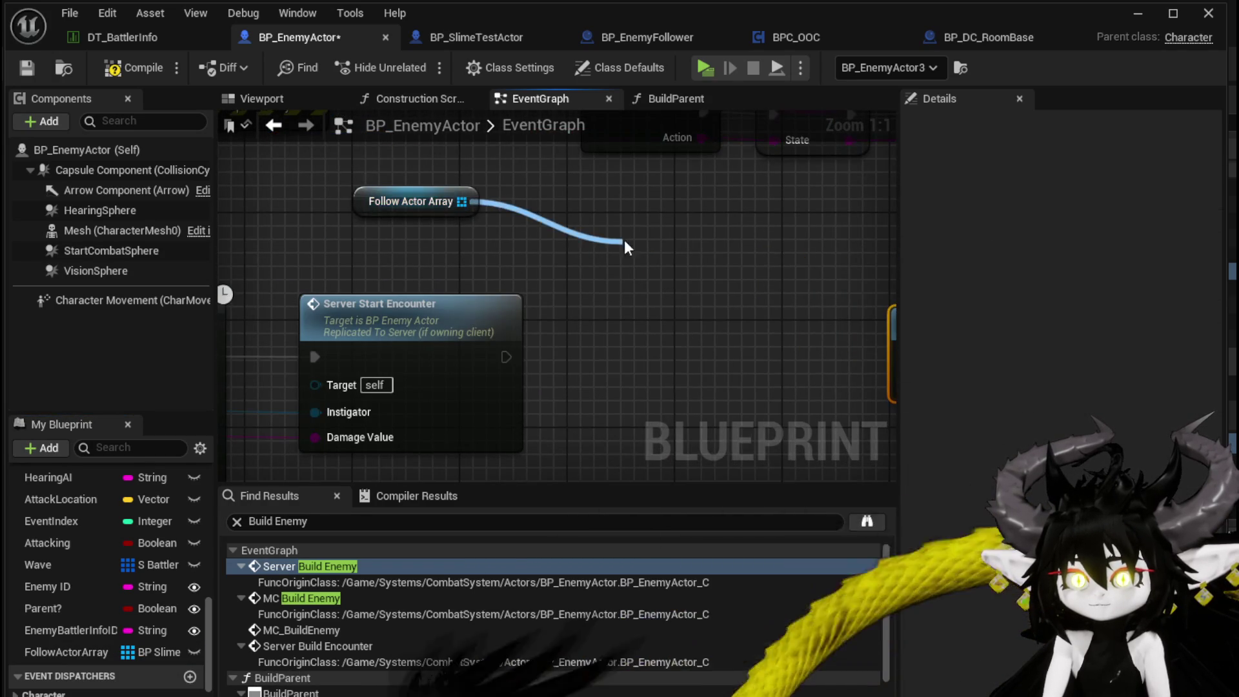
pyautogui.moveTo(624, 241); pyautogui.dragTo(626, 238)
pyautogui.write('Loop')
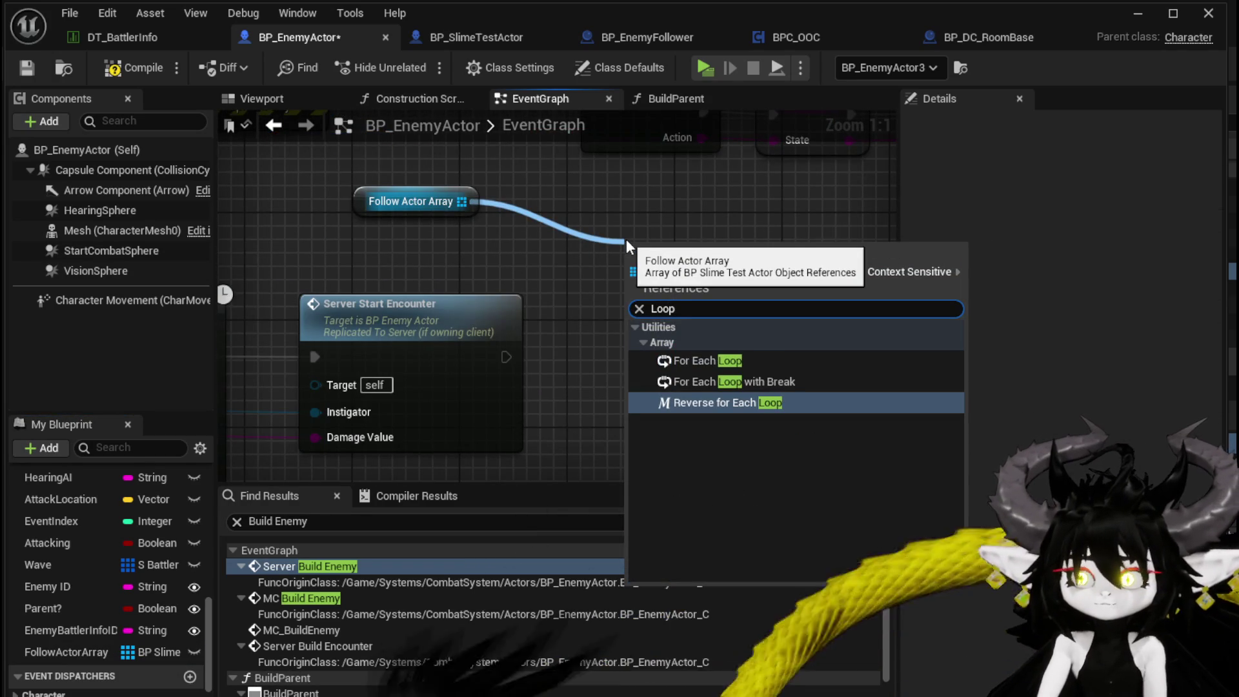
pyautogui.click(707, 360)
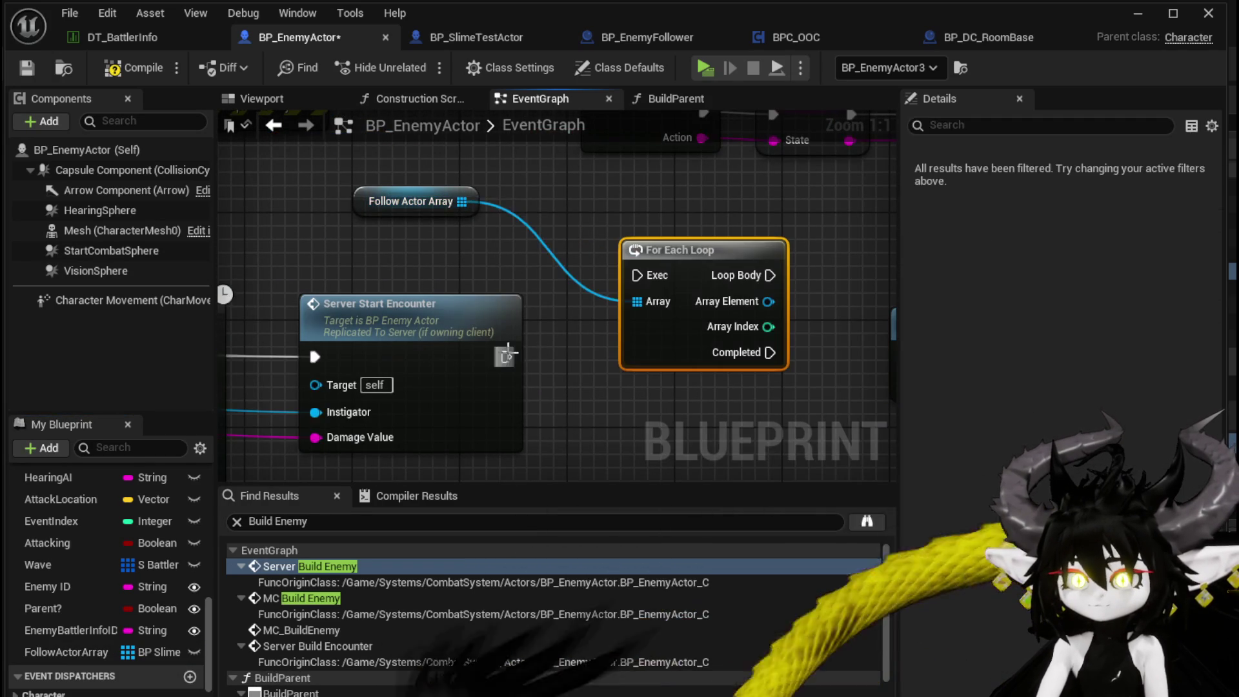
pyautogui.moveTo(647, 279); pyautogui.dragTo(647, 279)
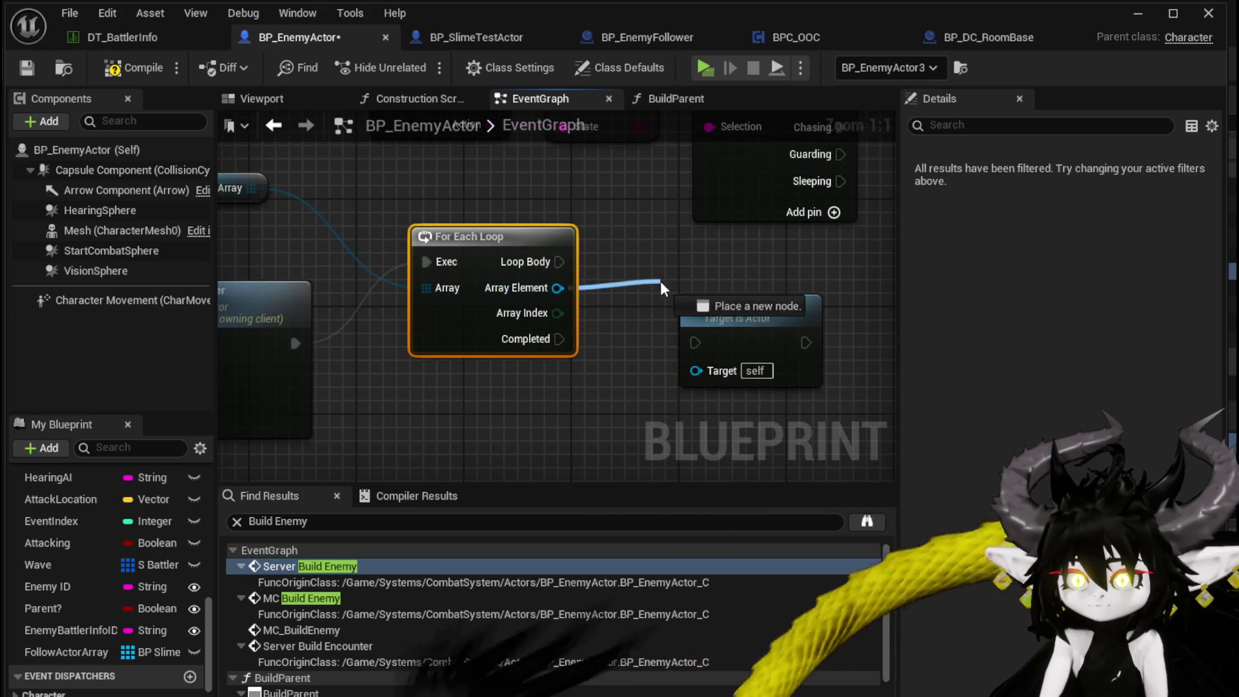
# Step: Destroy each Array Element in Loop Body and self on Completed, then save and play-test
pyautogui.moveTo(721, 308); pyautogui.dragTo(622, 387)
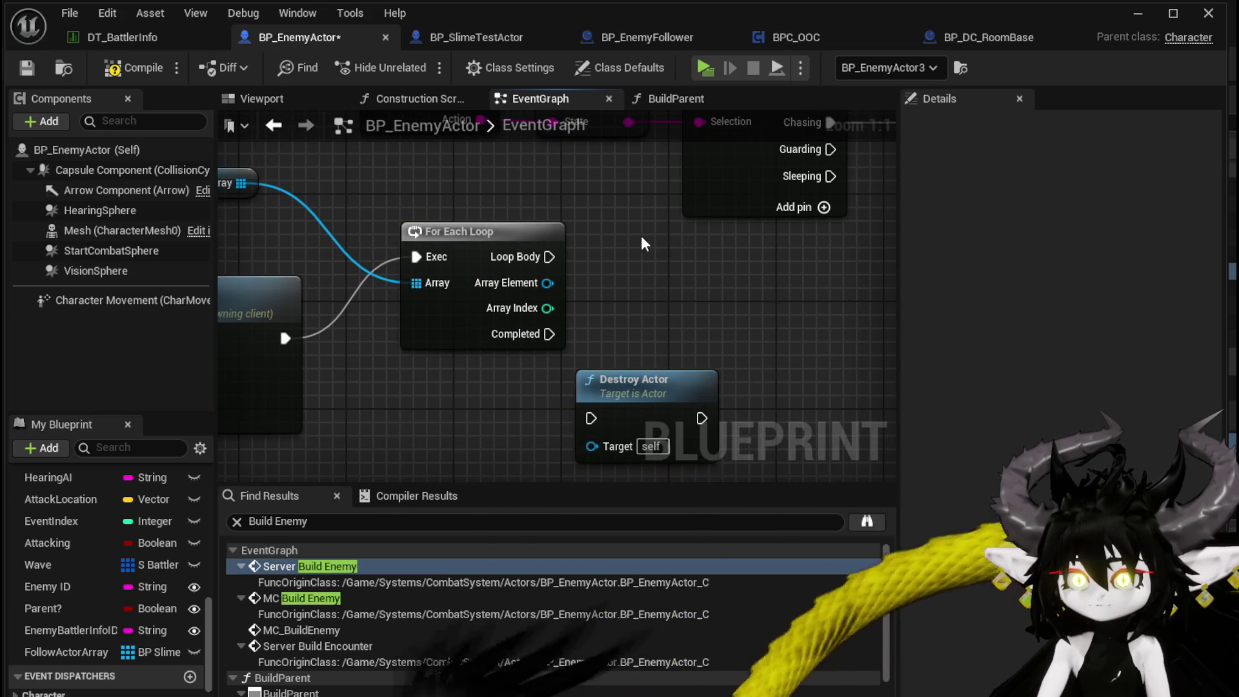
pyautogui.hotkey('ctrl', 'd')
pyautogui.moveTo(643, 284); pyautogui.dragTo(643, 284)
pyautogui.moveTo(665, 282)
pyautogui.mouseDown()
pyautogui.moveTo(625, 256)
pyautogui.moveTo(631, 287)
pyautogui.mouseUp()
pyautogui.moveTo(542, 322)
pyautogui.mouseDown()
pyautogui.moveTo(583, 406)
pyautogui.moveTo(623, 256)
pyautogui.moveTo(569, 256)
pyautogui.mouseUp()
pyautogui.click(426, 211)
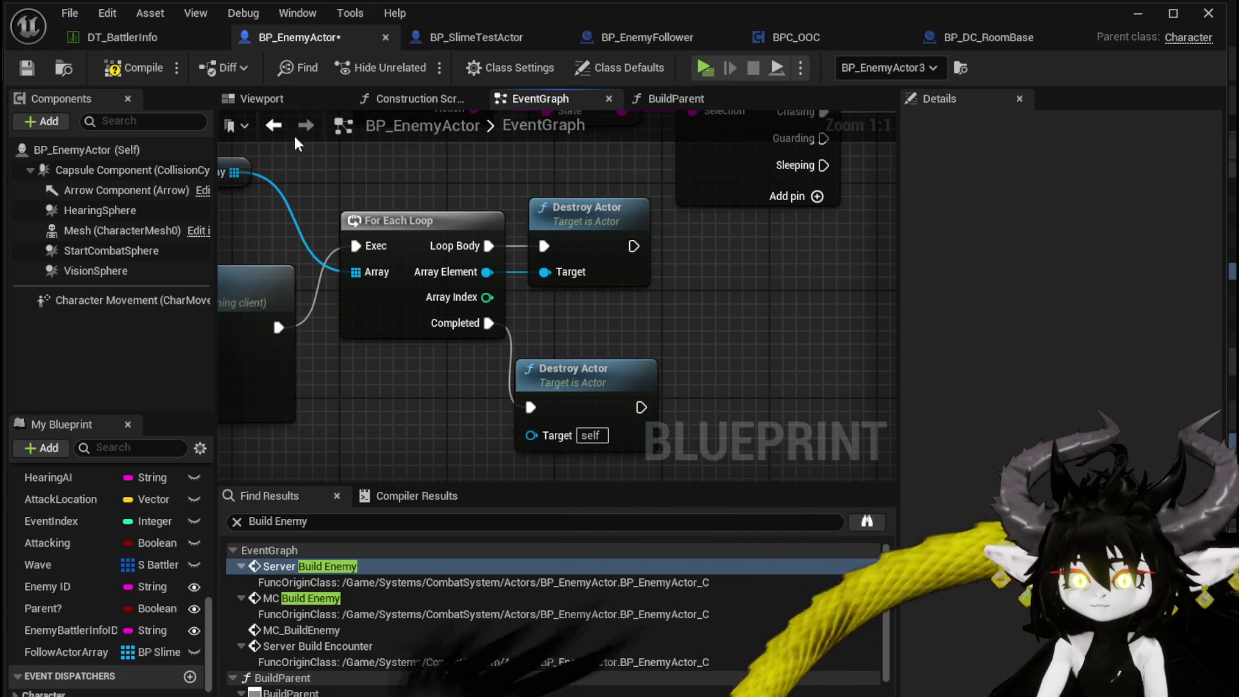
pyautogui.click(21, 69)
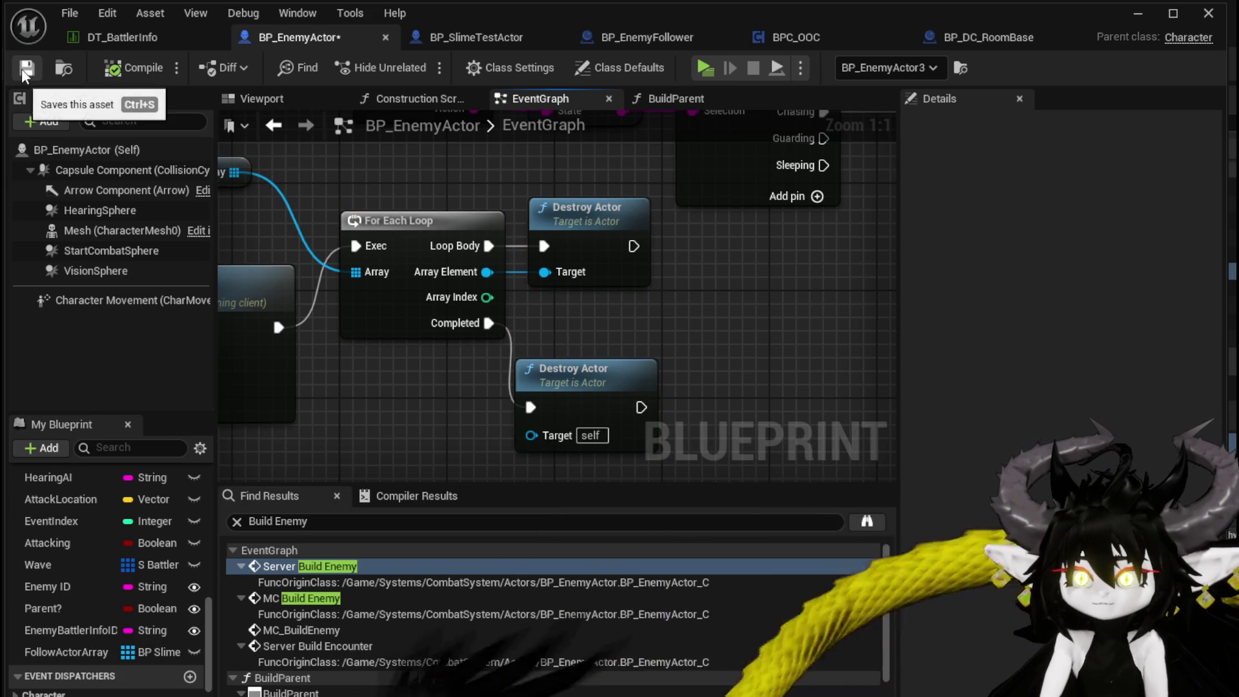
pyautogui.click(1137, 13)
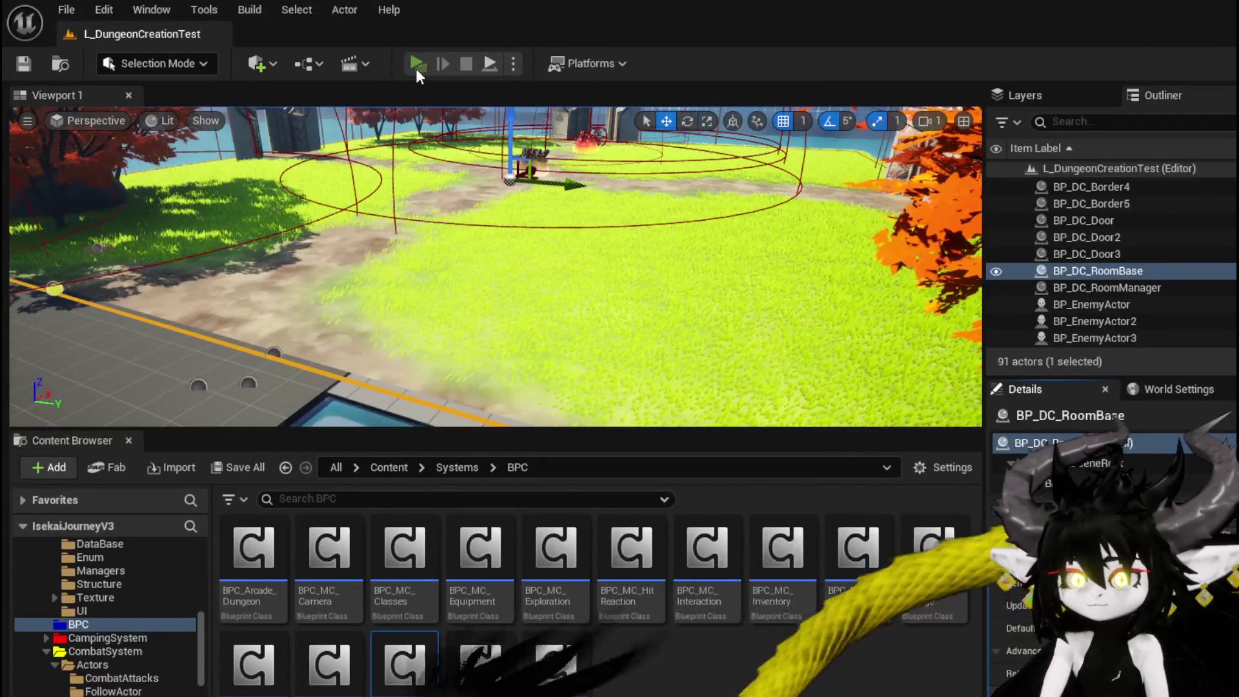
pyautogui.click(415, 62)
pyautogui.press('w')
pyautogui.press('space')
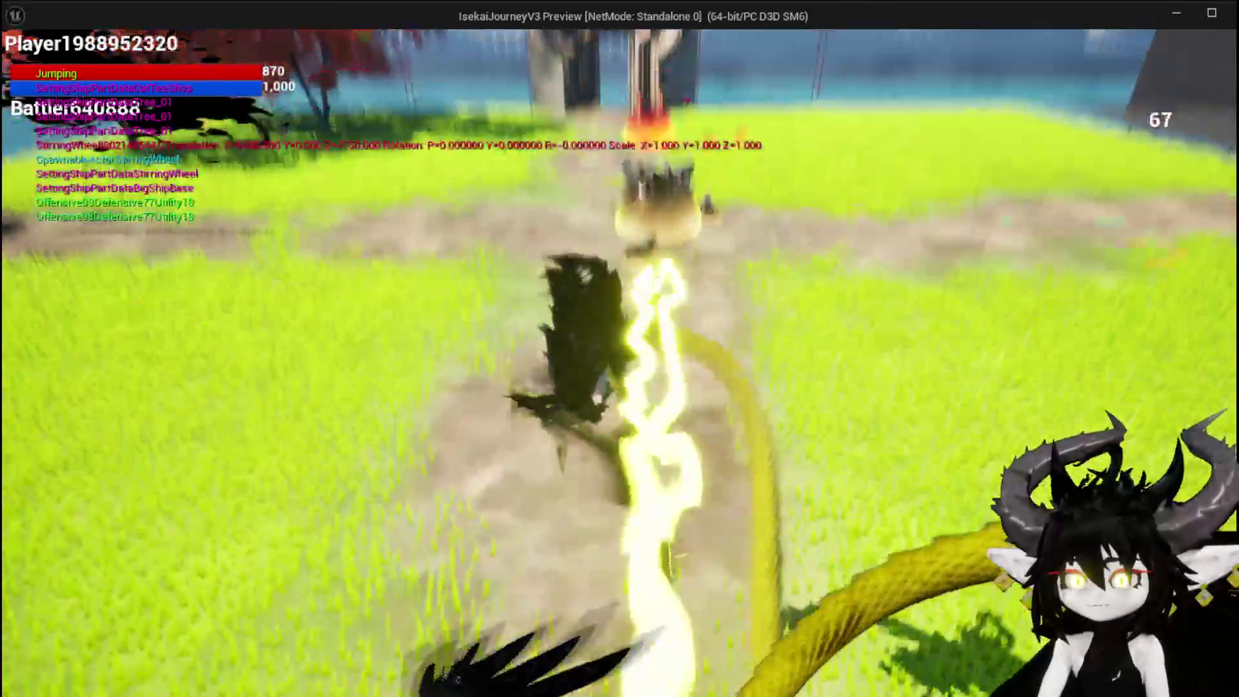
pyautogui.press('w')
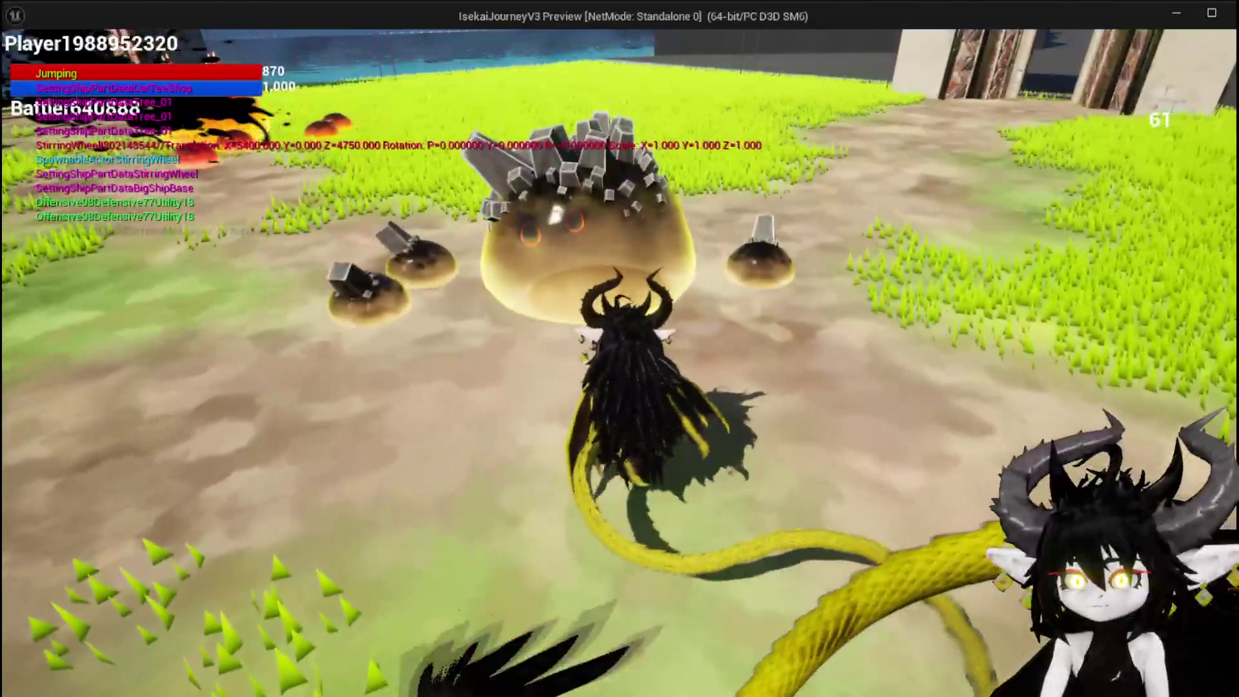
pyautogui.press('w')
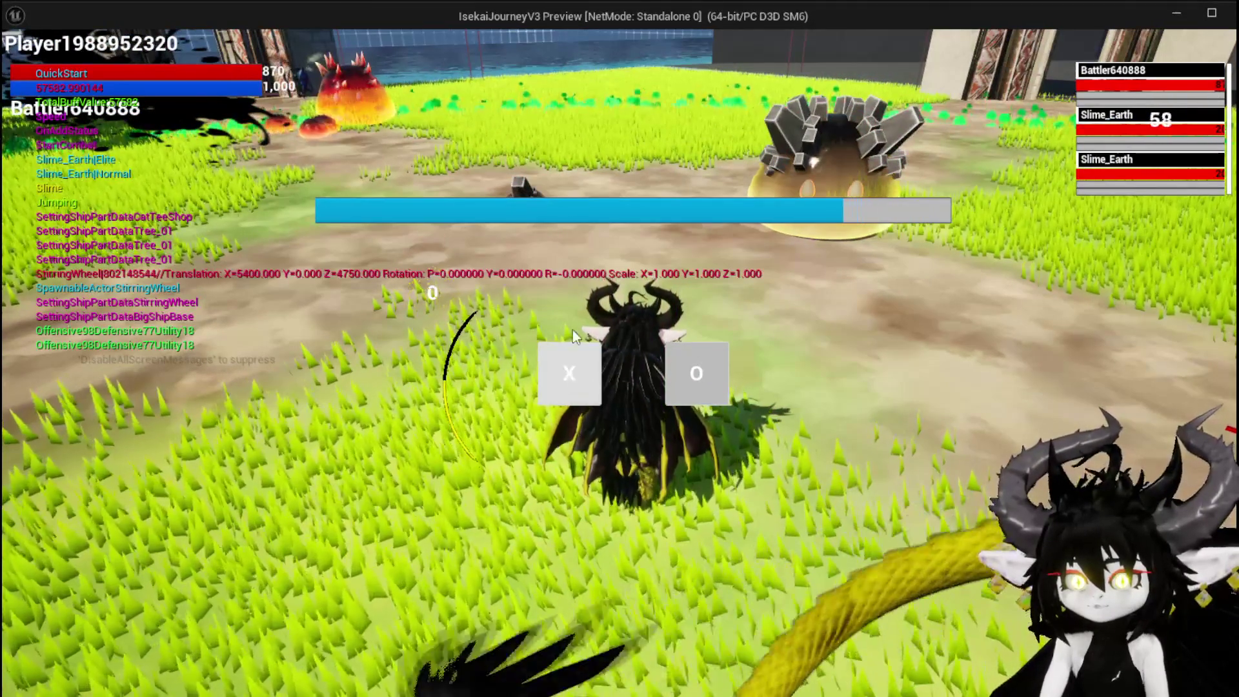
pyautogui.click(543, 393)
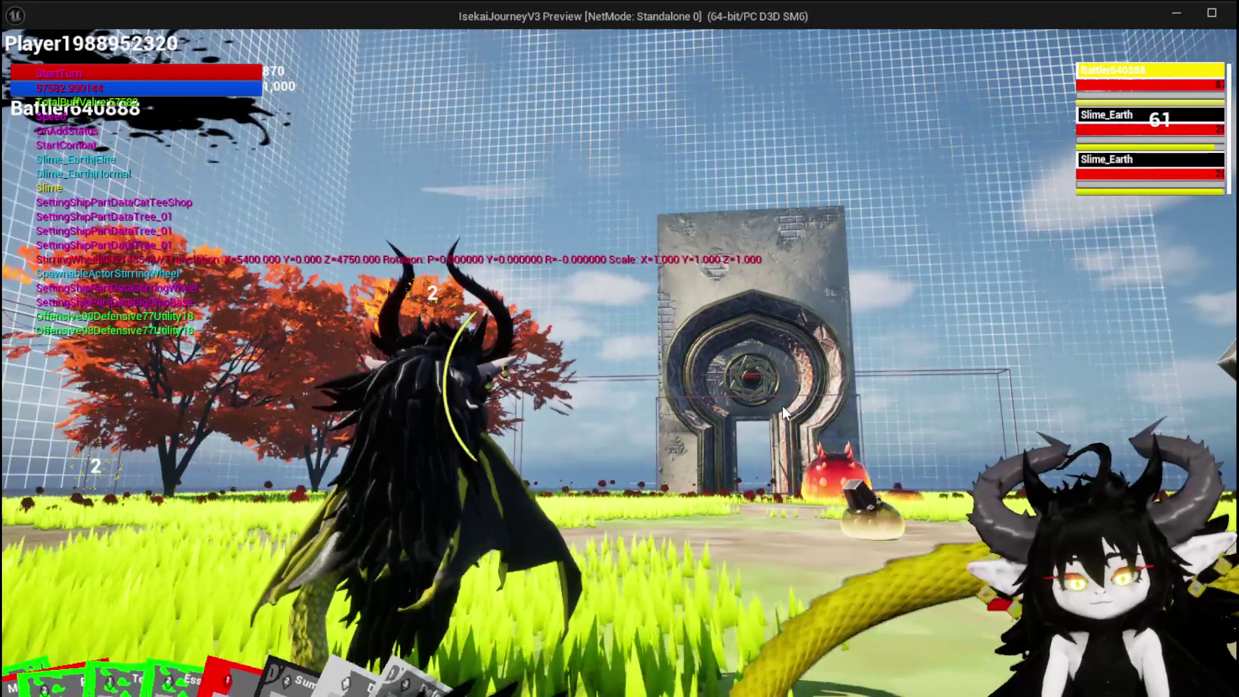
pyautogui.press('Escape')
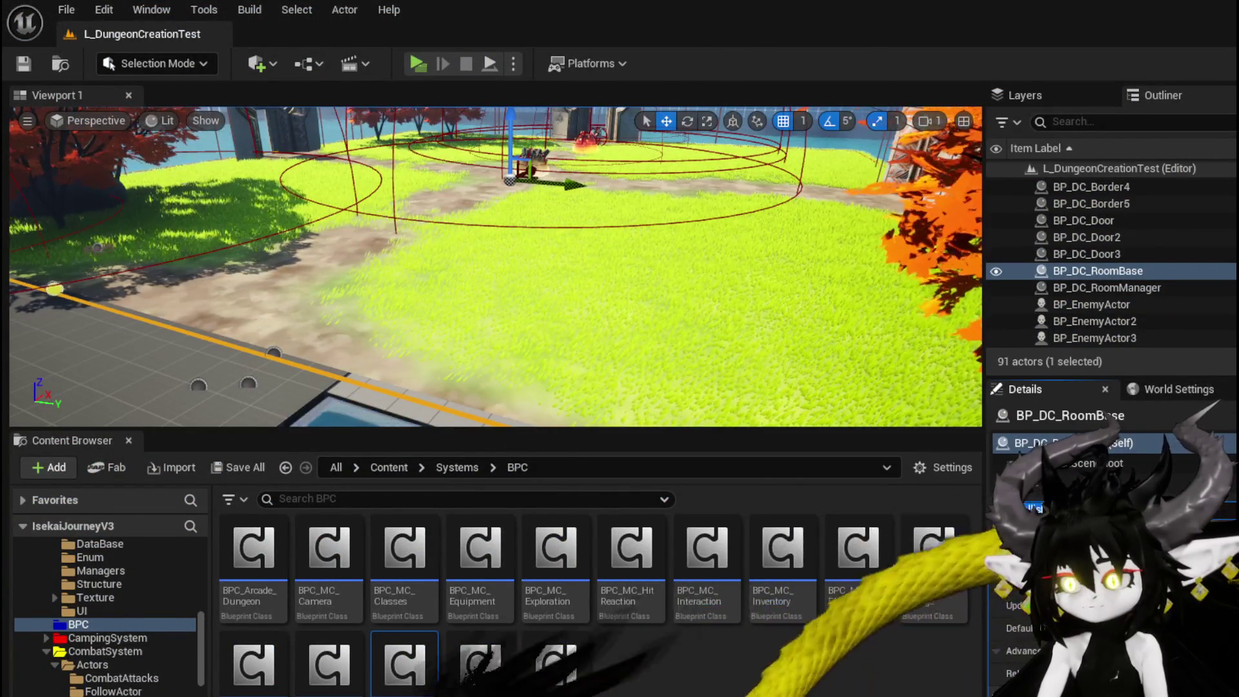
# Step: Minimize the Blueprint editor and browse the Content Browser to Systems/AbilitySystem/Actor
pyautogui.scroll(-2, 626, 320)
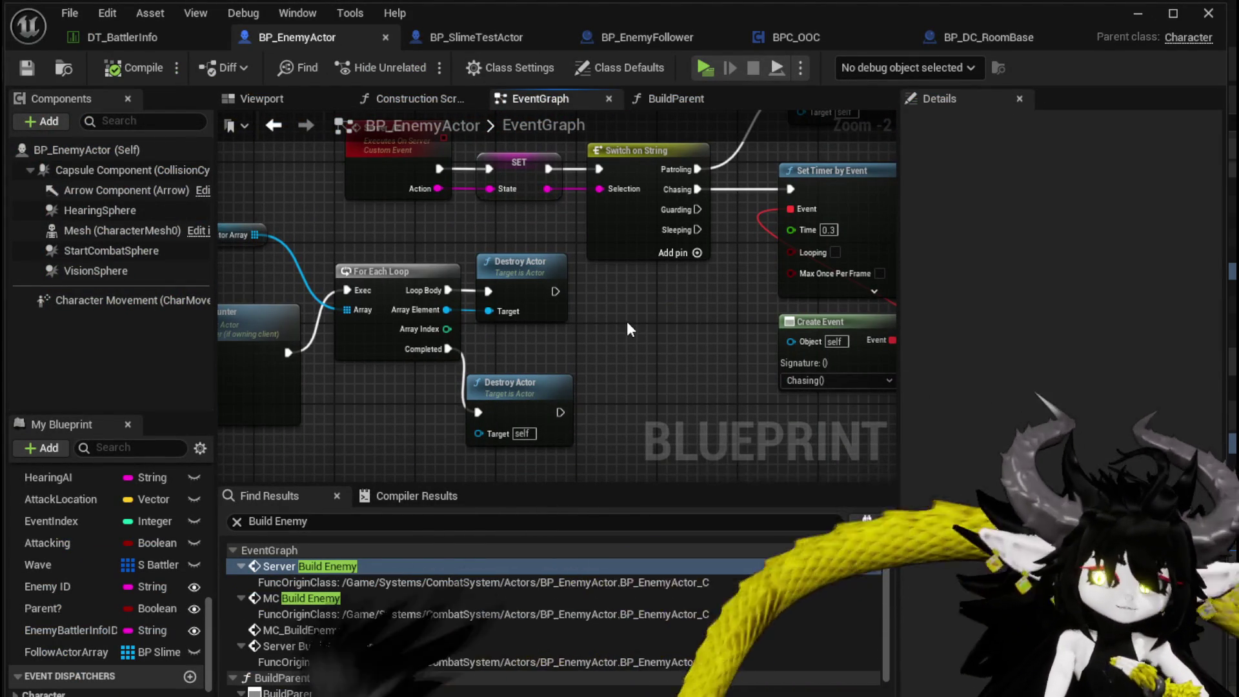
pyautogui.scroll(-3, 785, 333)
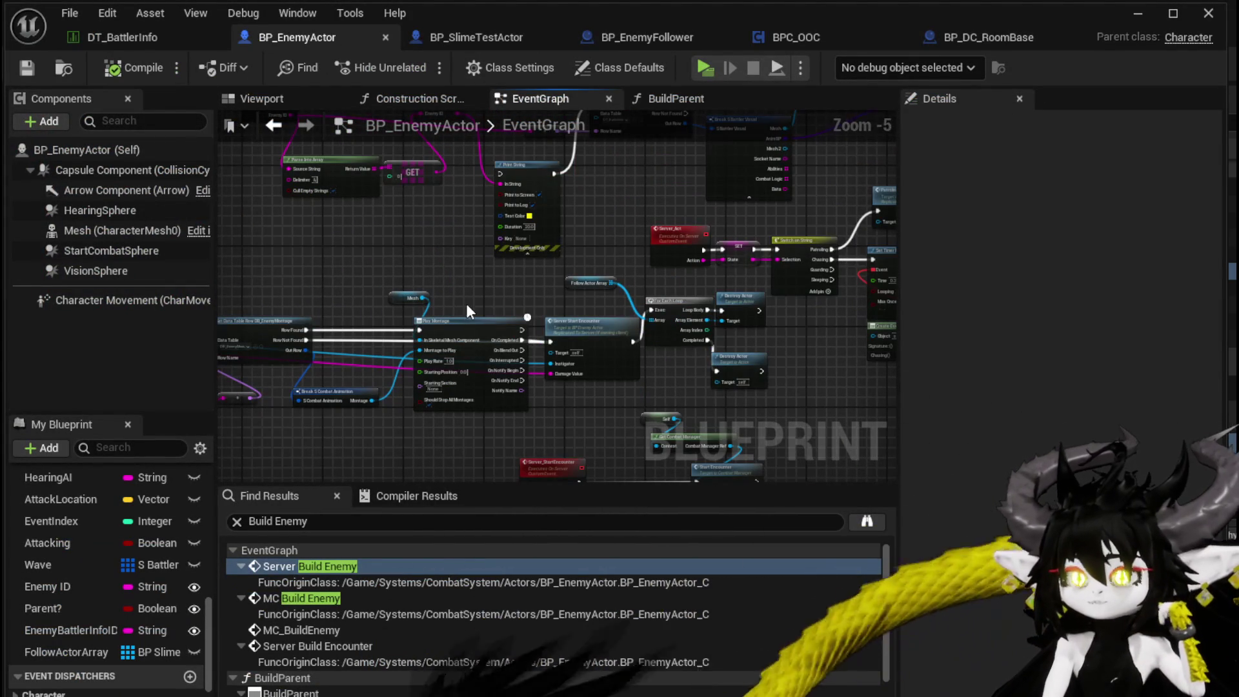
pyautogui.click(1137, 13)
pyautogui.scroll(-5, 99, 637)
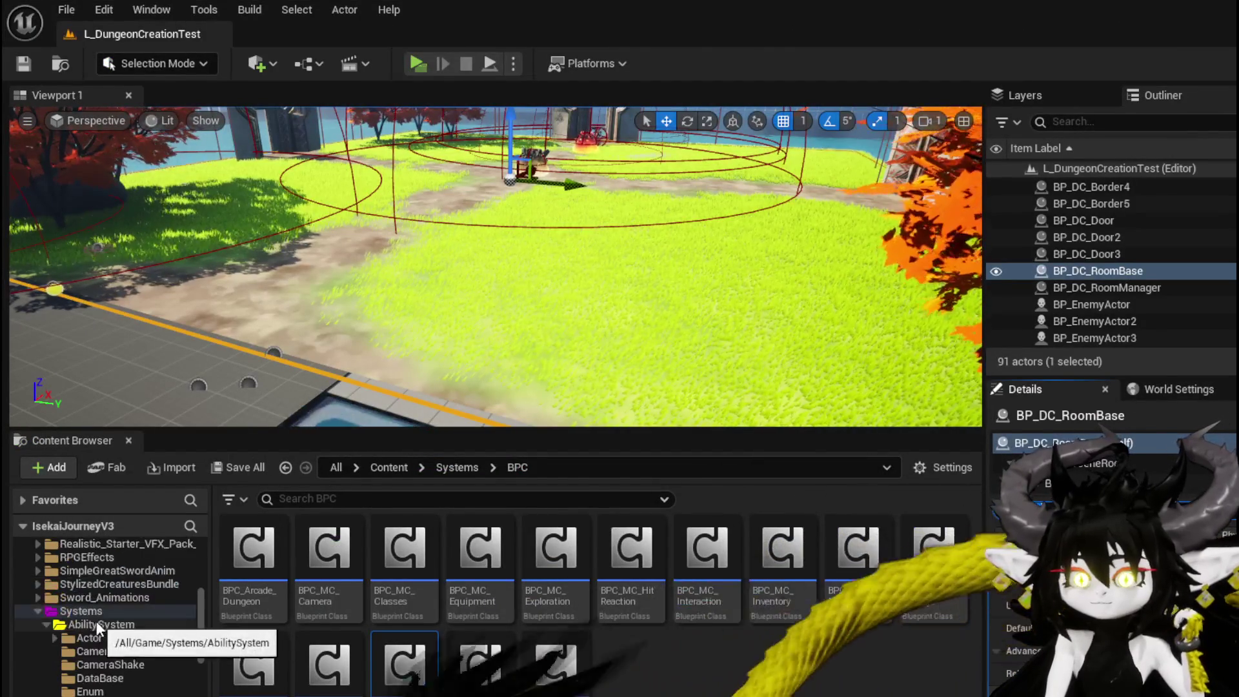
pyautogui.click(99, 639)
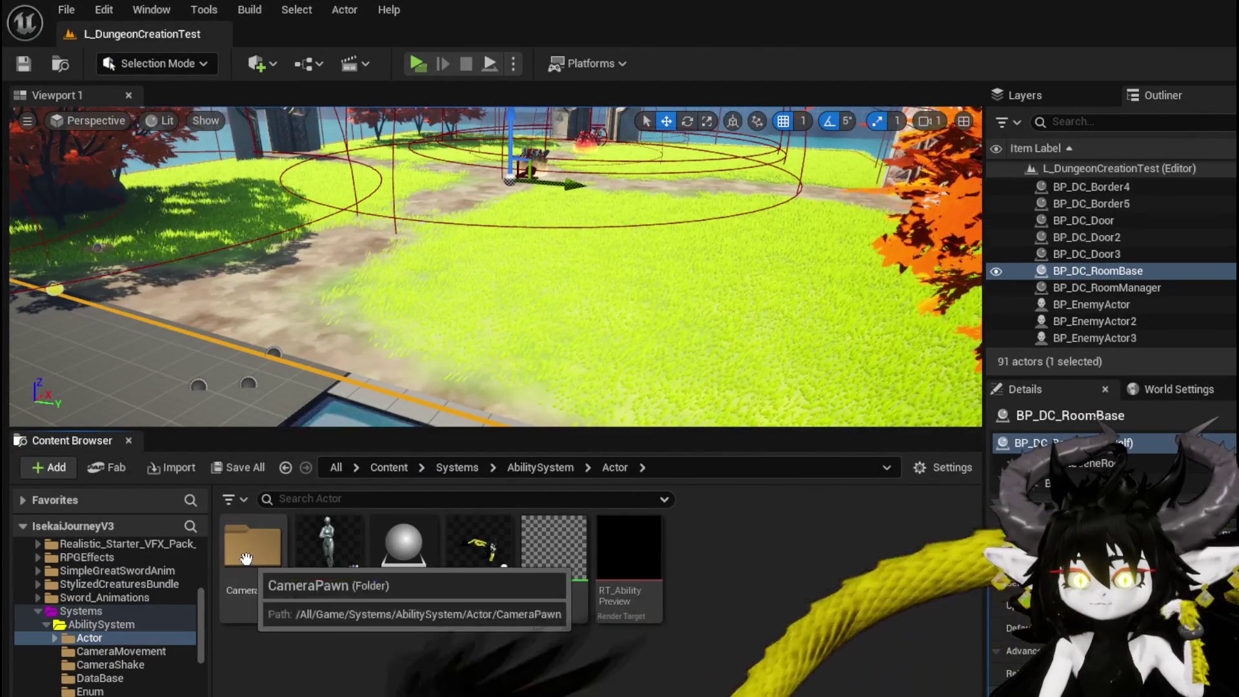
pyautogui.scroll(-3, 111, 647)
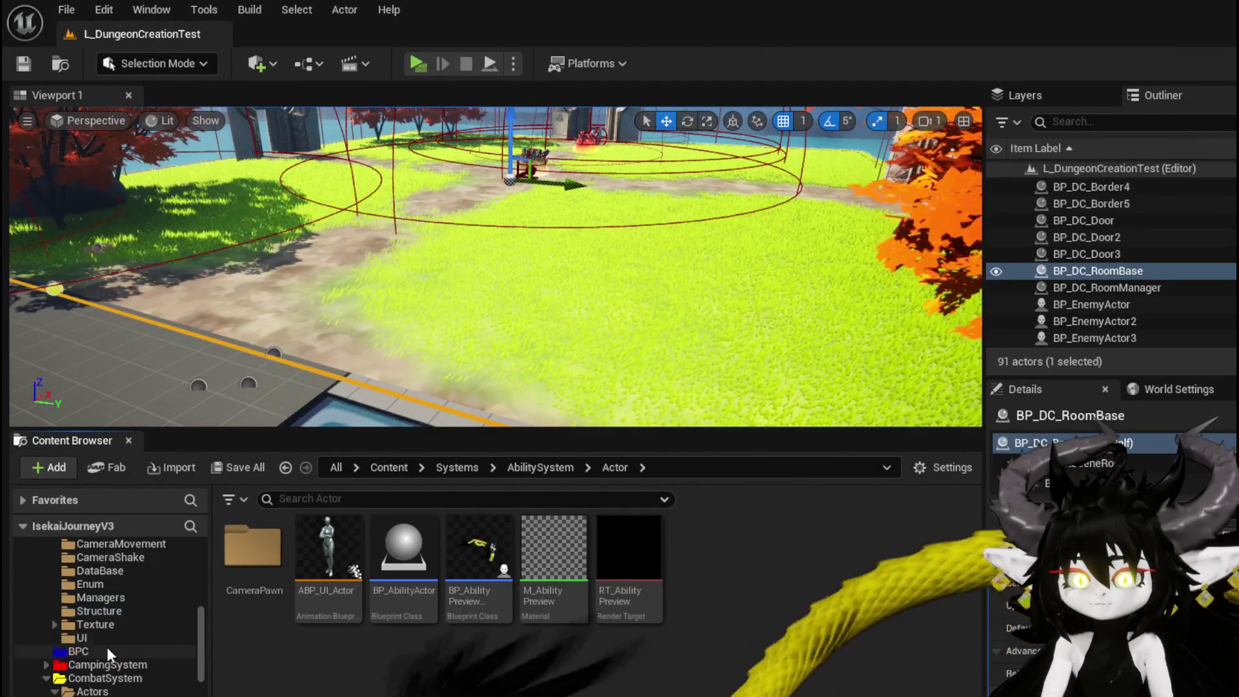
# Step: Open BP_BattleArena from CombatSystem/Actors and show its arena in the Viewport
pyautogui.click(93, 691)
pyautogui.doubleClick(480, 555)
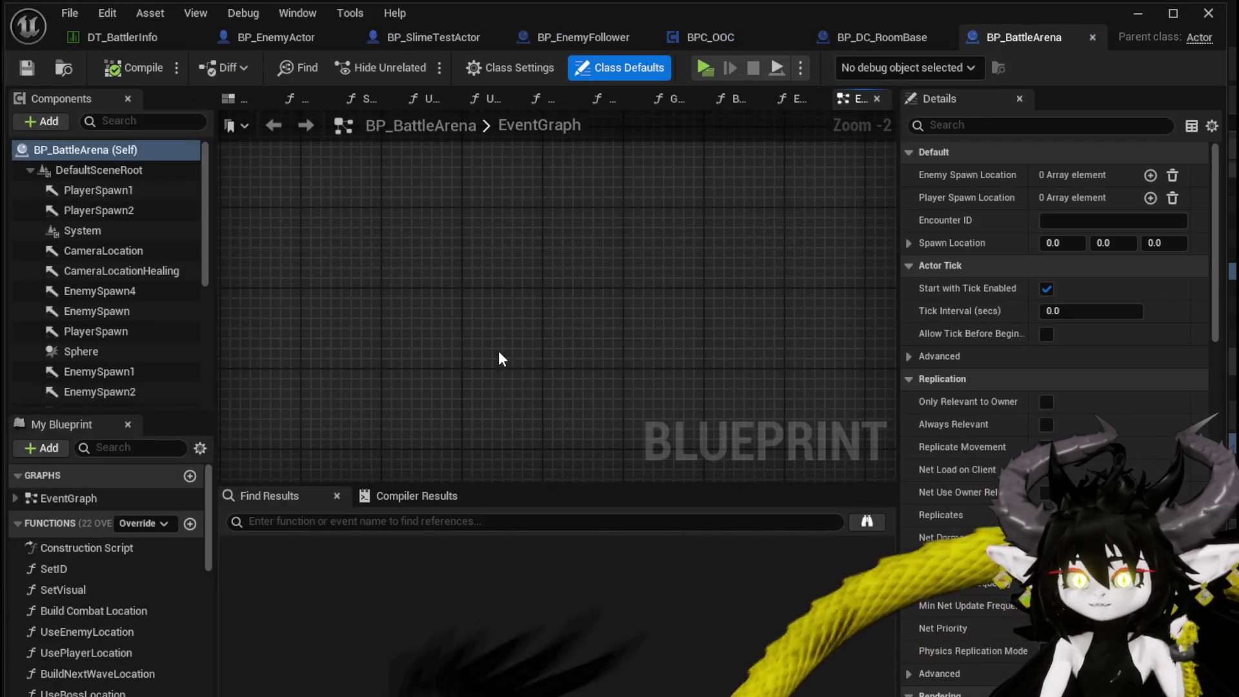
pyautogui.scroll(-5, 163, 316)
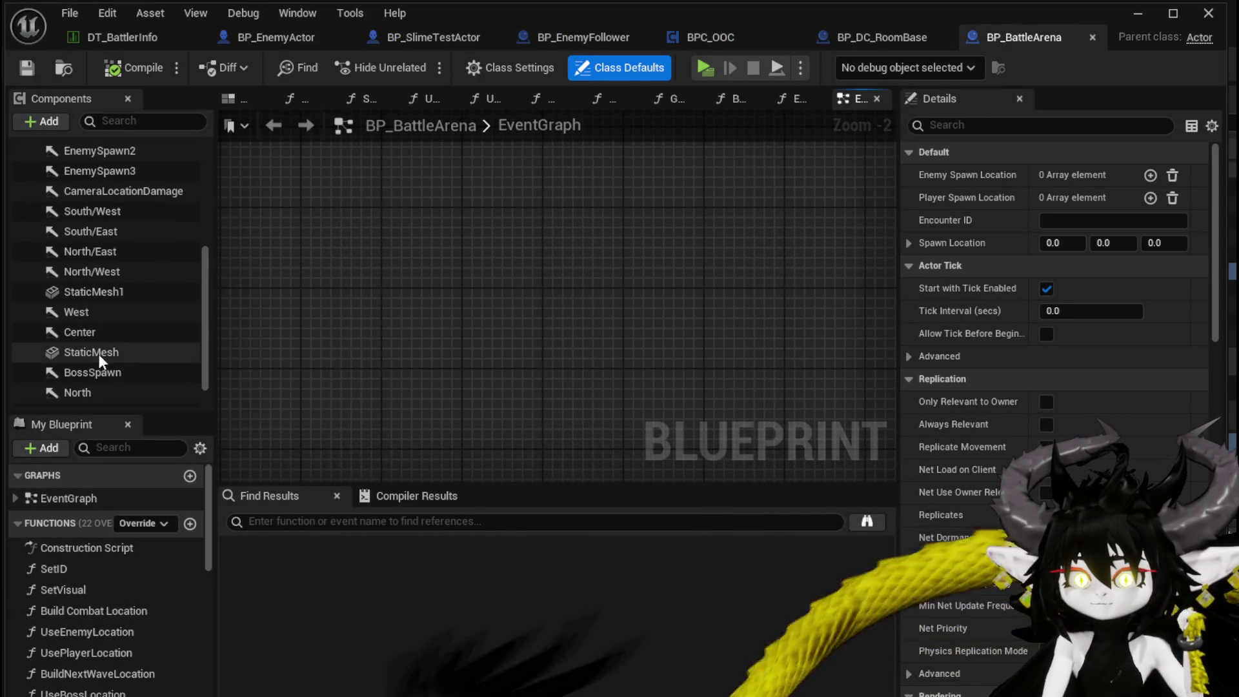
pyautogui.scroll(-1, 99, 355)
pyautogui.scroll(3, 133, 362)
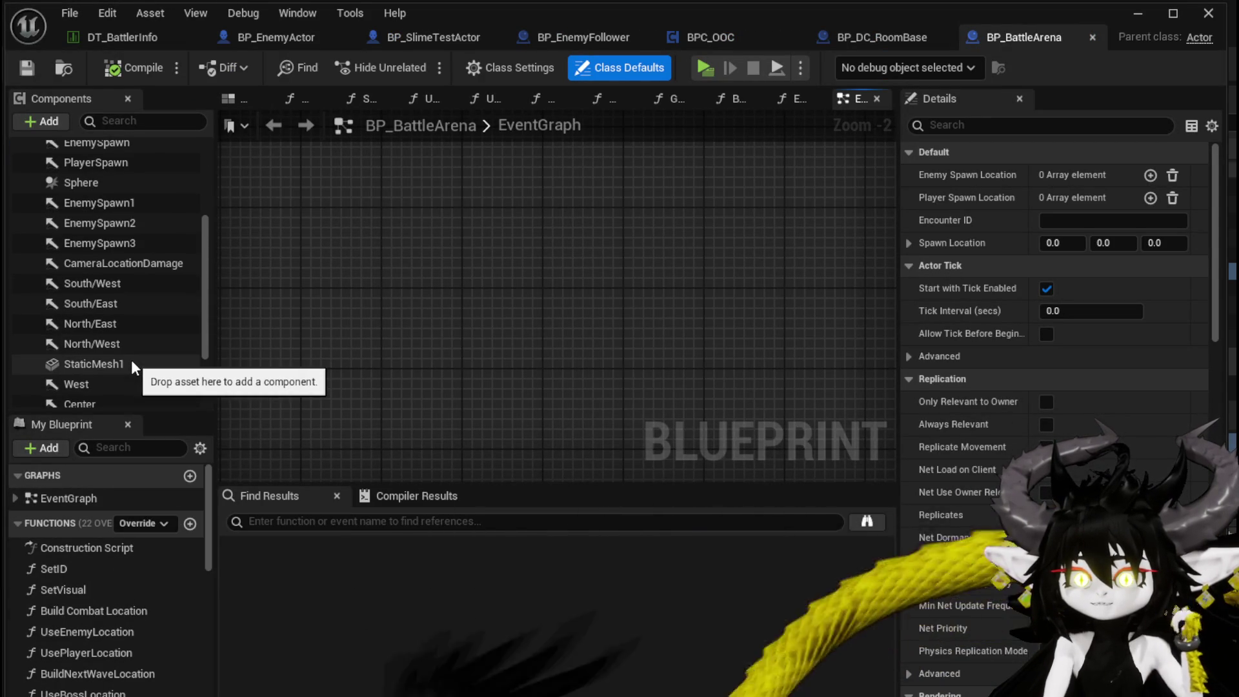
pyautogui.scroll(4, 131, 365)
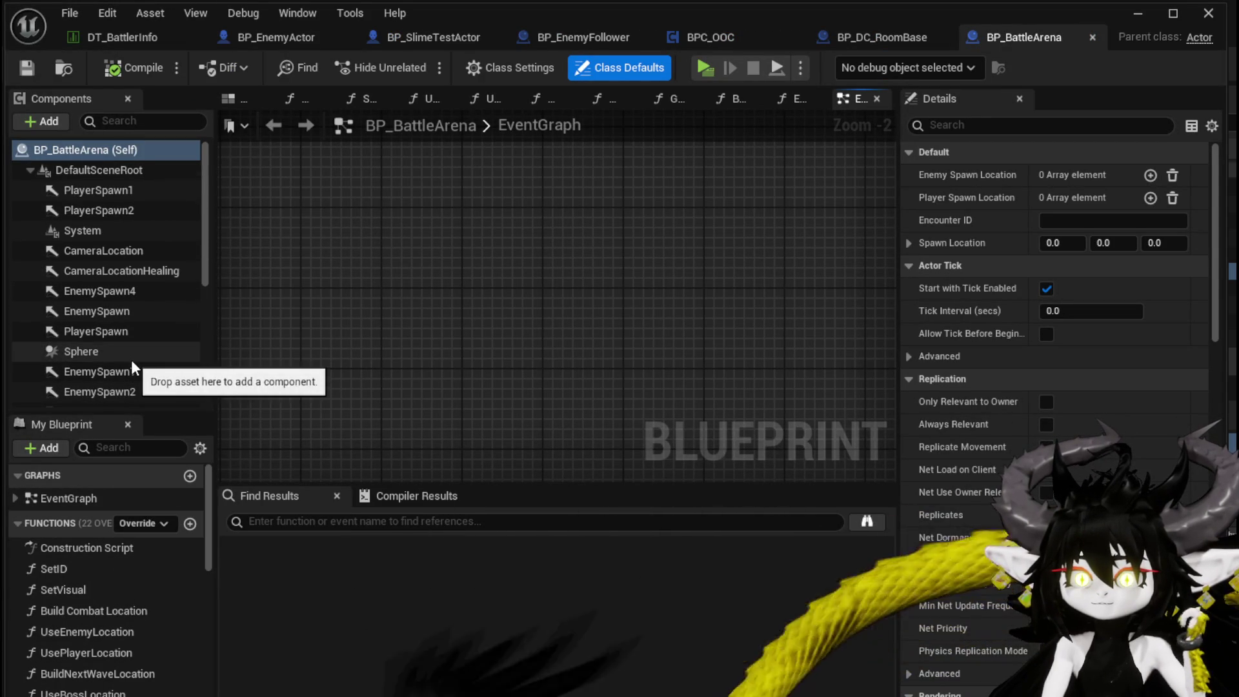
pyautogui.click(227, 99)
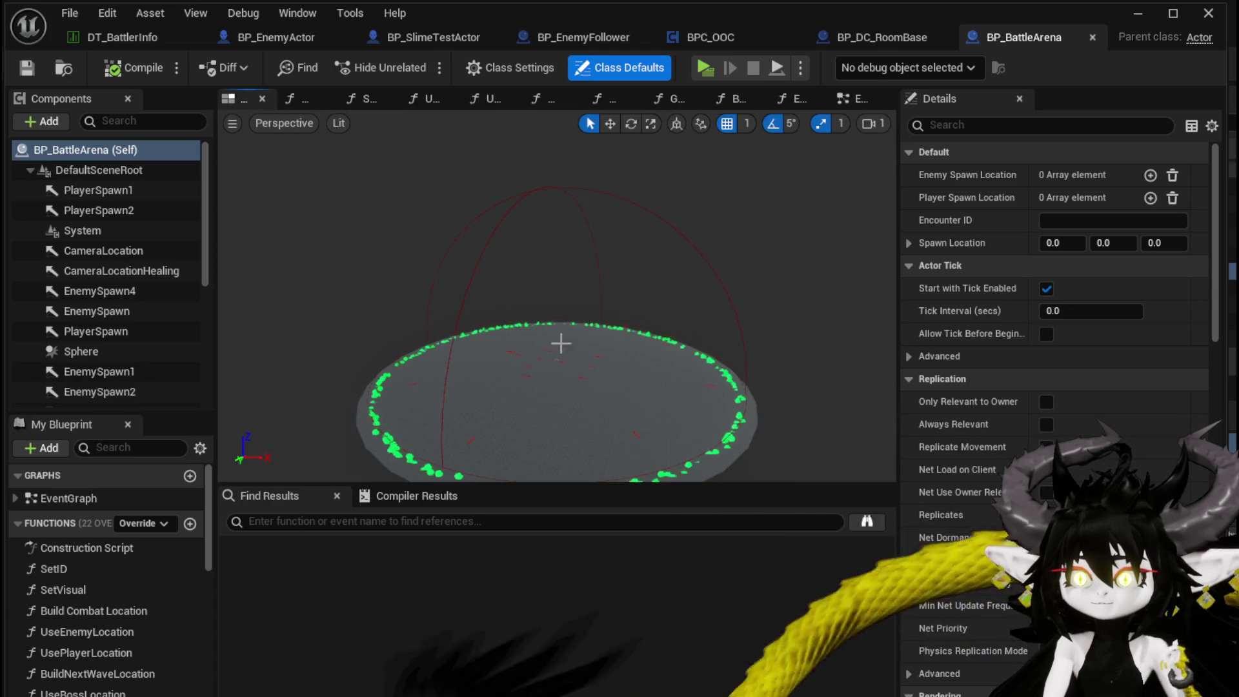
# Step: Select the arena's Sphere component and scroll through its Details settings
pyautogui.click(553, 187)
pyautogui.press('w')
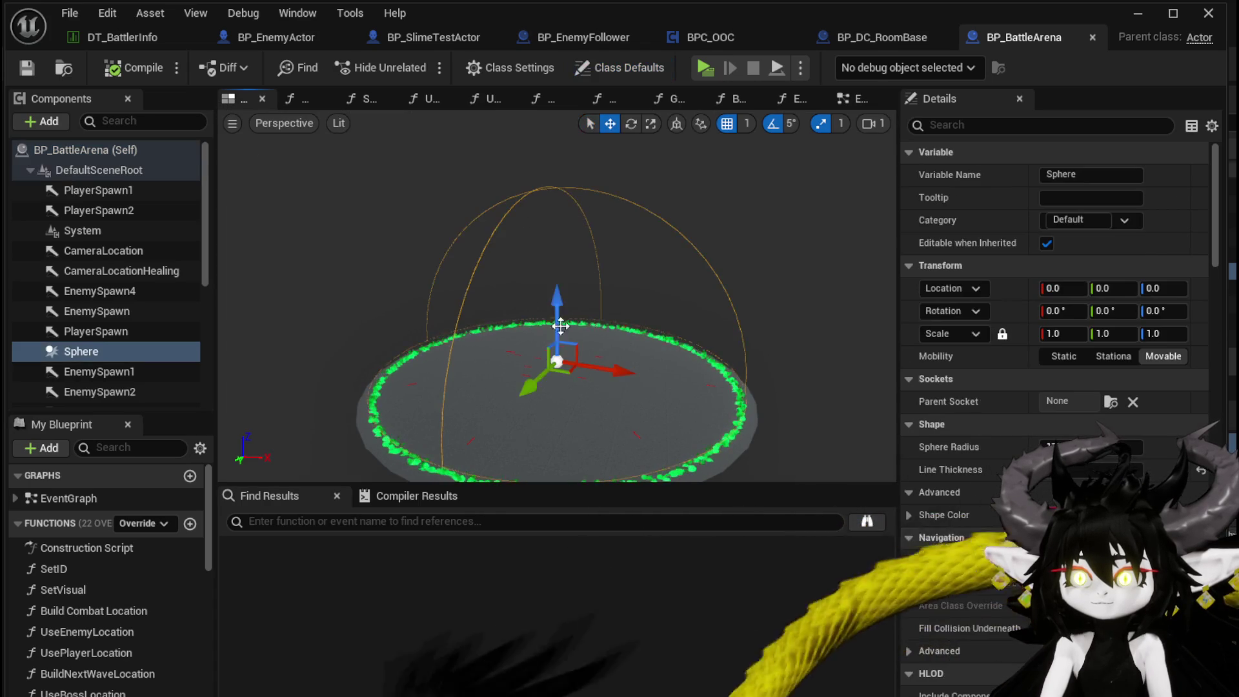
pyautogui.scroll(-5, 1101, 265)
pyautogui.scroll(-15, 1102, 265)
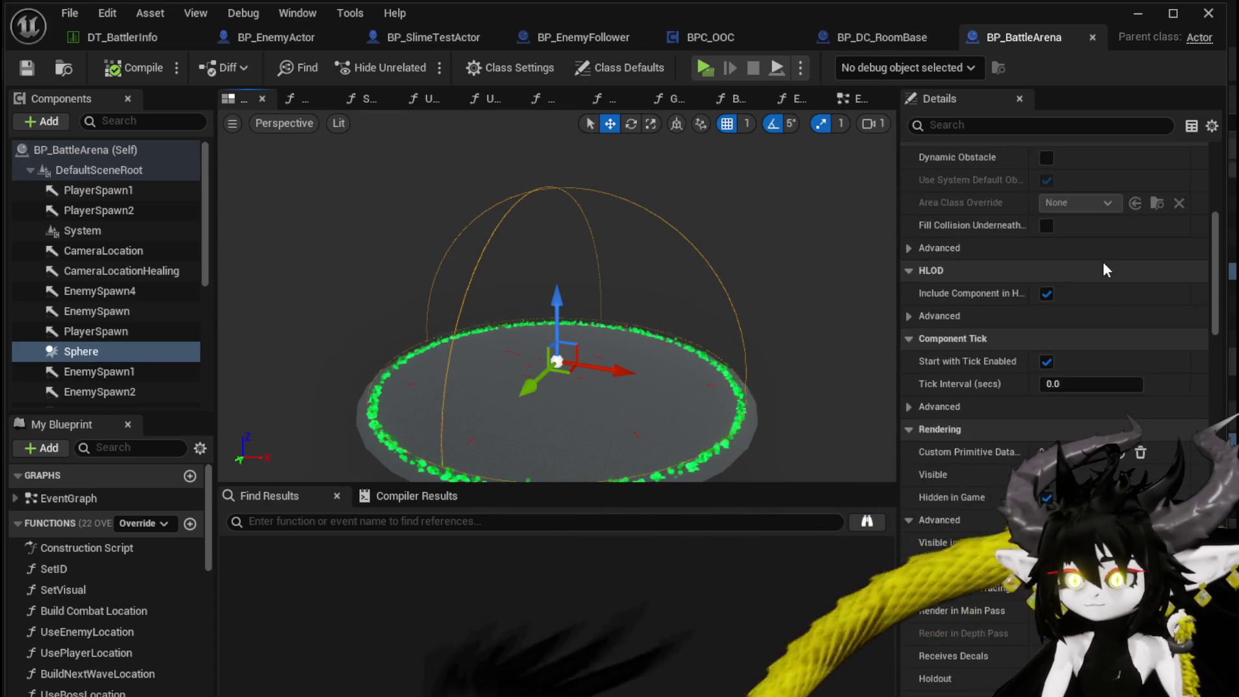
pyautogui.scroll(-15, 1103, 266)
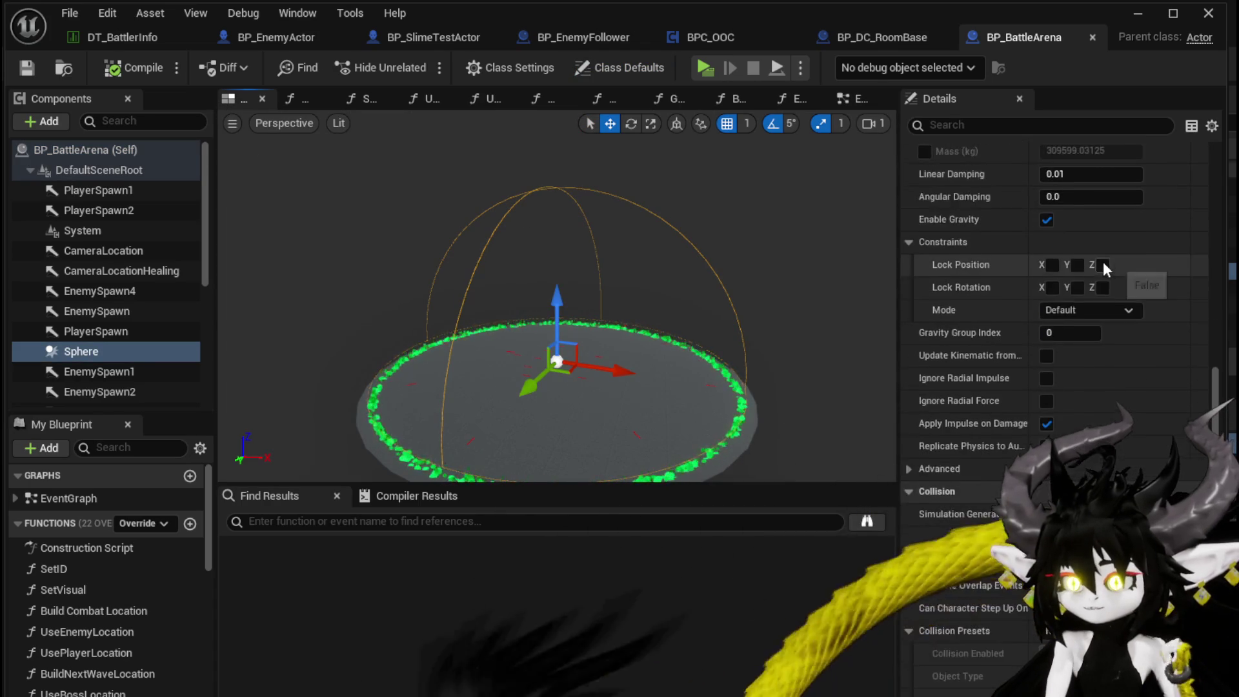
pyautogui.scroll(-10, 1101, 261)
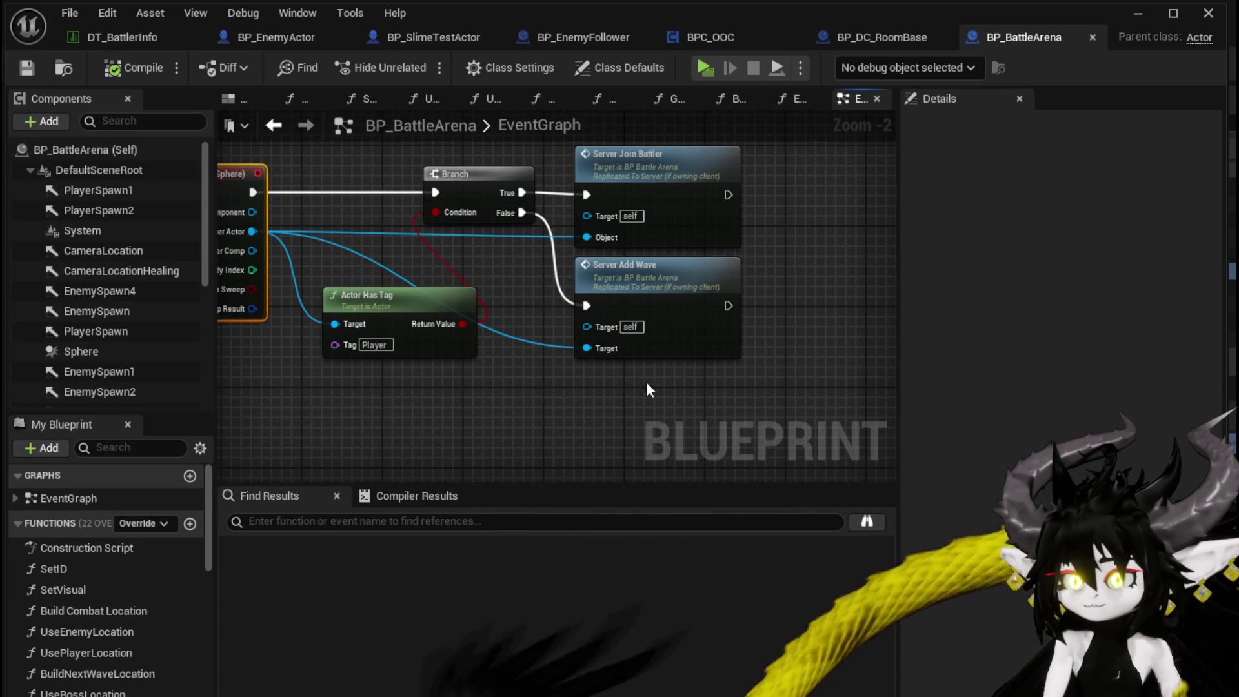
# Step: Shift the overlap event node left, abandon a Print String search, and show BP_BattleArena's Class Defaults
pyautogui.moveTo(685, 383); pyautogui.dragTo(756, 164)
pyautogui.moveTo(450, 420)
pyautogui.mouseDown()
pyautogui.moveTo(606, 426)
pyautogui.moveTo(742, 352)
pyautogui.mouseUp()
pyautogui.click(605, 424)
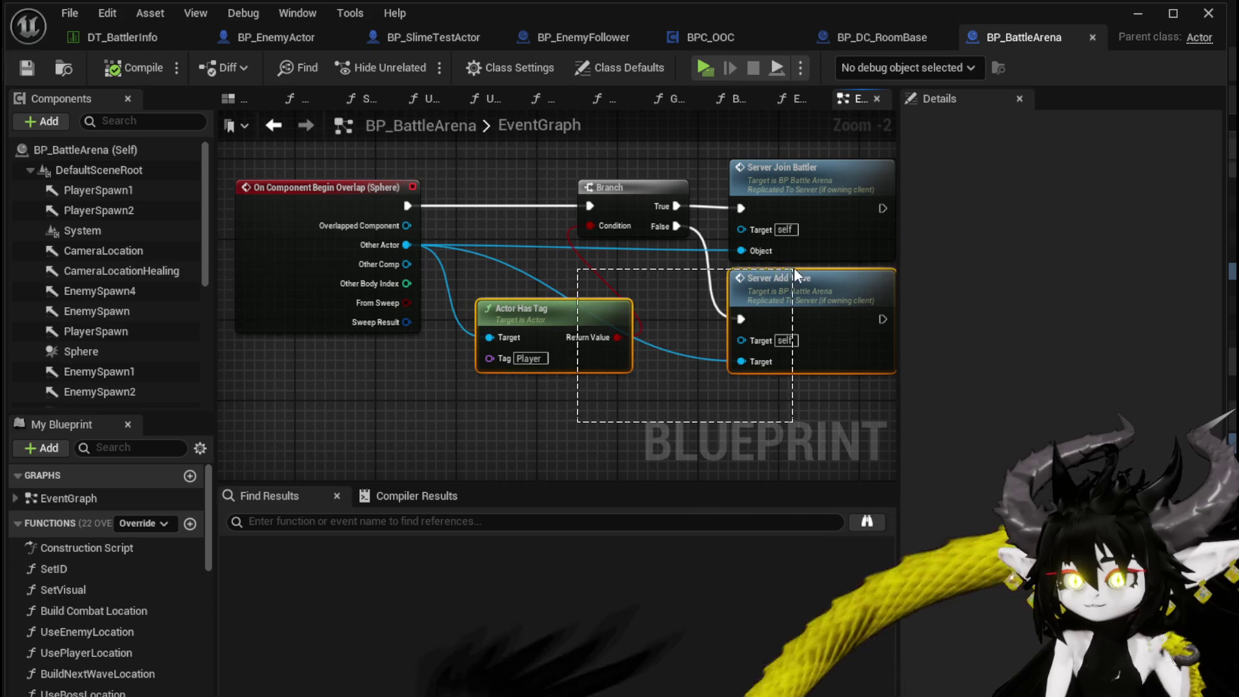
pyautogui.moveTo(389, 257)
pyautogui.mouseDown()
pyautogui.moveTo(303, 257)
pyautogui.moveTo(360, 262)
pyautogui.mouseUp()
pyautogui.moveTo(462, 284); pyautogui.dragTo(569, 229)
pyautogui.write('Print String')
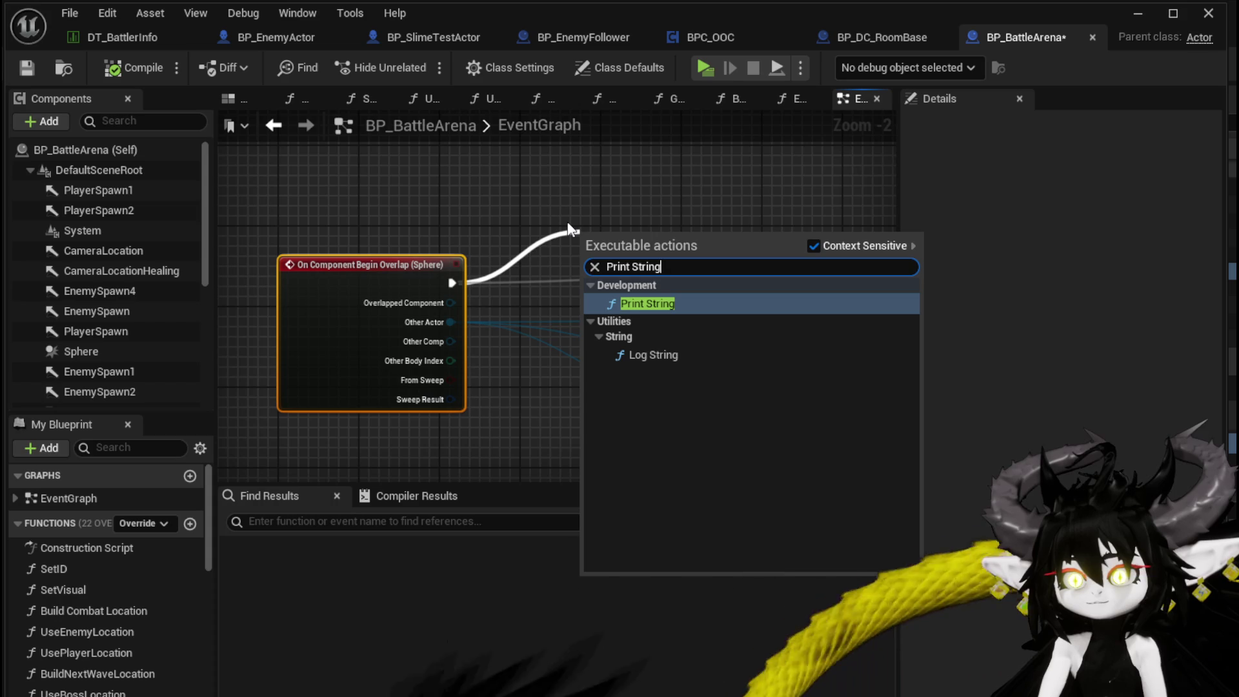
pyautogui.click(559, 192)
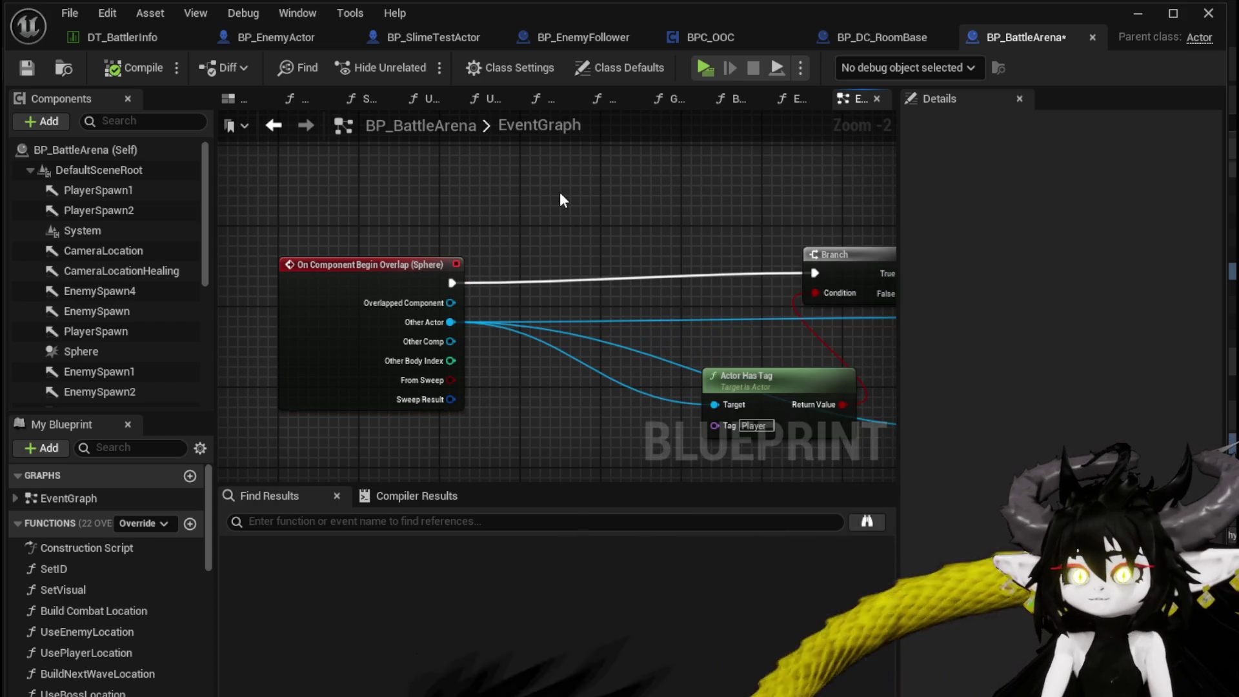
pyautogui.moveTo(395, 274)
pyautogui.mouseDown()
pyautogui.moveTo(378, 254)
pyautogui.moveTo(365, 266)
pyautogui.mouseUp()
pyautogui.click(378, 207)
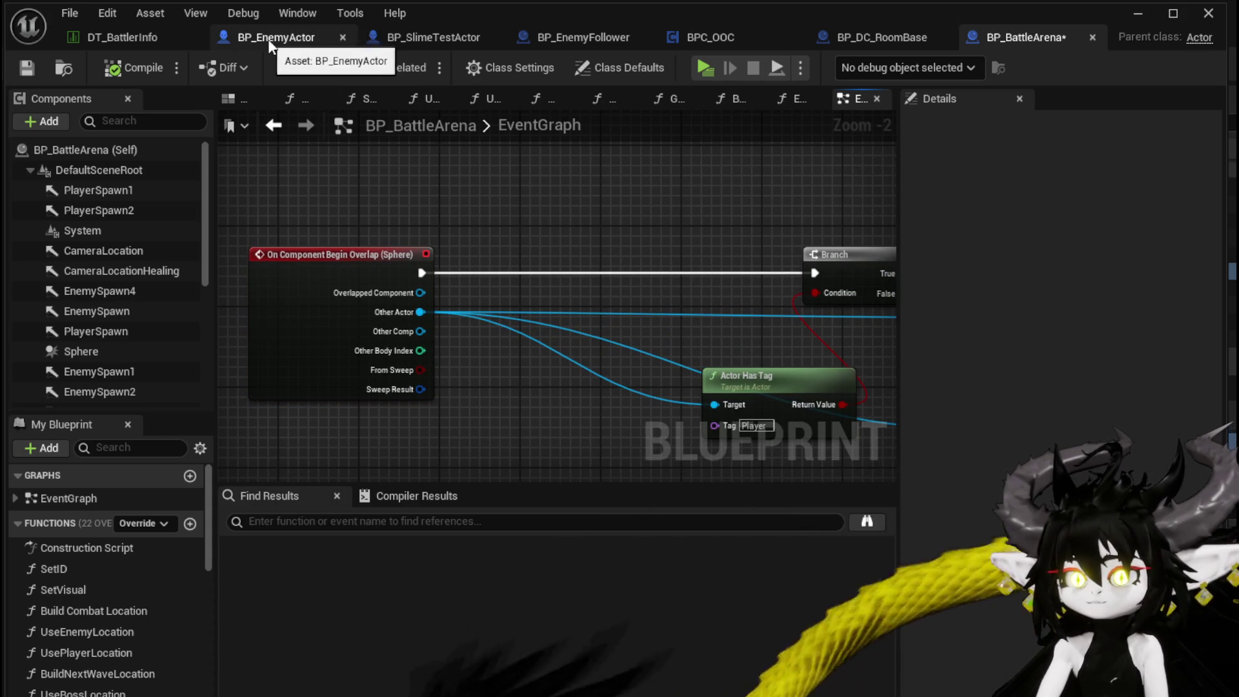
pyautogui.click(99, 150)
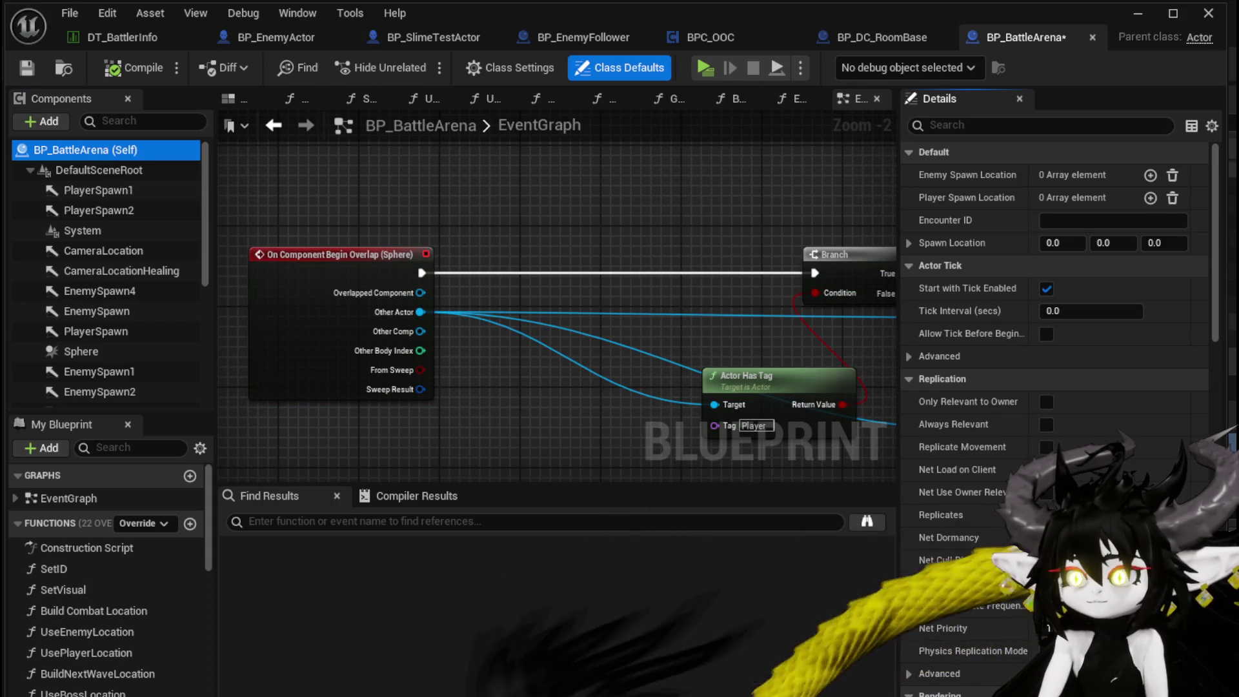
# Step: Show the Sphere's collision settings: NoCollision preset with Generate Overlap Events enabled
pyautogui.moveTo(1217, 311)
pyautogui.mouseDown()
pyautogui.moveTo(1220, 580)
pyautogui.moveTo(1226, 337)
pyautogui.mouseUp()
pyautogui.scroll(-2, 1136, 340)
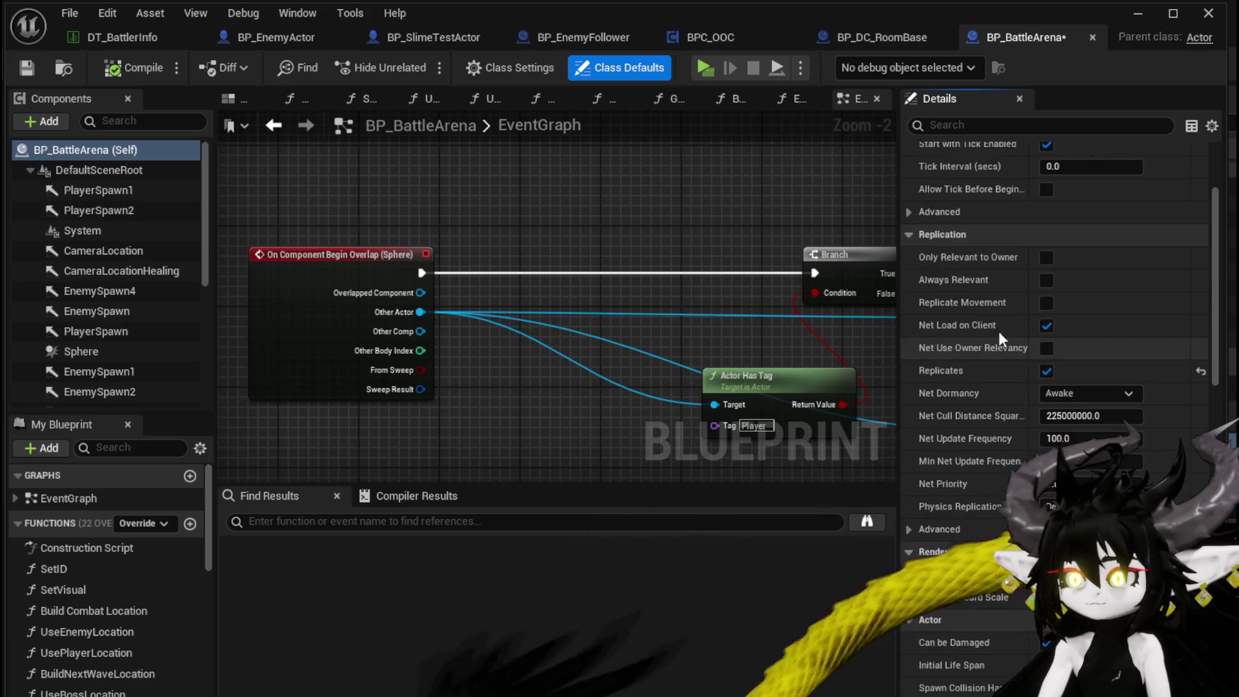
pyautogui.scroll(-3, 116, 258)
pyautogui.click(111, 246)
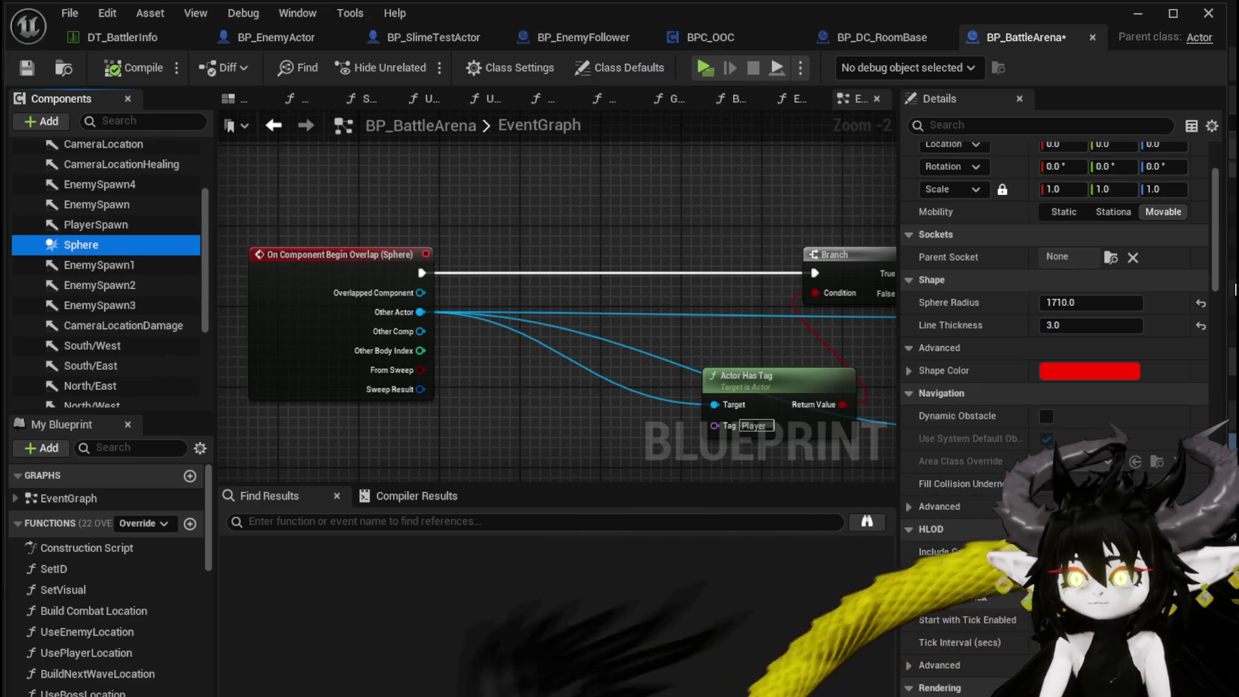
pyautogui.scroll(-5, 1215, 269)
pyautogui.moveTo(1209, 272)
pyautogui.mouseDown()
pyautogui.moveTo(1214, 477)
pyautogui.moveTo(1214, 423)
pyautogui.moveTo(1214, 451)
pyautogui.mouseUp()
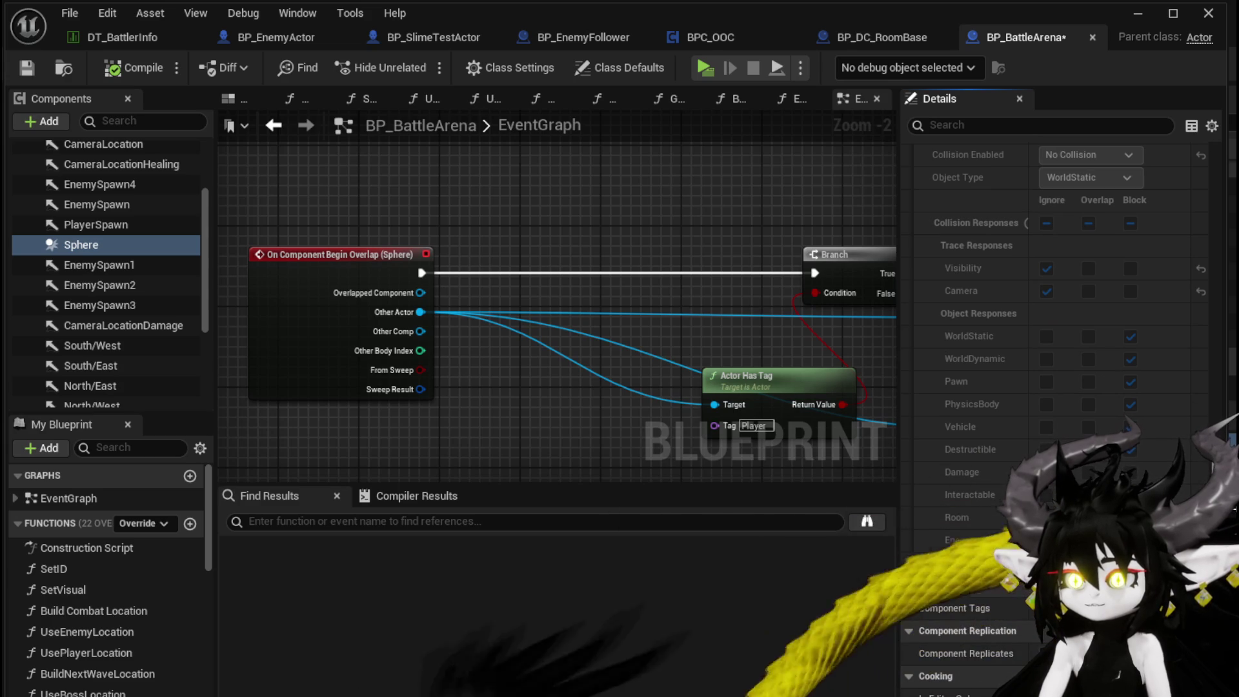
pyautogui.moveTo(1214, 452); pyautogui.dragTo(1215, 423)
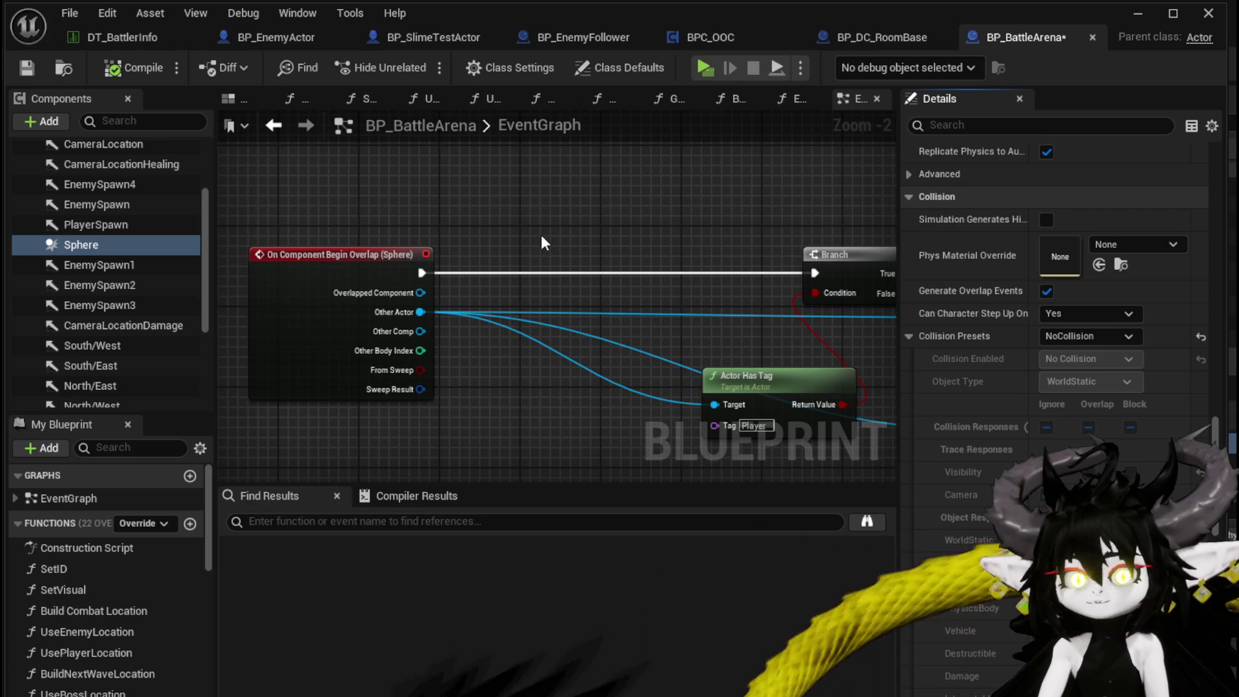
# Step: Save BP_BattleArena and start filtering the Details property list
pyautogui.click(27, 68)
pyautogui.moveTo(536, 219)
pyautogui.mouseDown()
pyautogui.moveTo(319, 178)
pyautogui.moveTo(666, 216)
pyautogui.moveTo(257, 199)
pyautogui.moveTo(593, 224)
pyautogui.mouseUp()
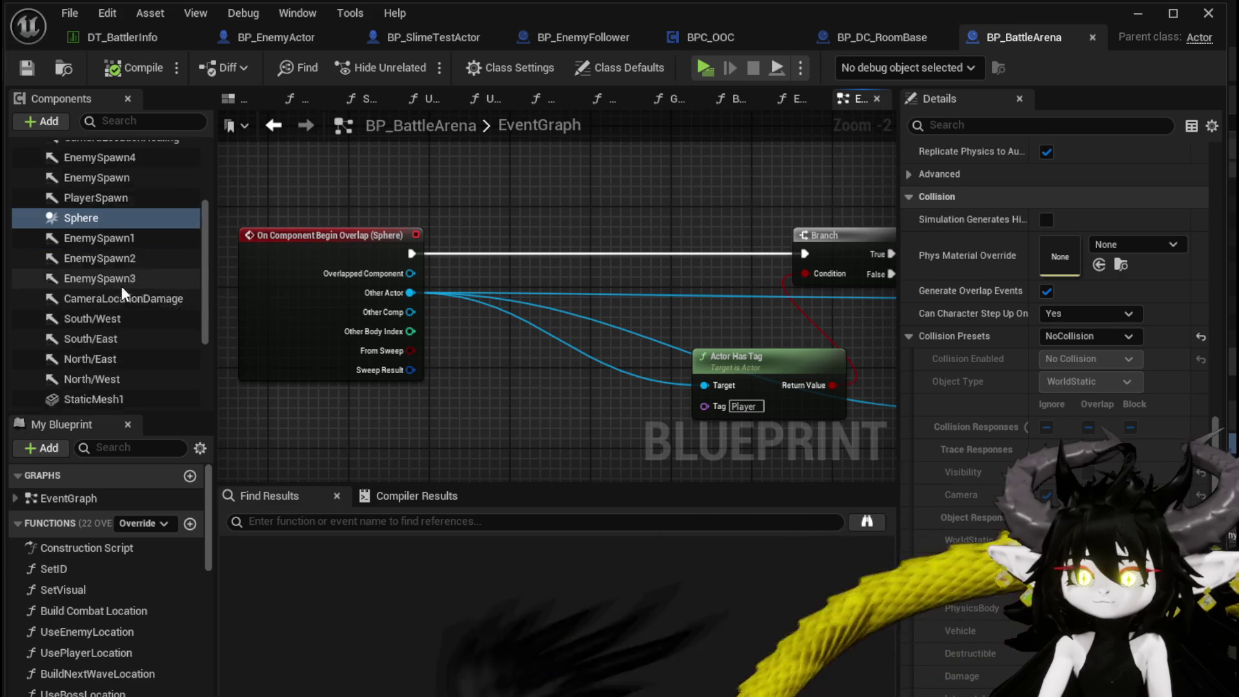
pyautogui.scroll(-2, 157, 279)
pyautogui.scroll(2, 157, 278)
pyautogui.scroll(-2, 158, 278)
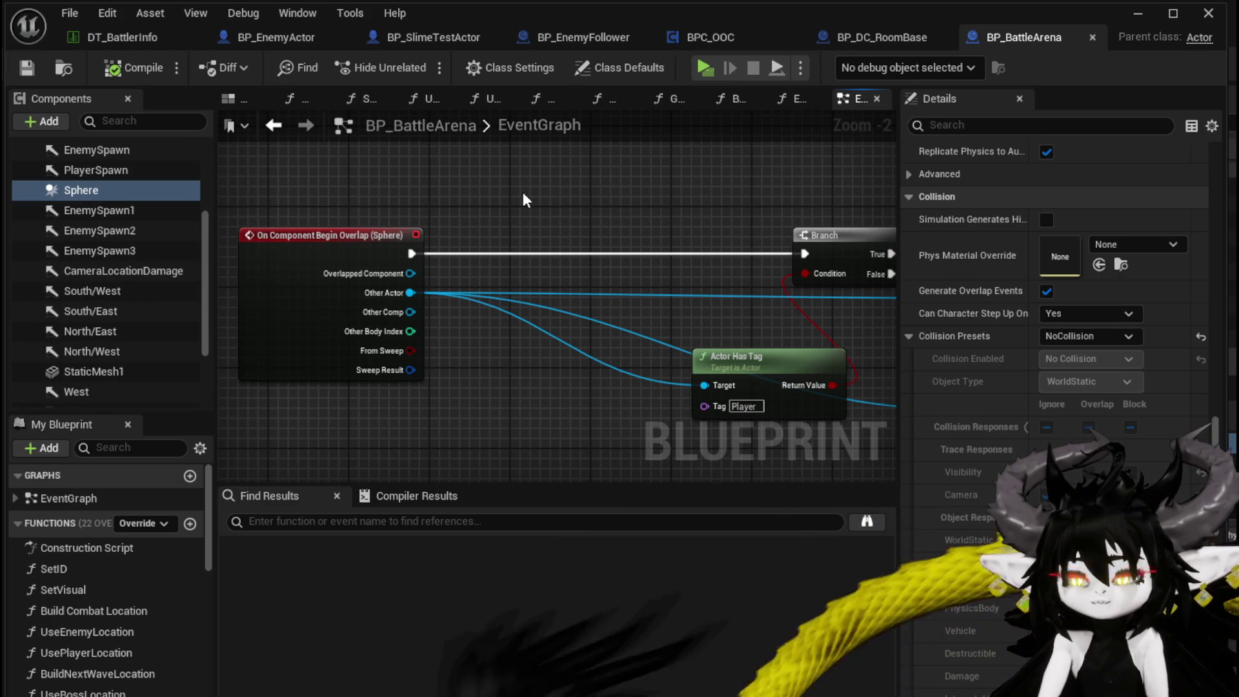
pyautogui.click(1034, 127)
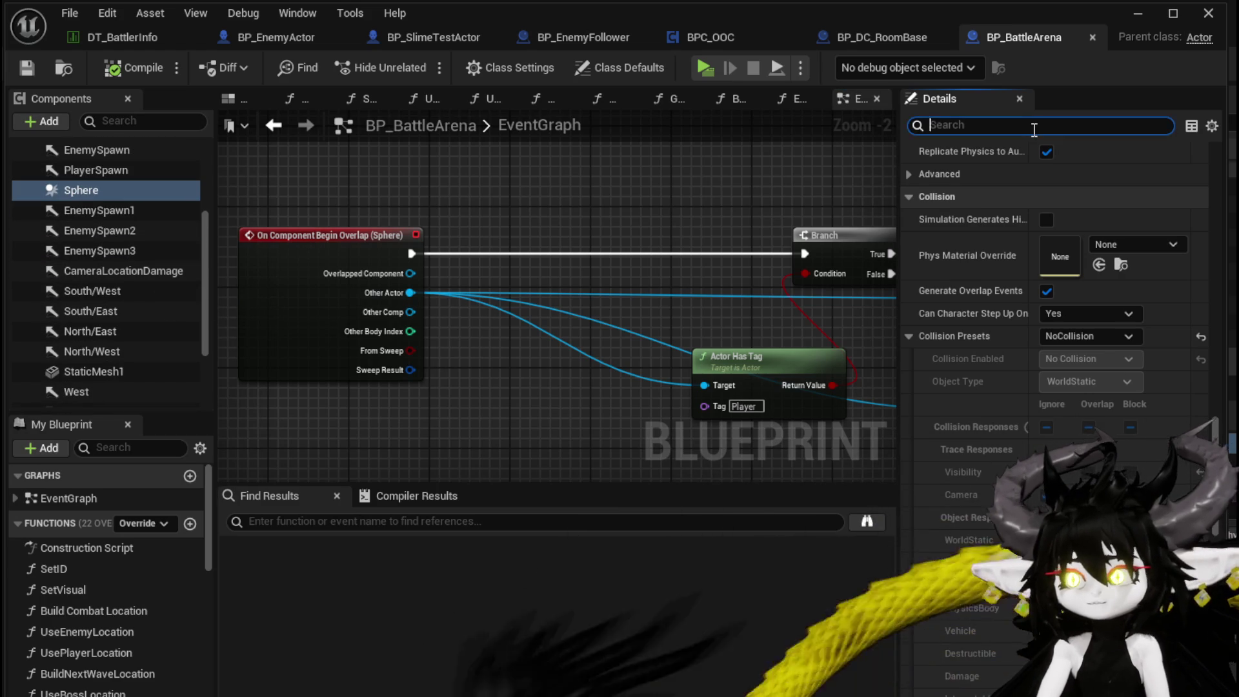
# Step: Confirm BP_BattleArena's Arena tag, then view BP_EnemyActor's Capsule Component details
pyautogui.write('Tag')
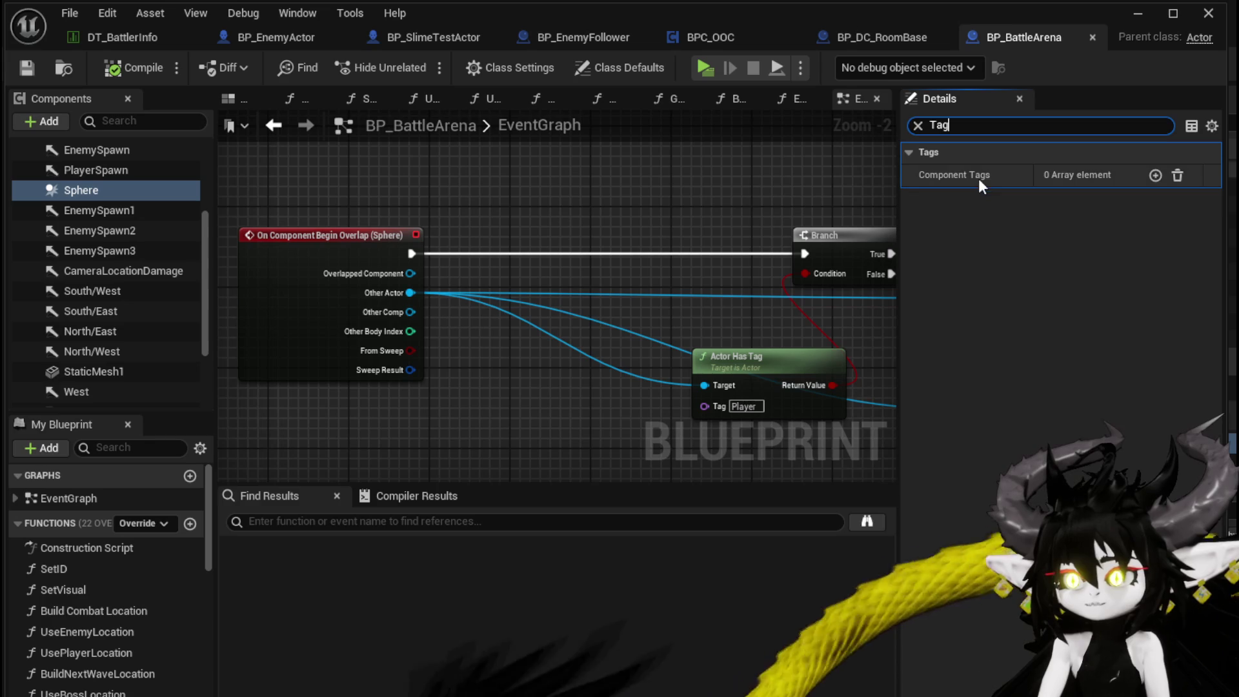
pyautogui.scroll(5, 149, 185)
pyautogui.click(92, 152)
pyautogui.click(619, 67)
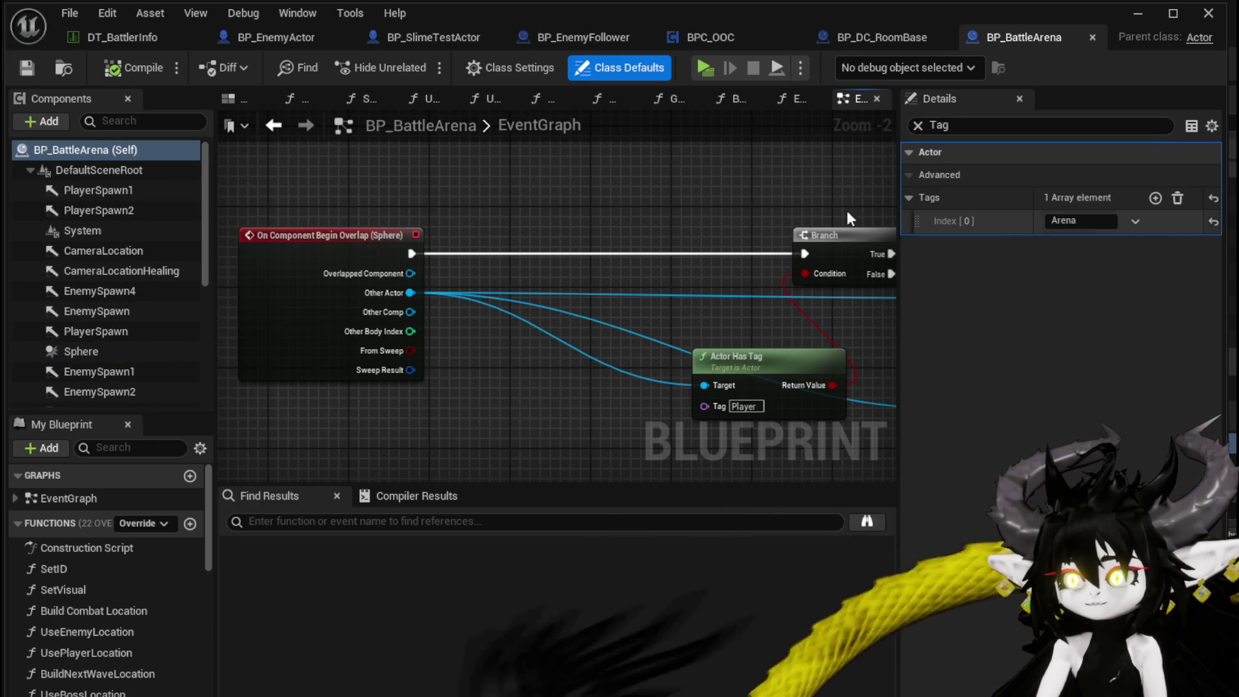
pyautogui.click(270, 34)
pyautogui.click(111, 166)
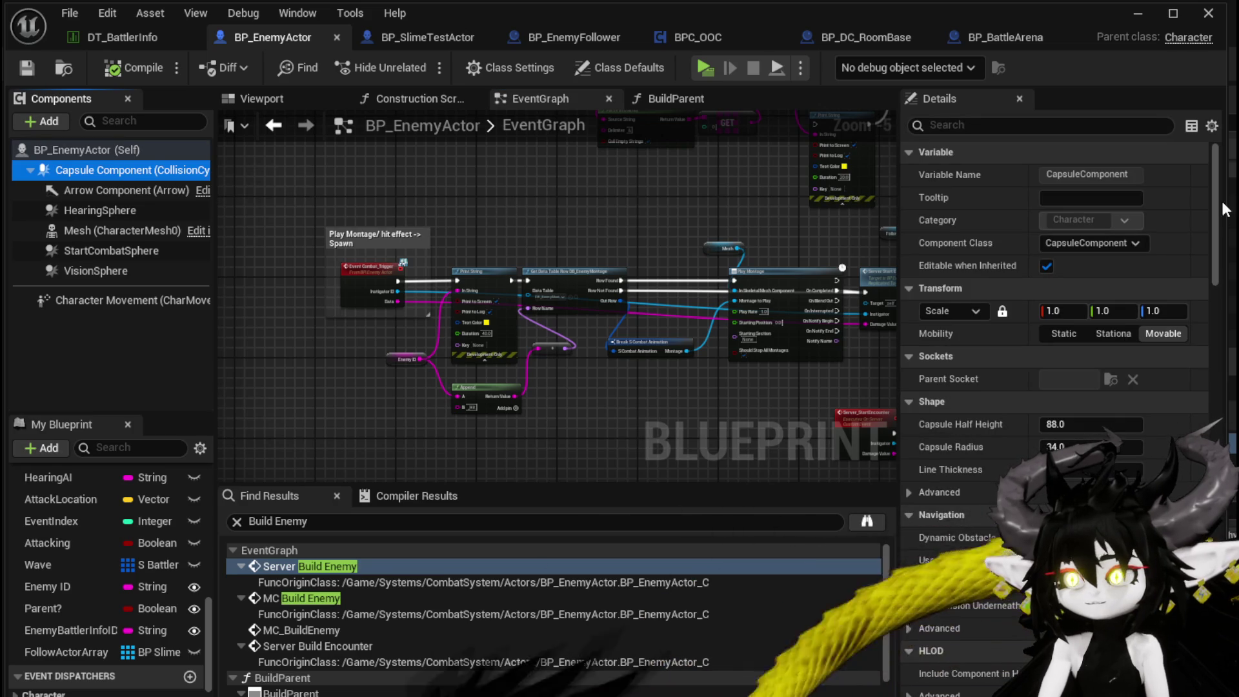
# Step: Add a capsule Begin Overlap event checking the other actor with Actor Has Tag 'Arena'
pyautogui.scroll(-10, 1221, 222)
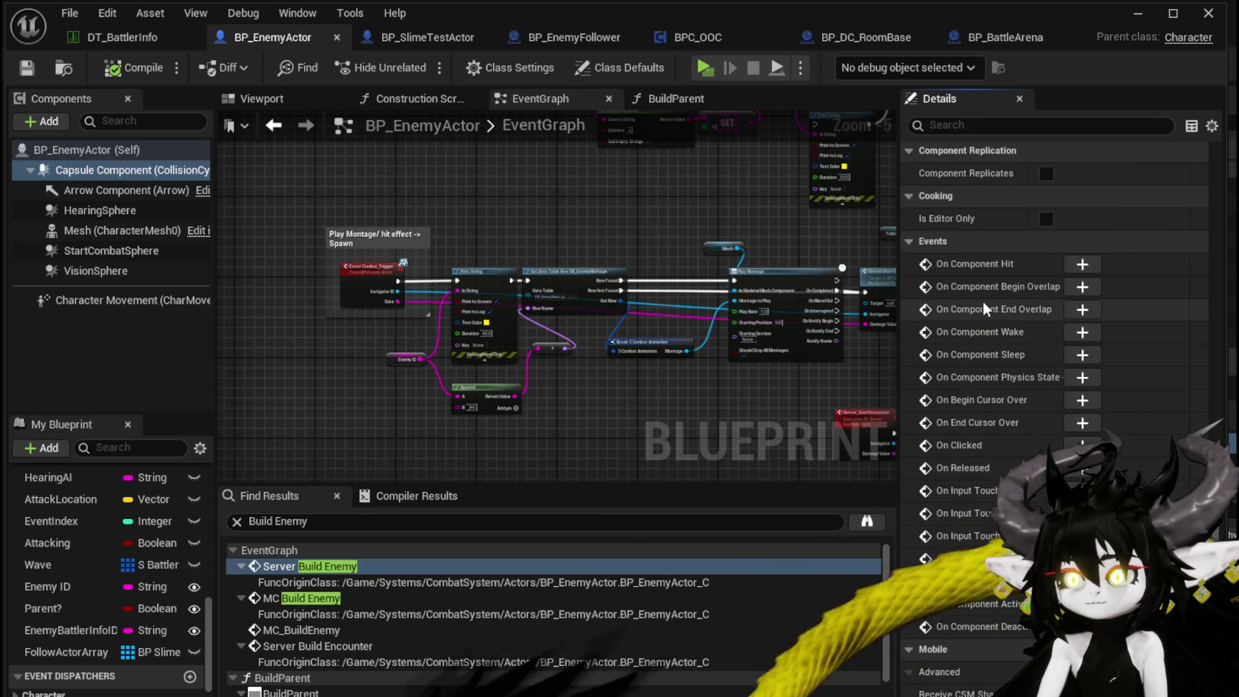
pyautogui.click(1083, 286)
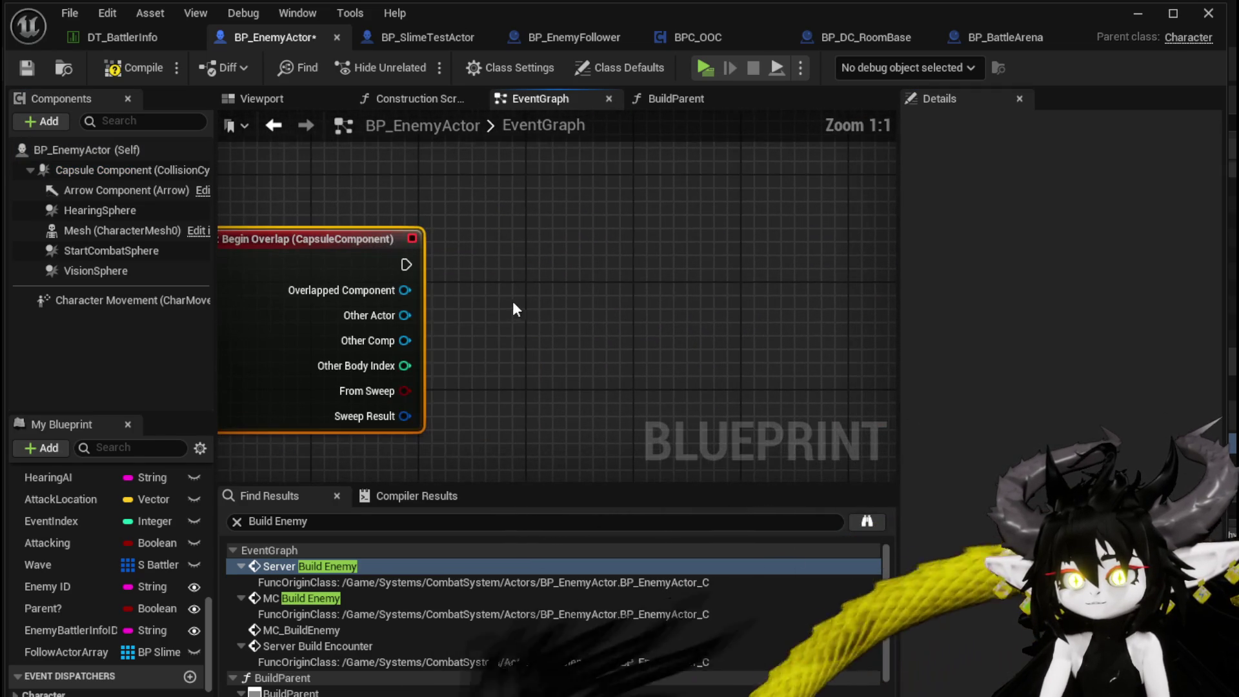
pyautogui.moveTo(405, 316); pyautogui.dragTo(550, 300)
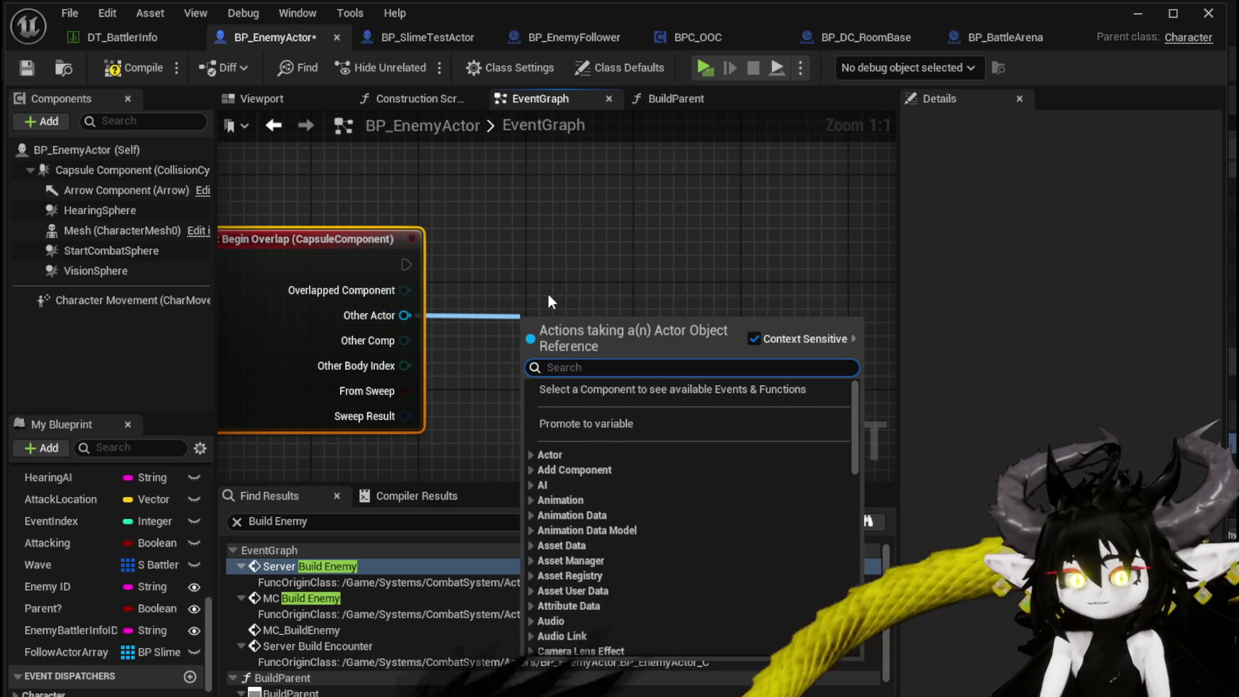
pyautogui.write('has tag')
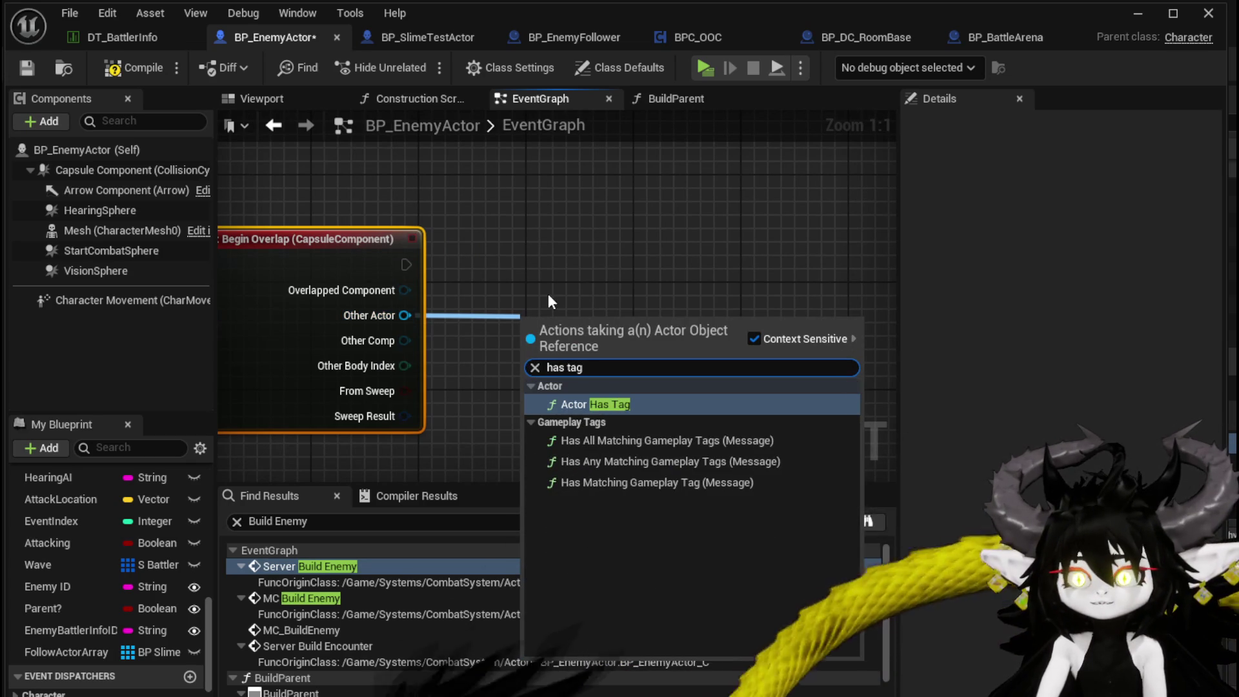
pyautogui.click(613, 404)
pyautogui.click(577, 384)
pyautogui.write('Arena')
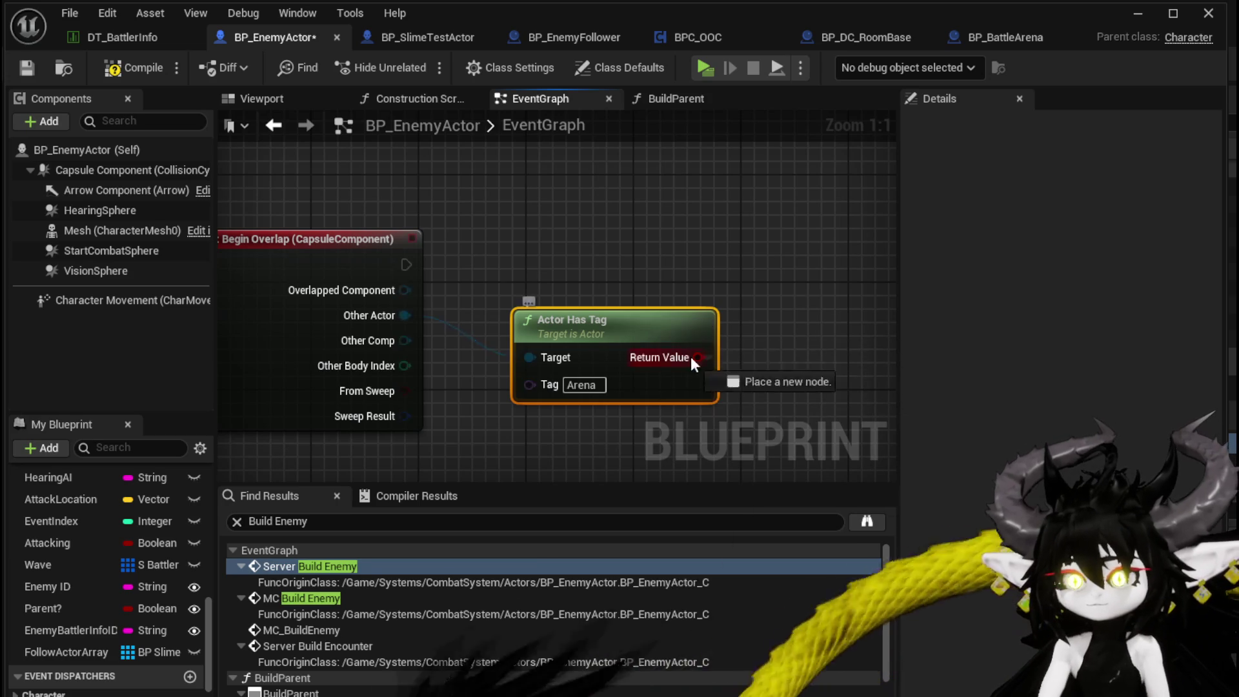
# Step: Branch the overlap on the tag result and add Print String on True
pyautogui.moveTo(698, 357); pyautogui.dragTo(600, 251)
pyautogui.moveTo(406, 264); pyautogui.dragTo(609, 224)
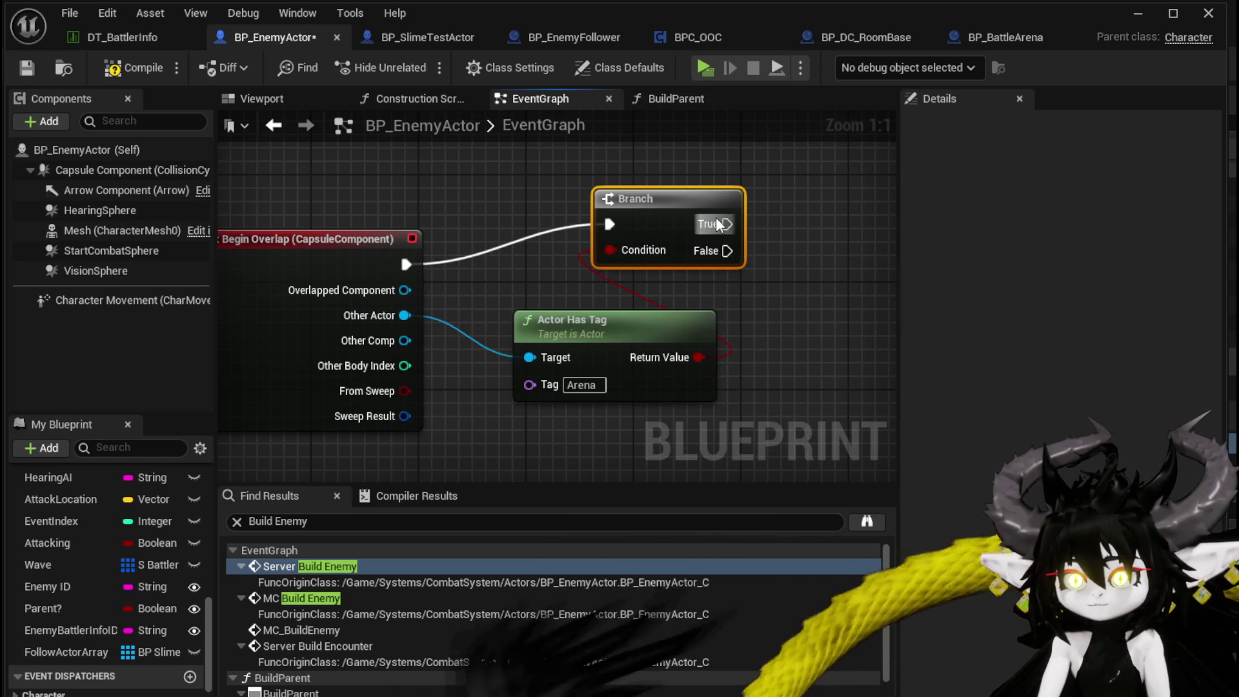
pyautogui.moveTo(727, 223); pyautogui.dragTo(834, 216)
pyautogui.write('Print String')
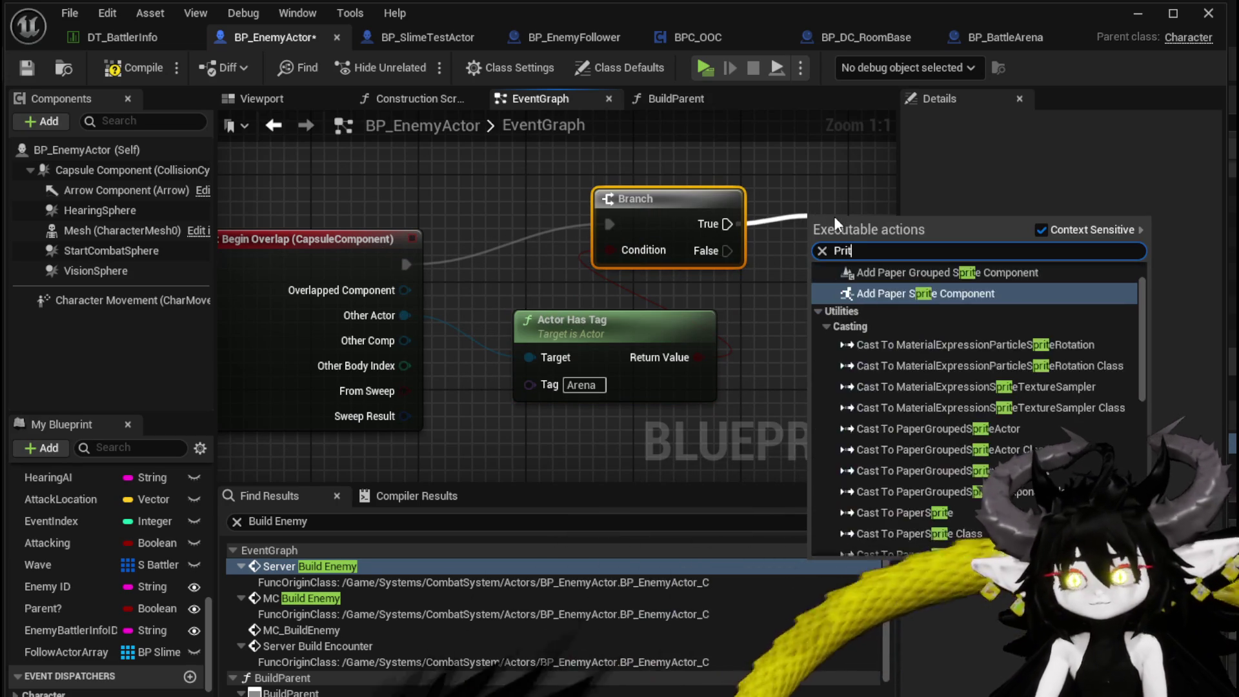
pyautogui.press('Return')
# Step: Search for Print nodes and wire CLEAR straight to Switch on String
pyautogui.write('Print')
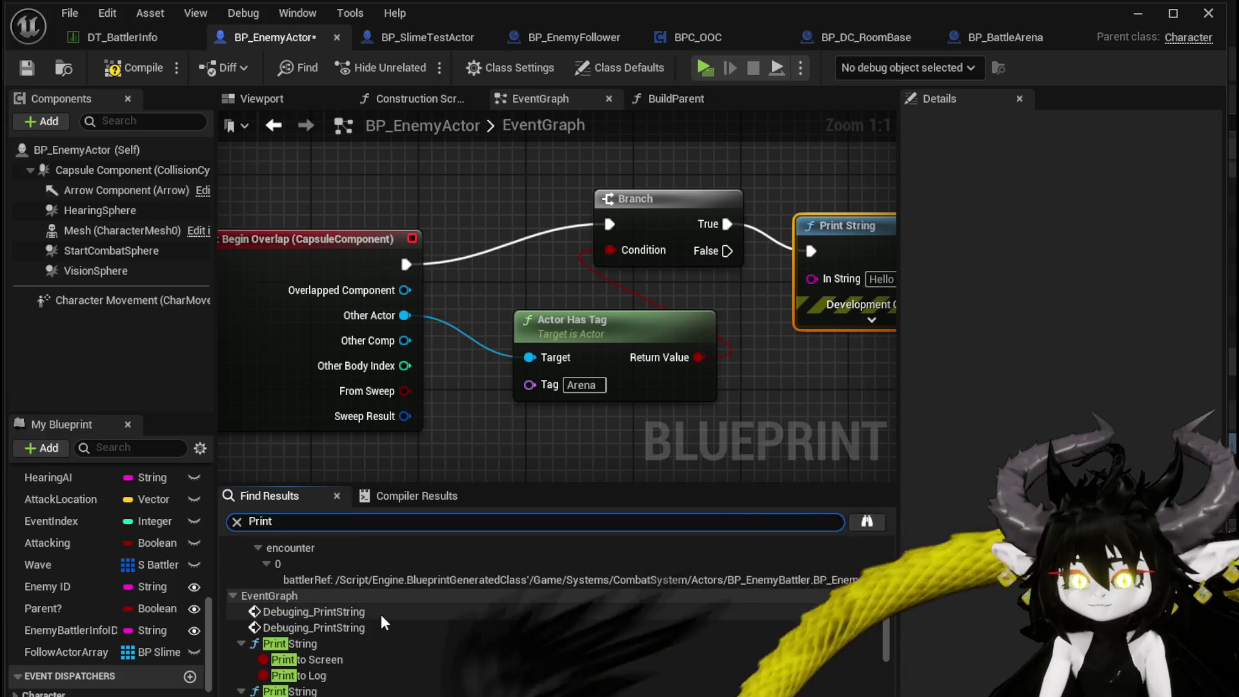
pyautogui.click(349, 612)
pyautogui.scroll(-2, 455, 403)
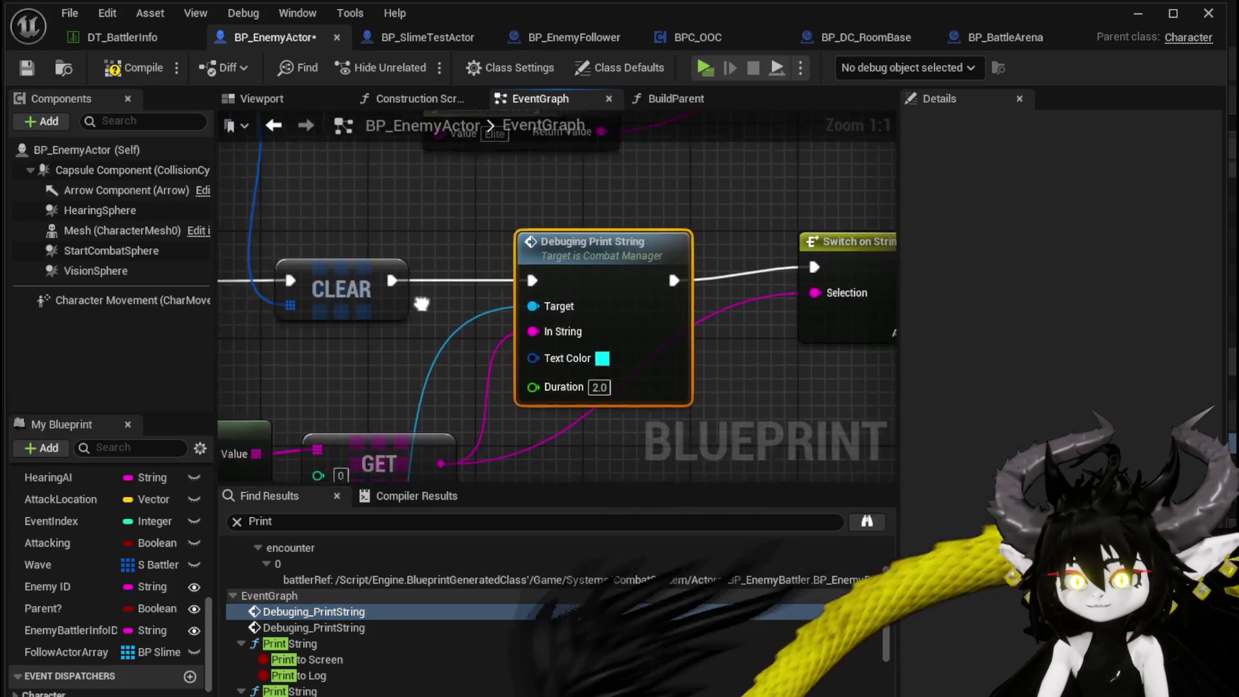
pyautogui.moveTo(361, 291); pyautogui.dragTo(678, 282)
# Step: Delete two leftover debug prints and the manager lookup, then compile and save BP_EnemyActor
pyautogui.press('Delete')
pyautogui.click(304, 627)
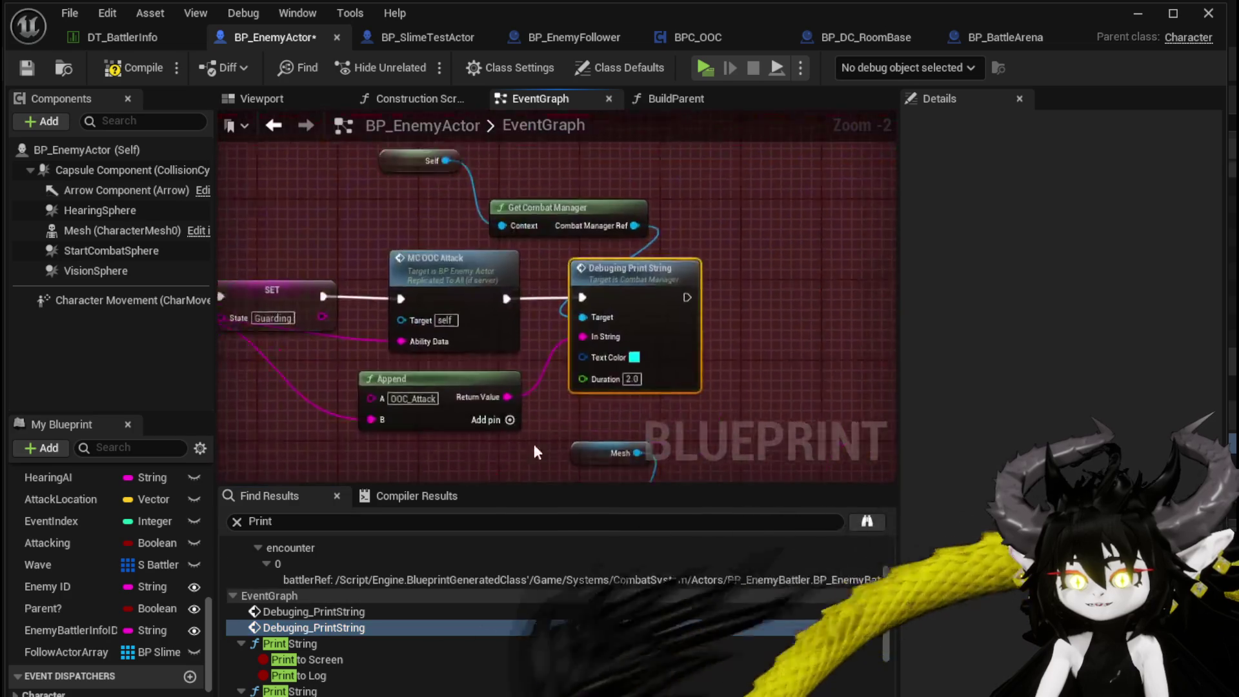
pyautogui.scroll(-2, 678, 342)
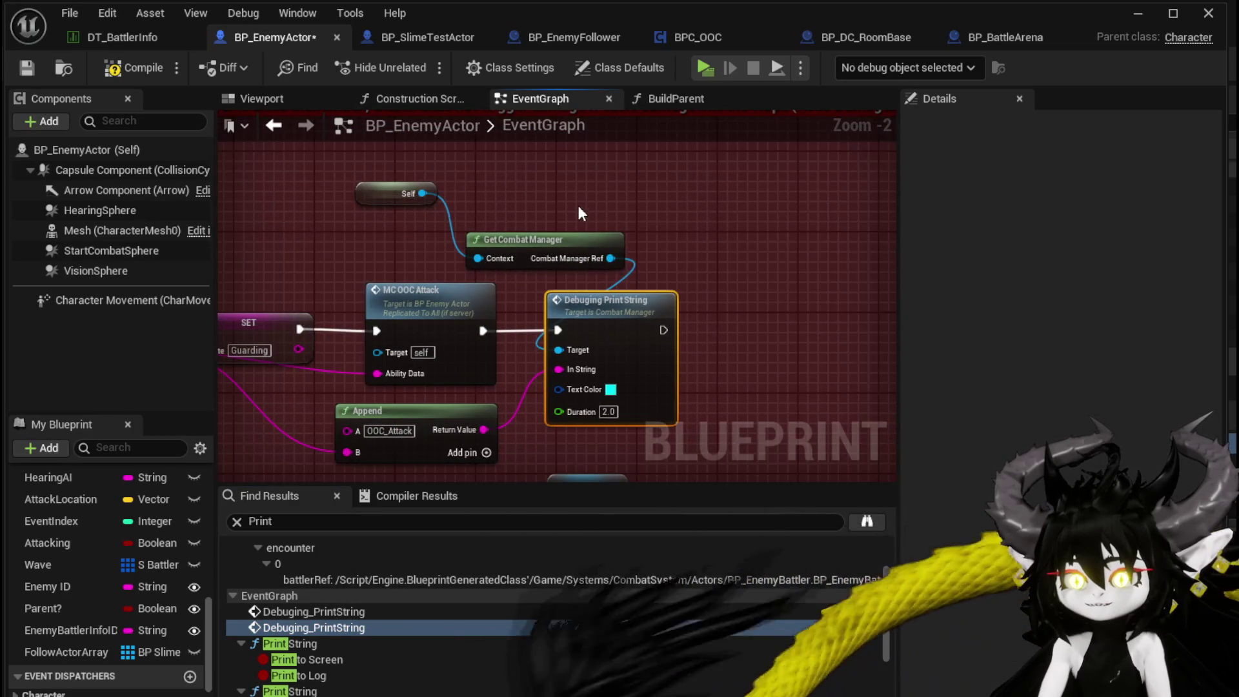
pyautogui.keyDown('ctrl'); pyautogui.click(568, 239); pyautogui.keyUp('ctrl')
pyautogui.press('Delete')
pyautogui.press('Delete')
pyautogui.press('Delete')
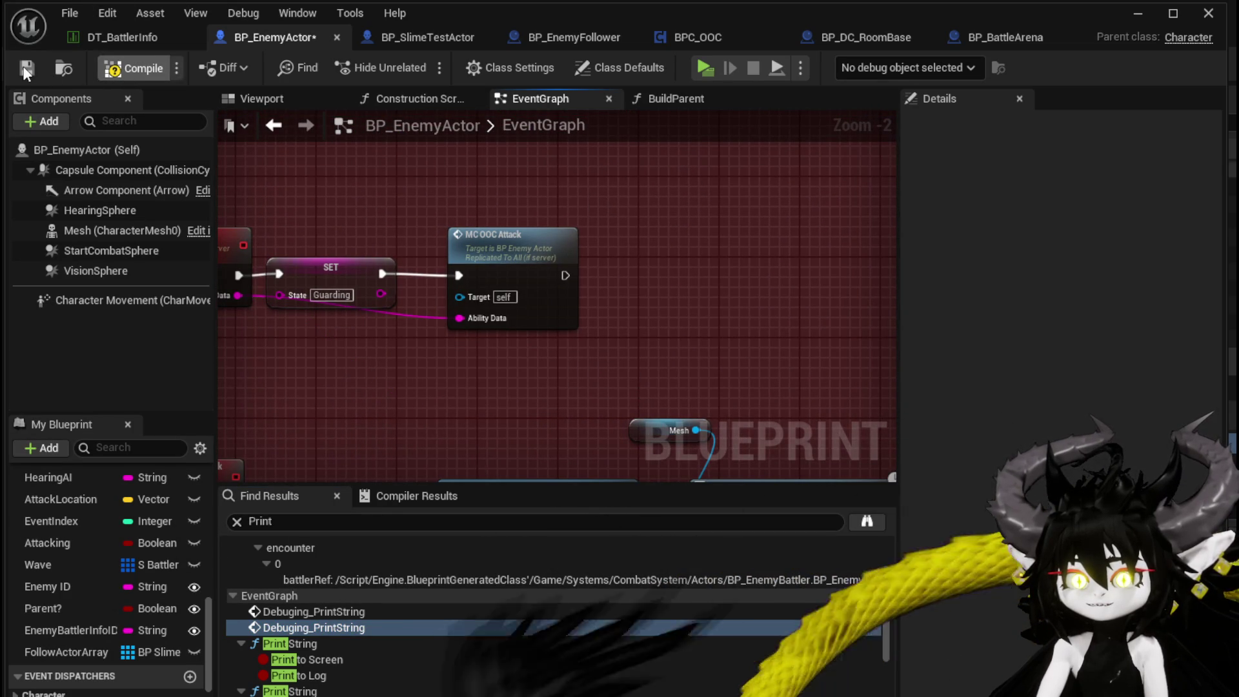
pyautogui.click(26, 69)
pyautogui.click(323, 516)
# Step: Wire Event Combat_Trigger directly to Get Data Table Row, delete its Print String, and compile
pyautogui.press('Return')
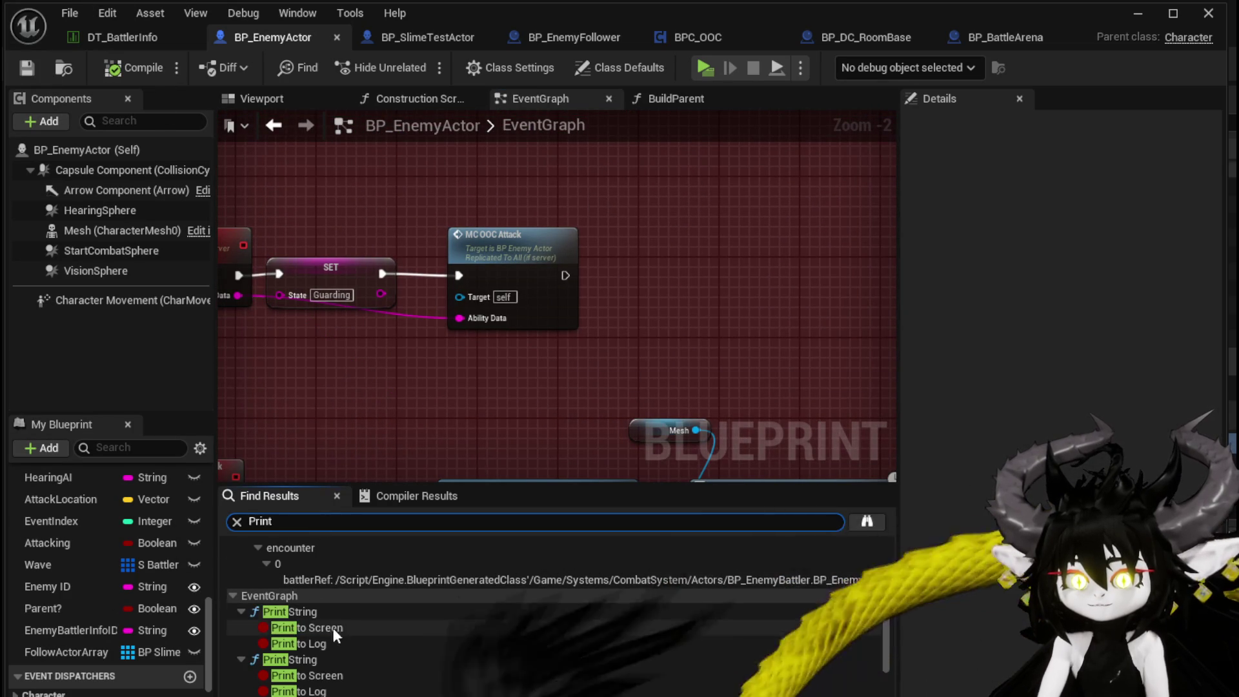
pyautogui.scroll(-1, 336, 623)
pyautogui.doubleClick(306, 560)
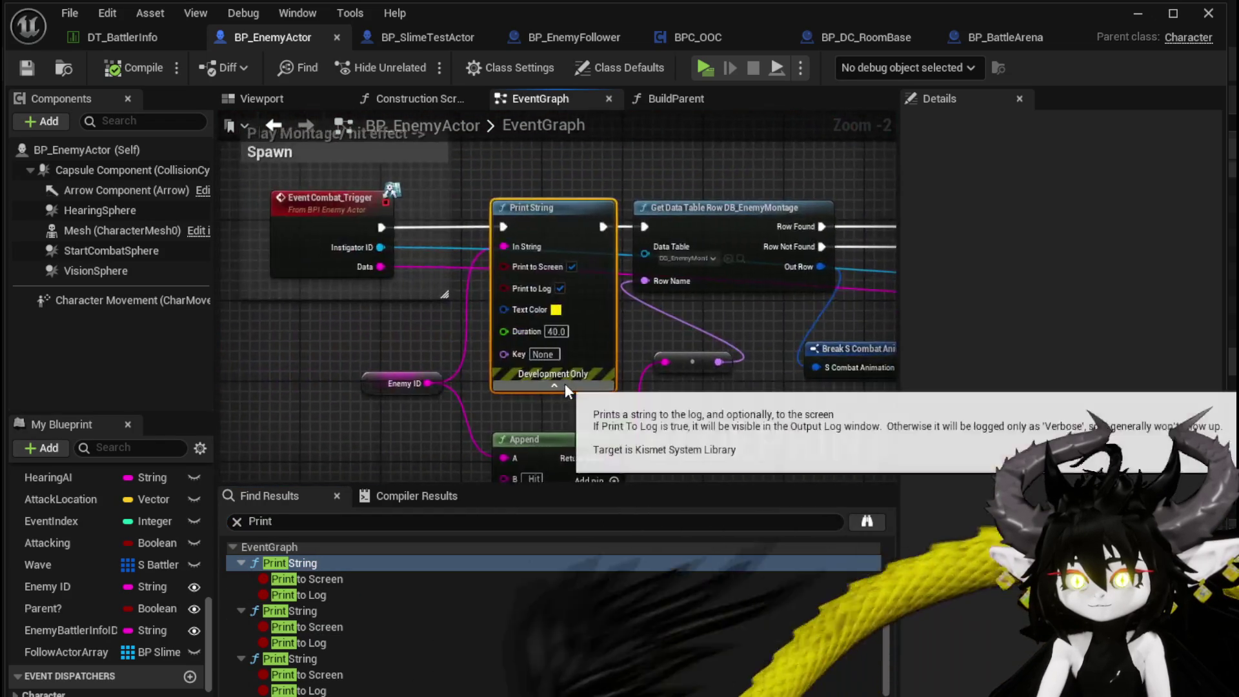
pyautogui.moveTo(360, 267); pyautogui.dragTo(718, 267)
pyautogui.press('Delete')
pyautogui.moveTo(514, 369); pyautogui.dragTo(490, 240)
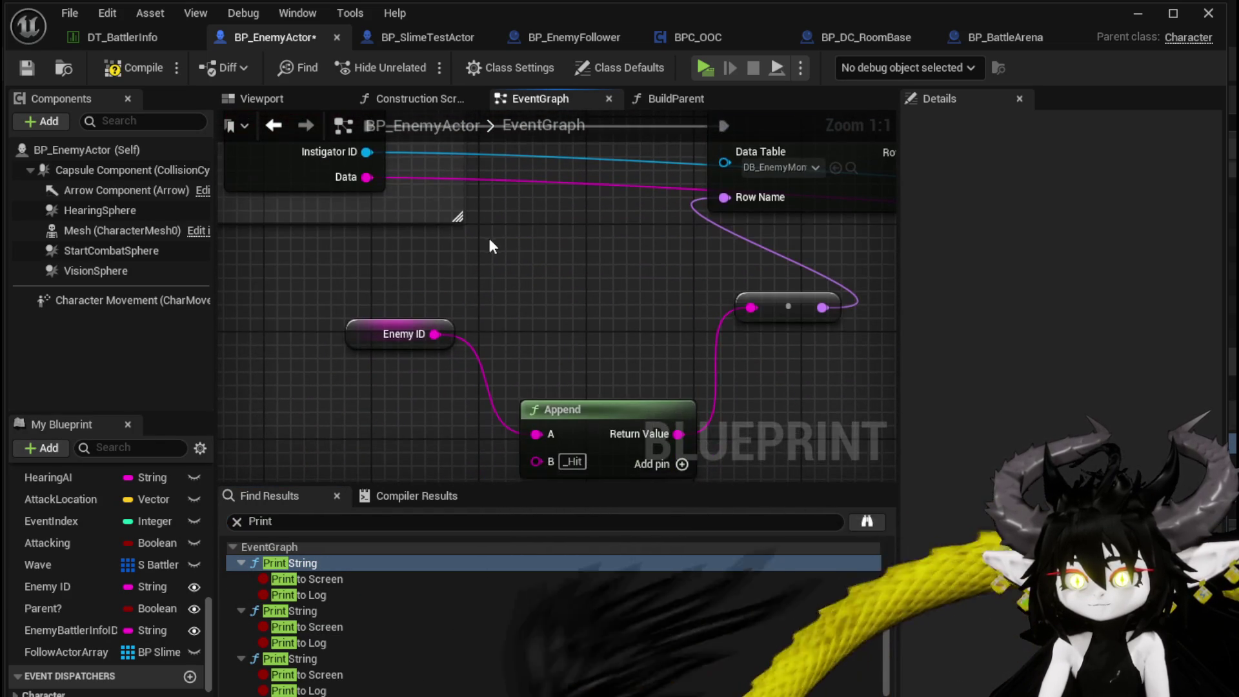
pyautogui.click(33, 68)
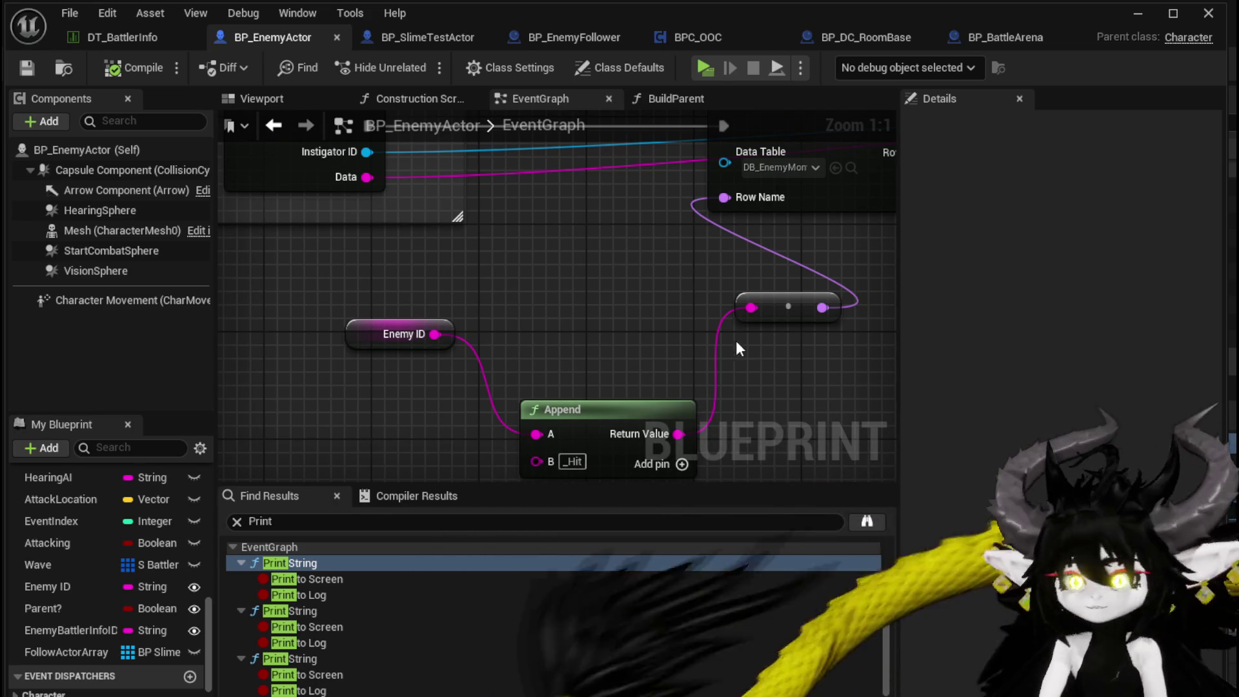
# Step: Remove the second stray Print String node, then move on to BP_SlimeTestActor's graph
pyautogui.scroll(-4, 726, 339)
pyautogui.moveTo(613, 307); pyautogui.dragTo(498, 295)
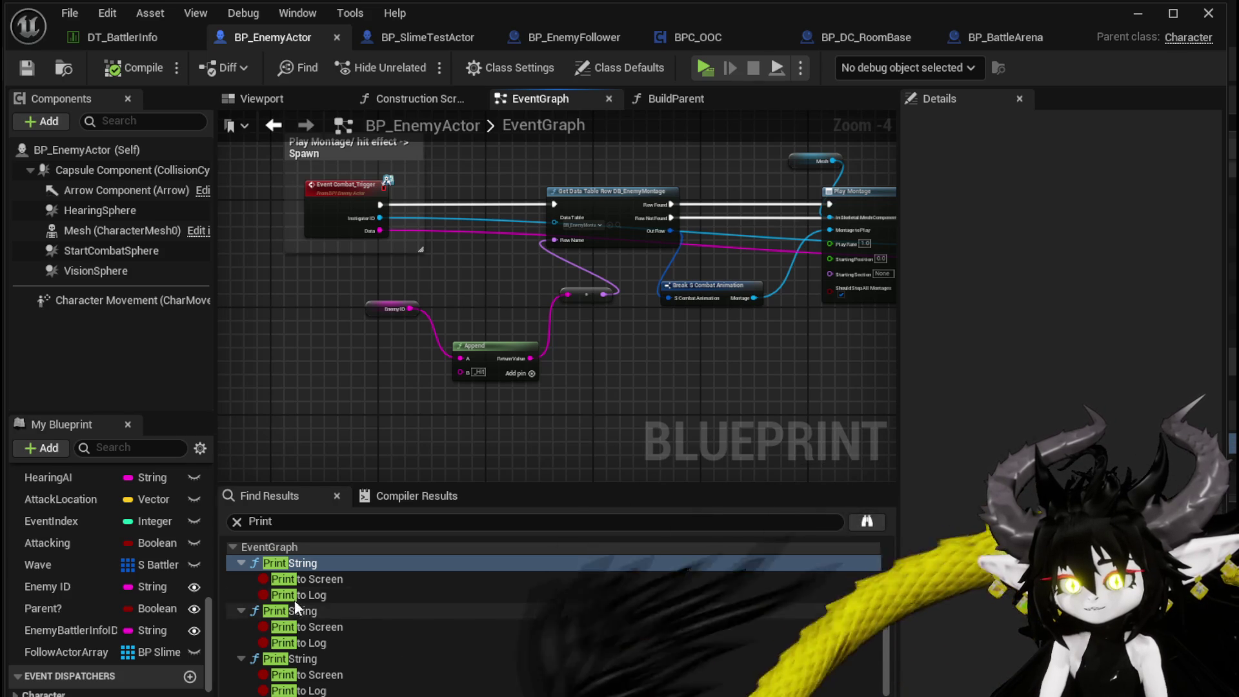
pyautogui.click(319, 617)
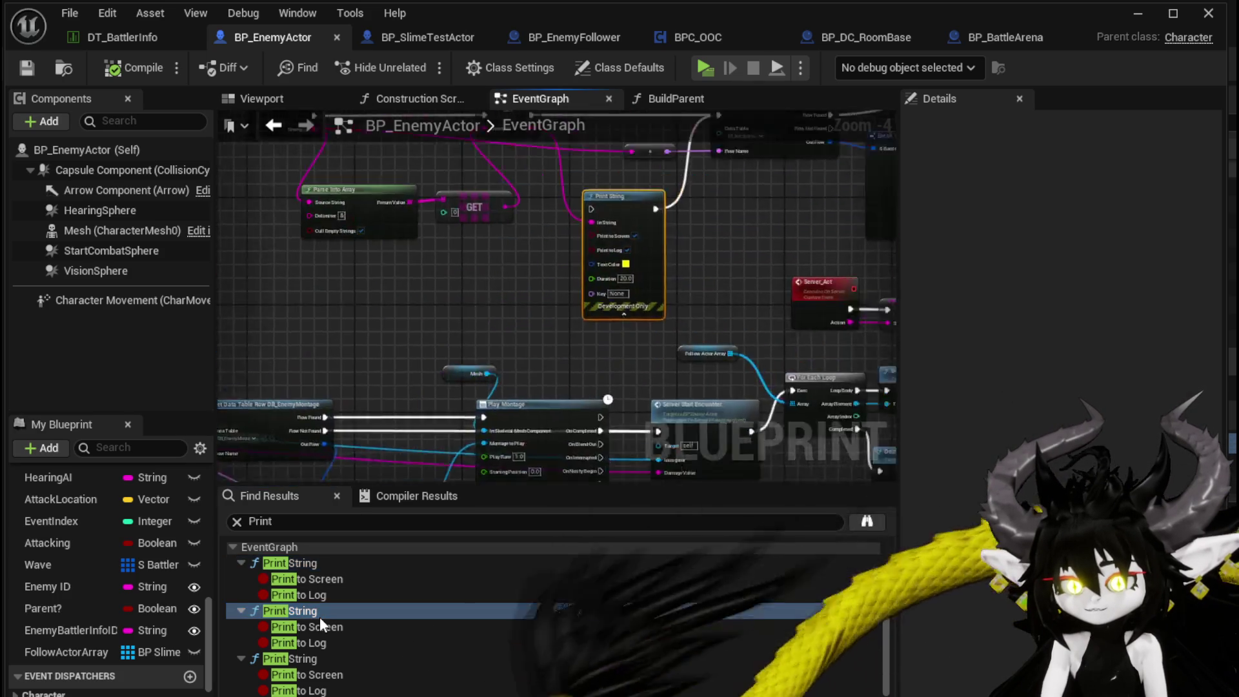
pyautogui.press('Delete')
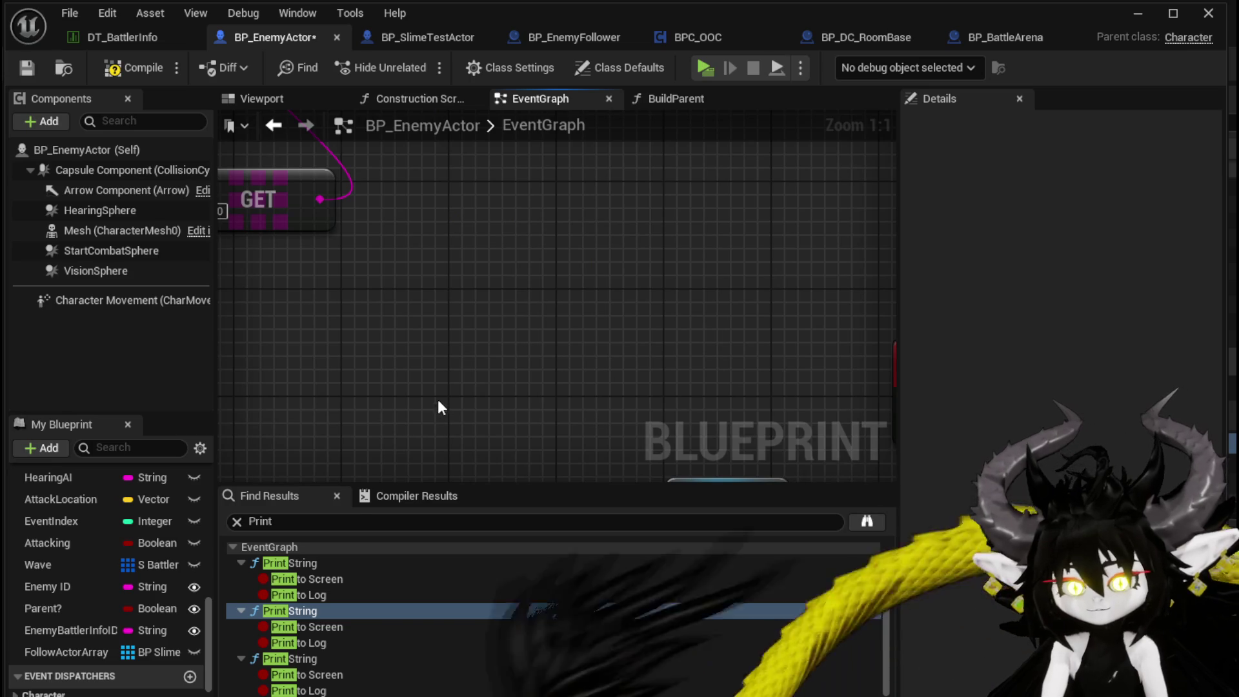
pyautogui.click(335, 659)
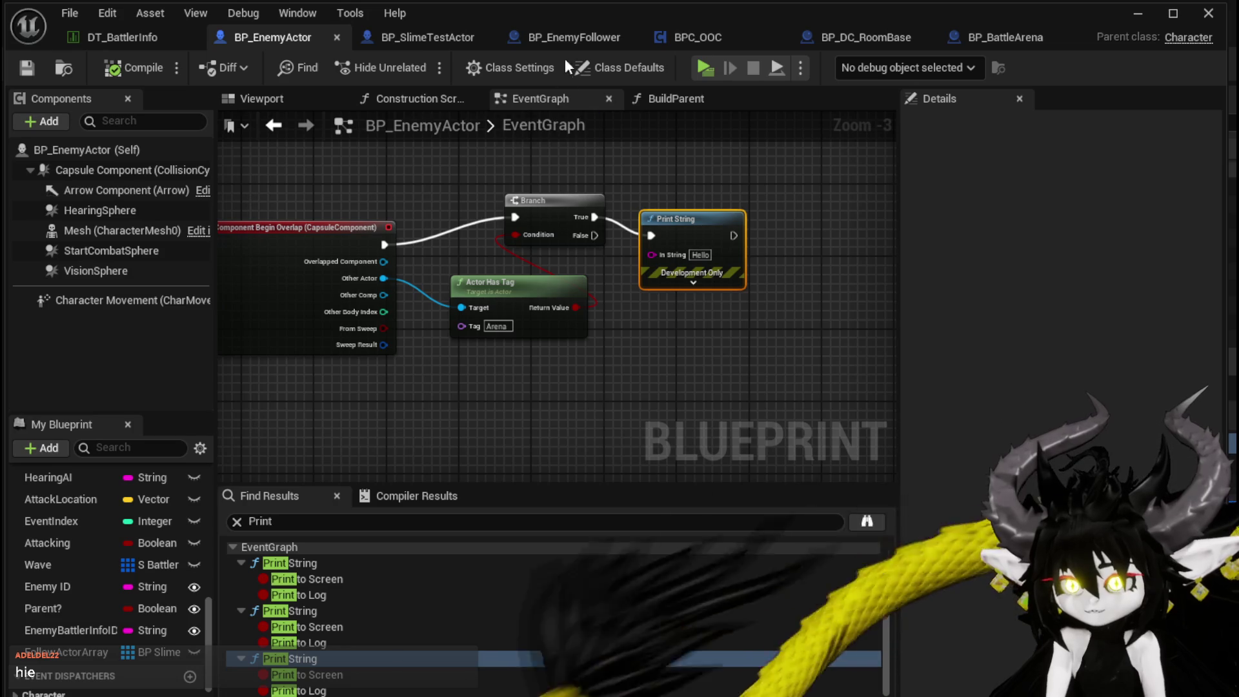
pyautogui.click(575, 29)
# Step: In BP_SlimeTestActor, find and delete its only Print String node, then compile and save
pyautogui.click(455, 39)
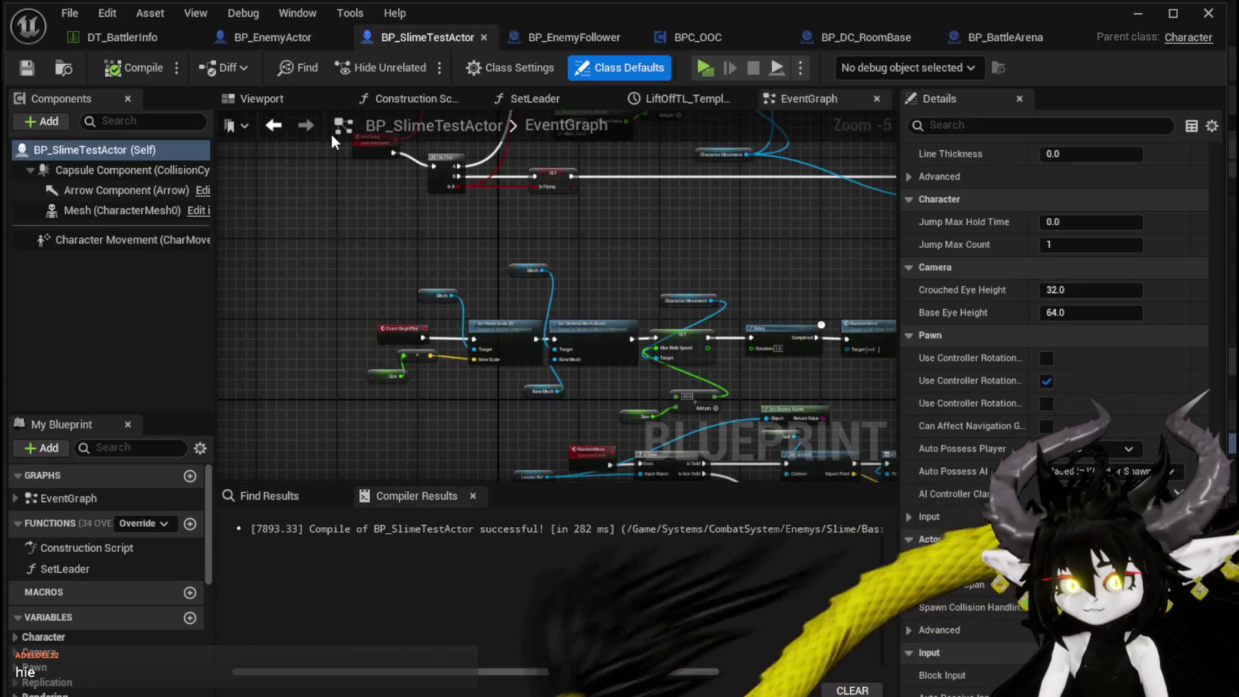
pyautogui.click(284, 505)
pyautogui.write('P')
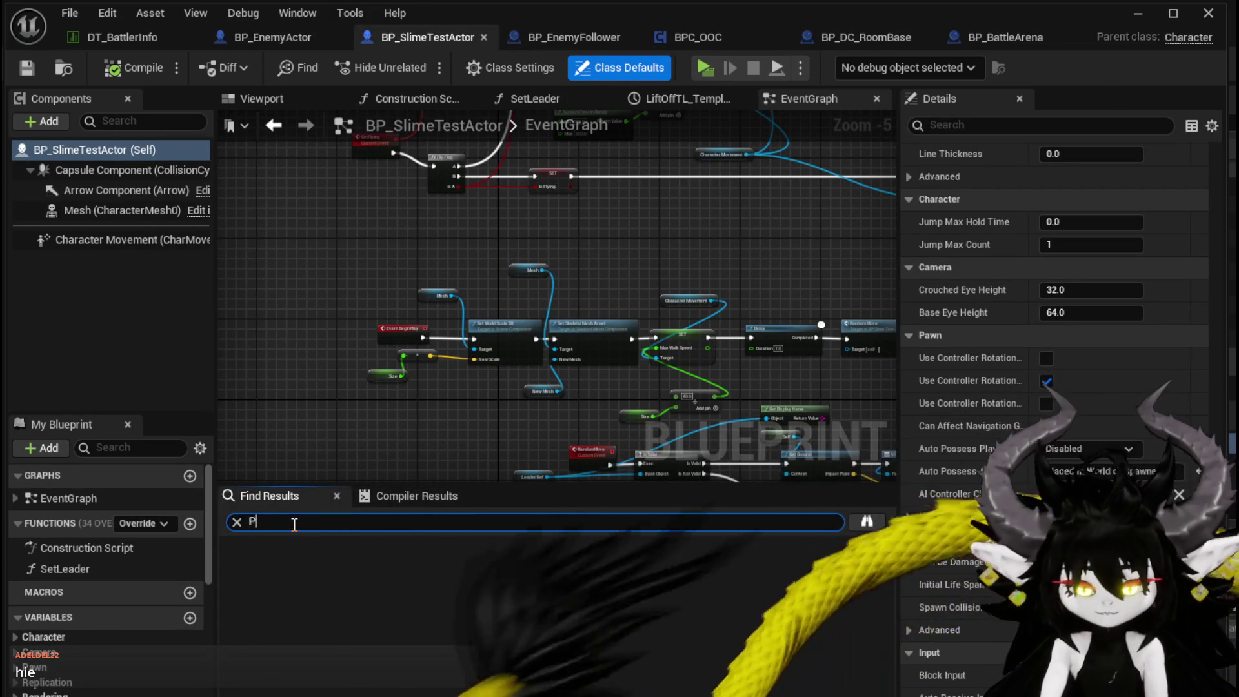
pyautogui.write('rint String')
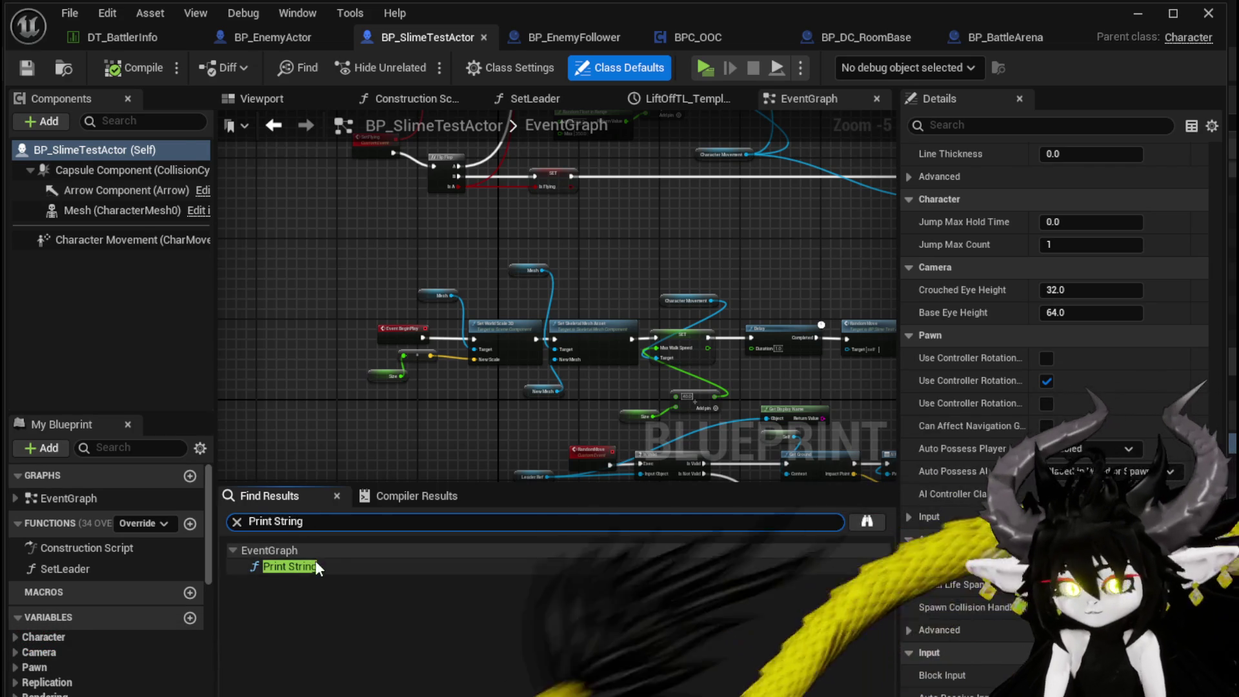
pyautogui.click(315, 562)
pyautogui.press('Delete')
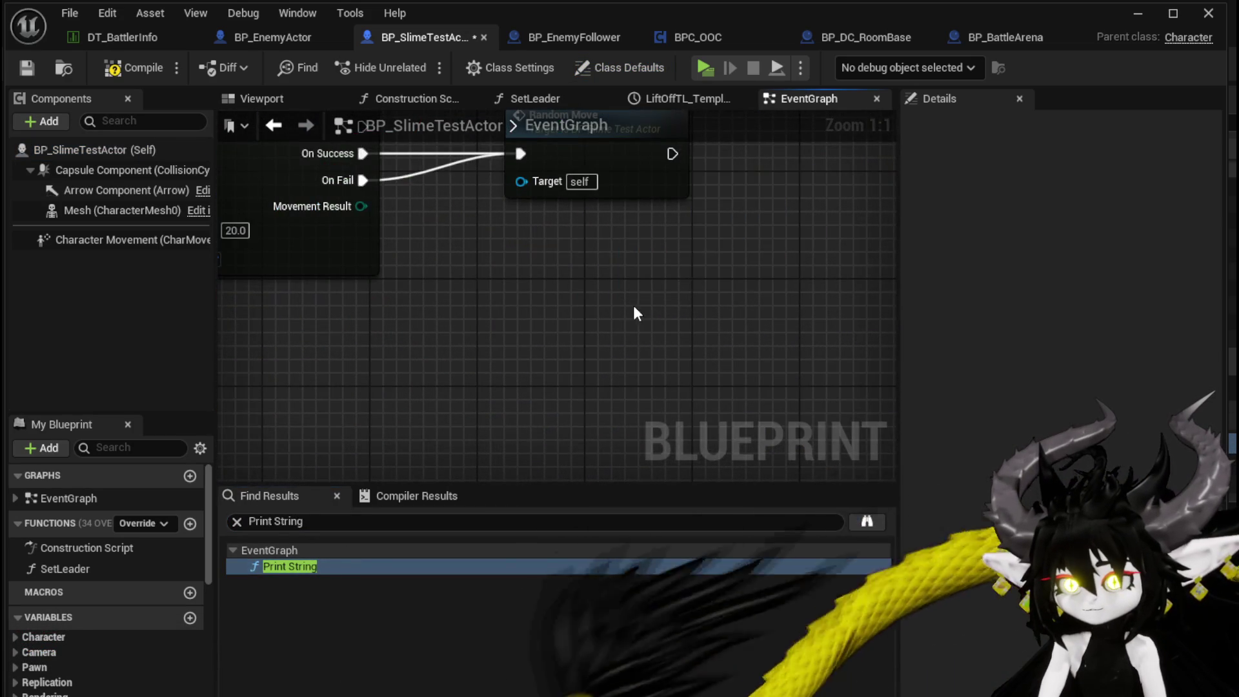
pyautogui.click(38, 68)
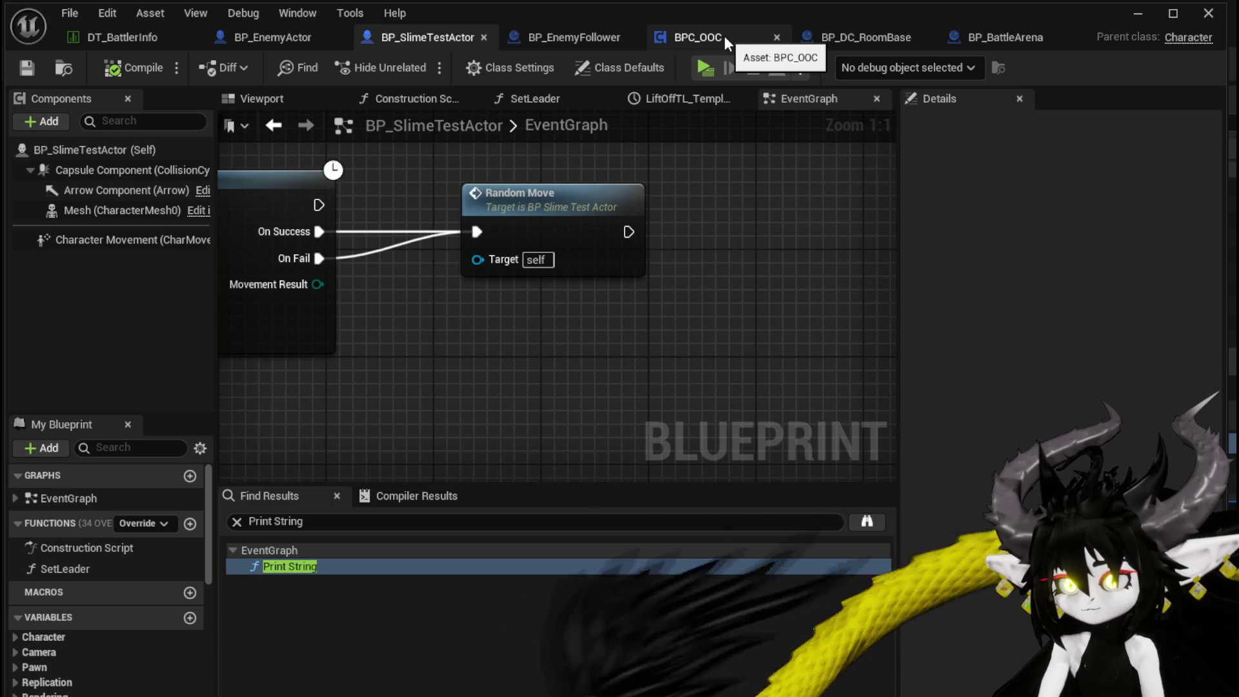
# Step: Tidy BP_EnemyActor's overlap event, Actor Has Tag and Print String node layout
pyautogui.click(285, 37)
pyautogui.moveTo(377, 188); pyautogui.dragTo(741, 366)
pyautogui.click(405, 202)
pyautogui.moveTo(366, 222)
pyautogui.mouseDown()
pyautogui.moveTo(361, 194)
pyautogui.moveTo(375, 195)
pyautogui.mouseUp()
pyautogui.moveTo(521, 293)
pyautogui.mouseDown()
pyautogui.moveTo(483, 293)
pyautogui.moveTo(511, 293)
pyautogui.mouseUp()
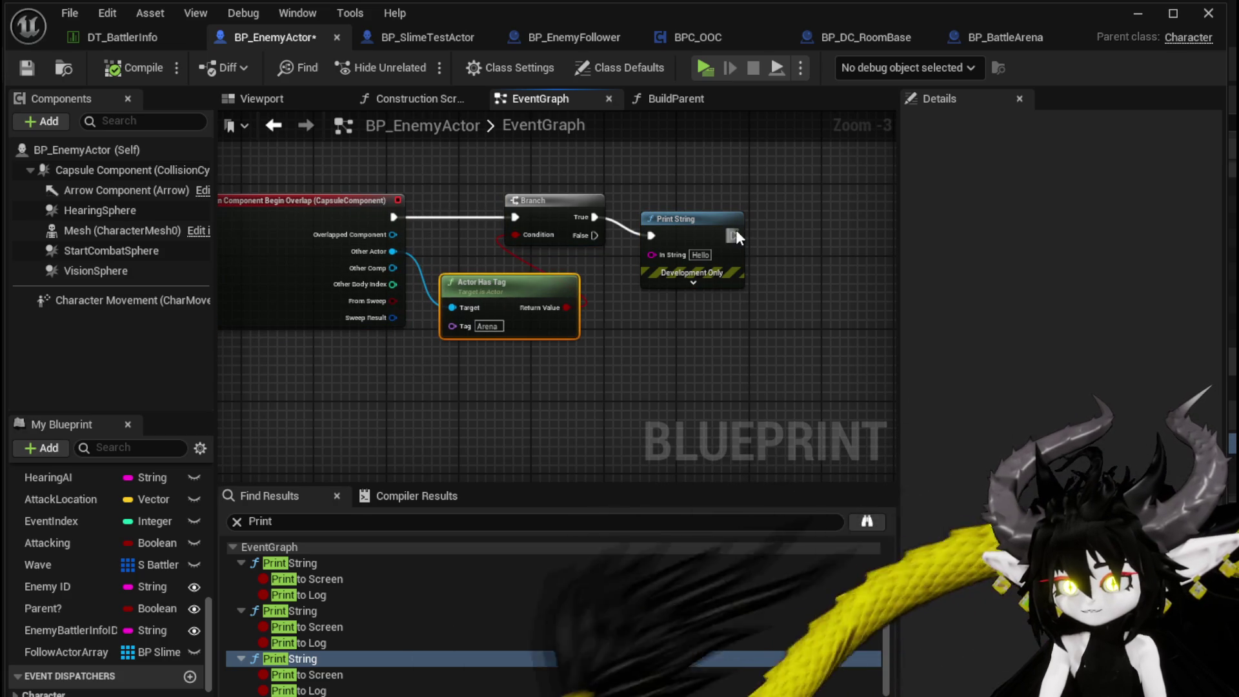
pyautogui.moveTo(707, 231); pyautogui.dragTo(732, 213)
# Step: Set the Arena-overlap Print String duration to 80 seconds, compile and save, then start playing
pyautogui.click(718, 263)
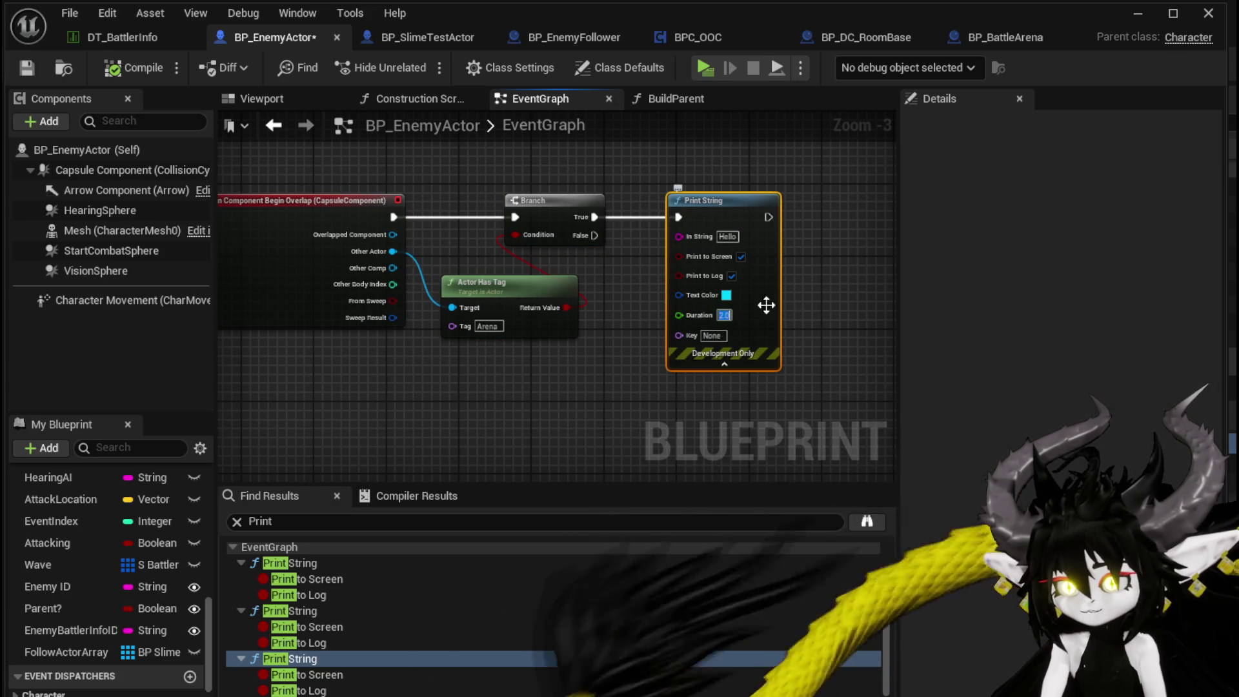
pyautogui.write('80')
pyautogui.click(786, 301)
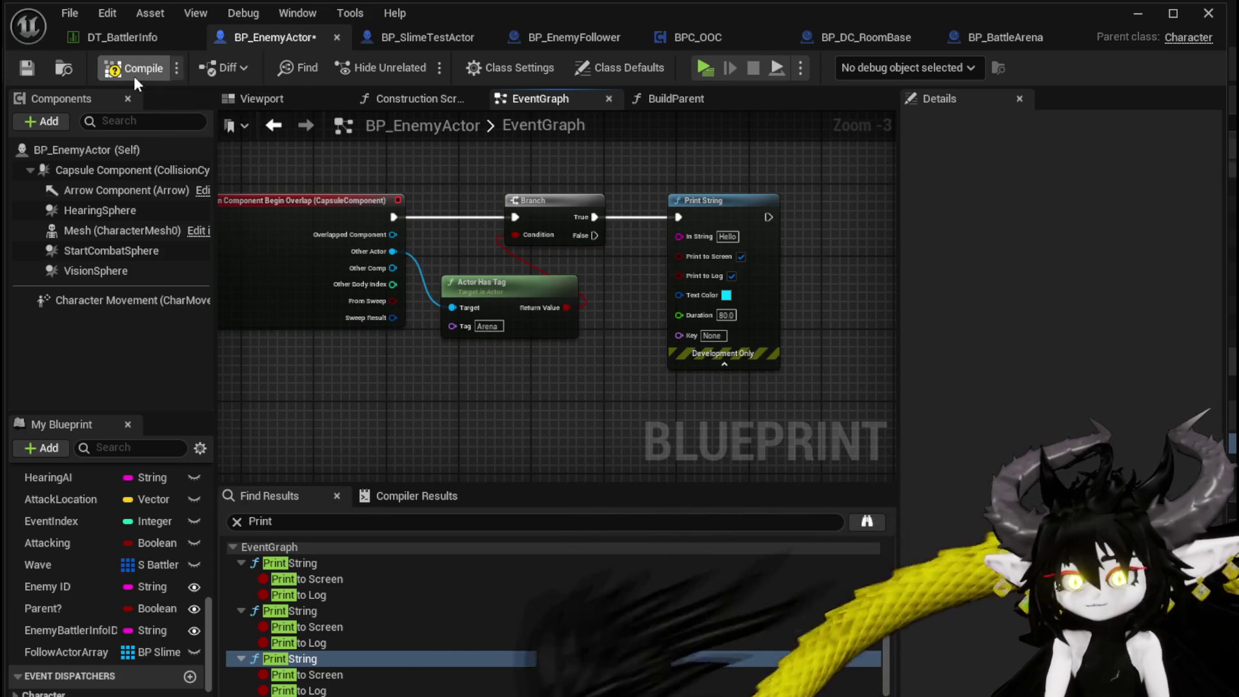
pyautogui.click(18, 63)
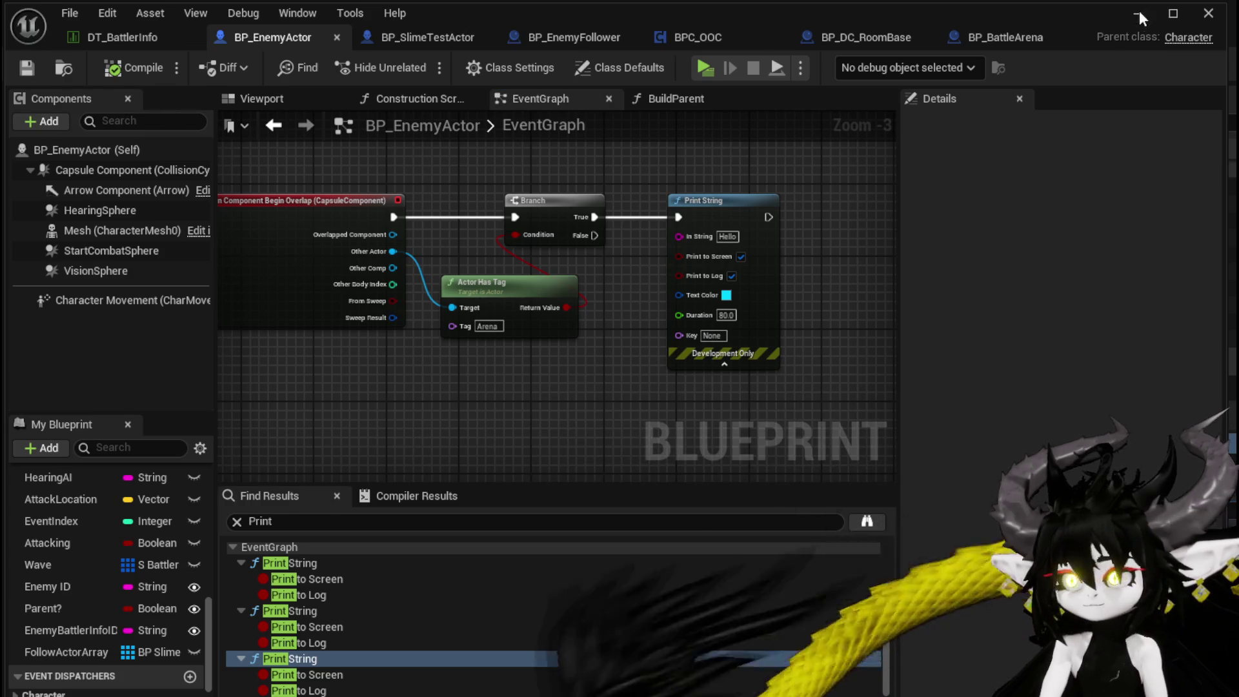
pyautogui.click(1139, 14)
pyautogui.click(525, 60)
# Step: Run at and attack the crowned slime, dismiss the X/O prompt, then stop the session
pyautogui.press('space')
pyautogui.press('w')
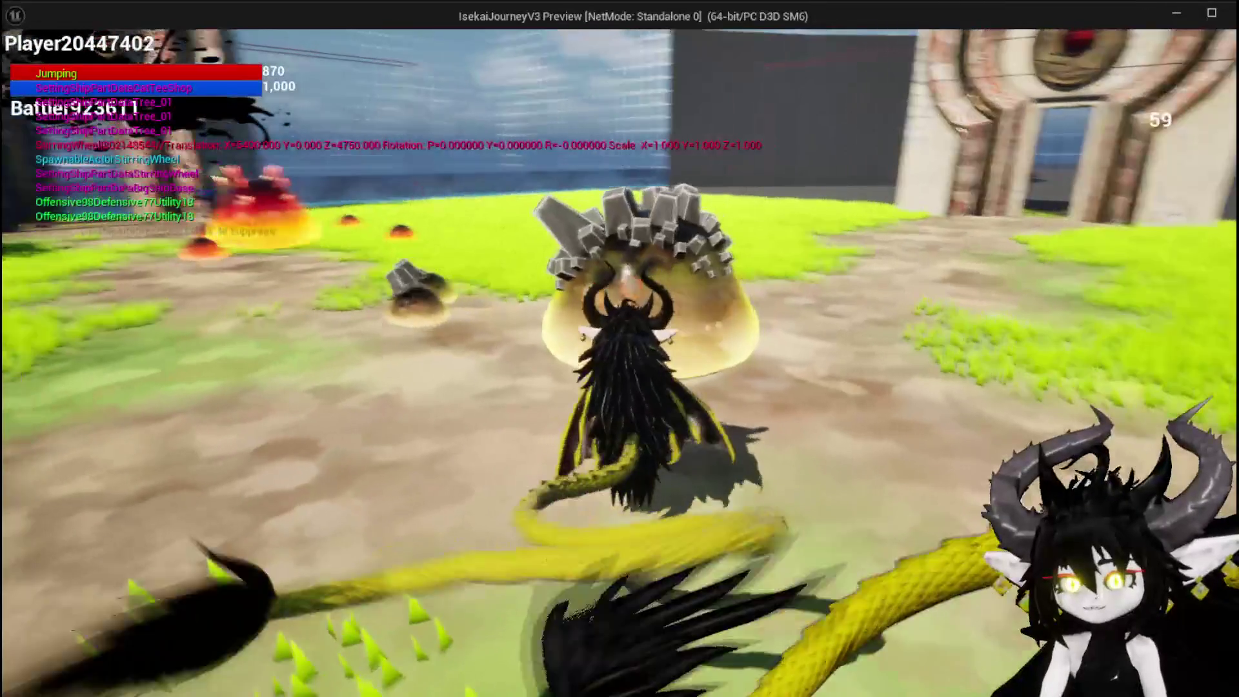
pyautogui.press('e')
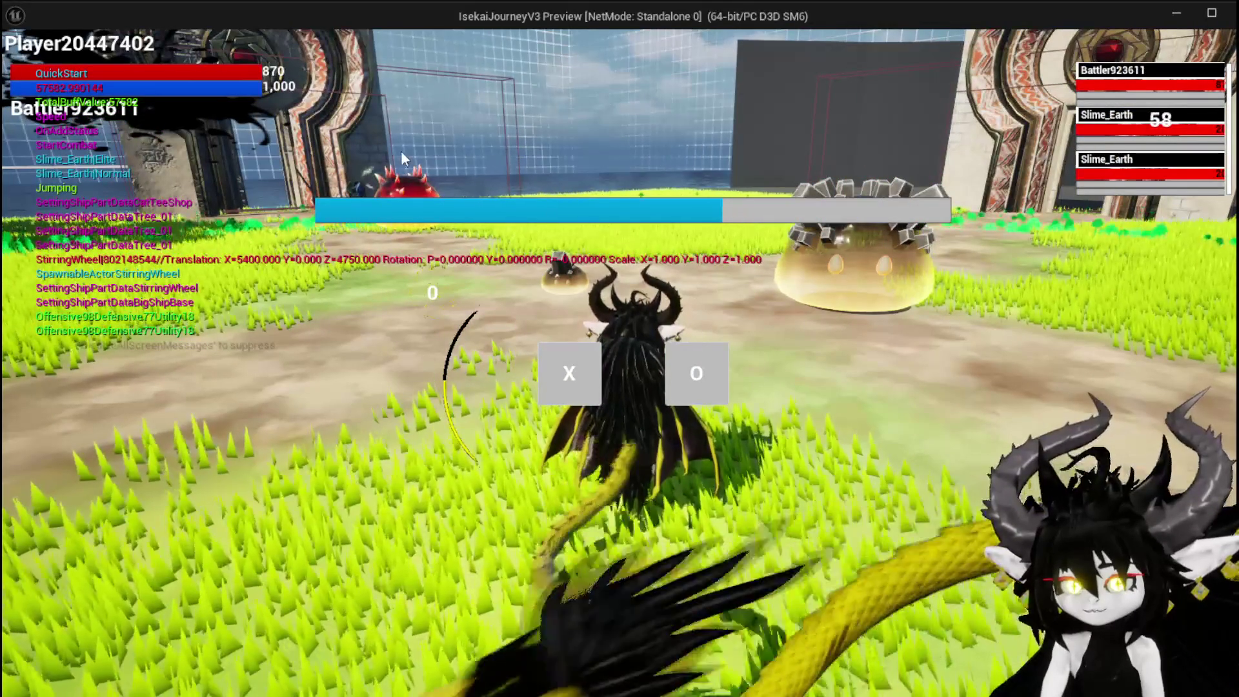
pyautogui.click(539, 343)
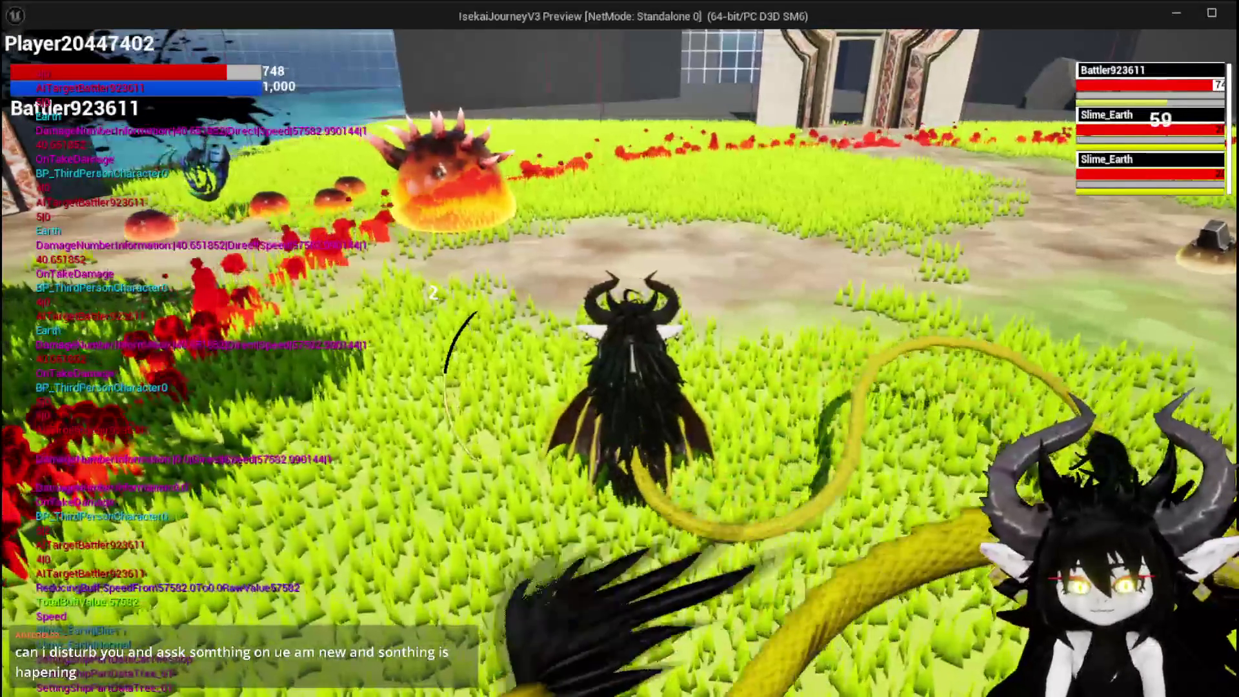
pyautogui.press('Escape')
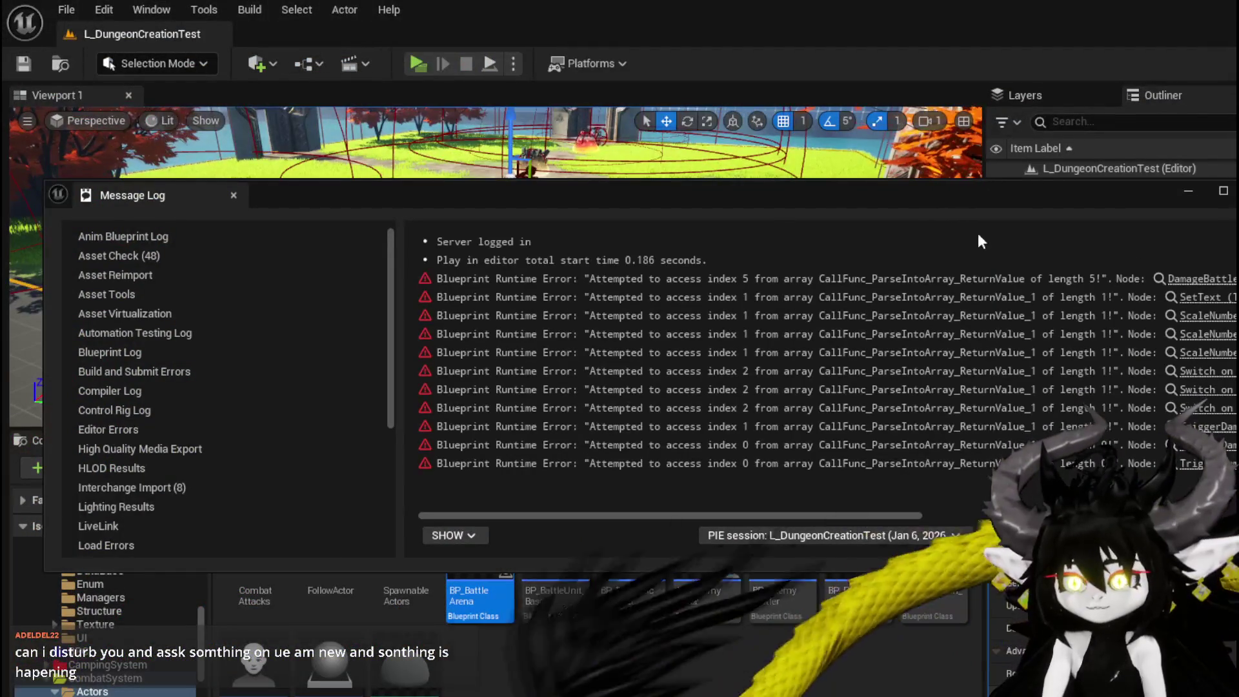
# Step: Close the Message Log, select the spiky red enemy, save the level, and return to BP_EnemyActor
pyautogui.click(804, 216)
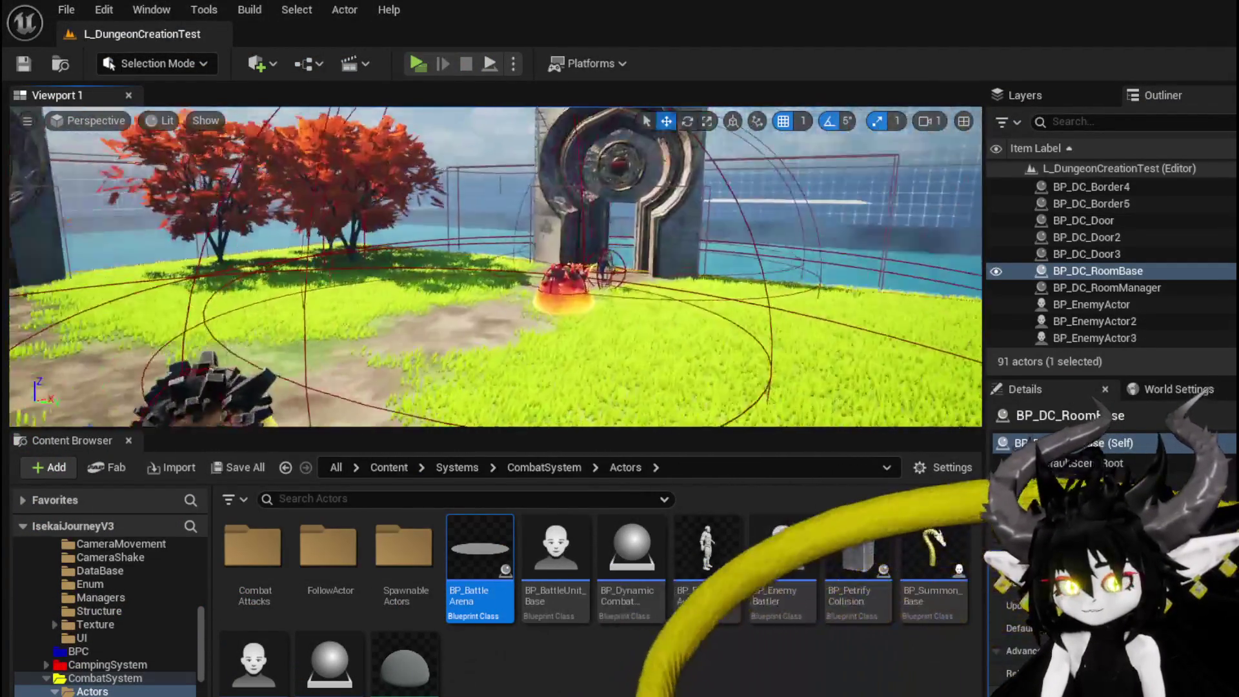
pyautogui.moveTo(671, 346)
pyautogui.mouseDown()
pyautogui.moveTo(658, 304)
pyautogui.moveTo(671, 345)
pyautogui.moveTo(690, 343)
pyautogui.mouseUp()
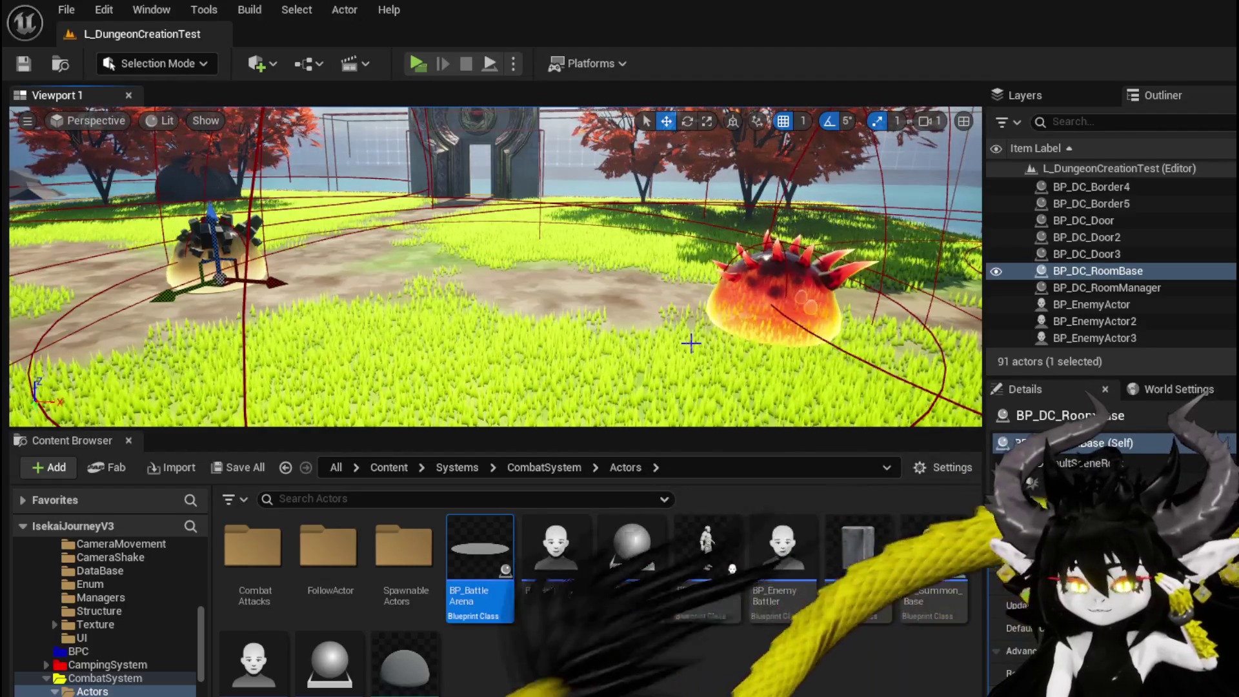
pyautogui.click(772, 291)
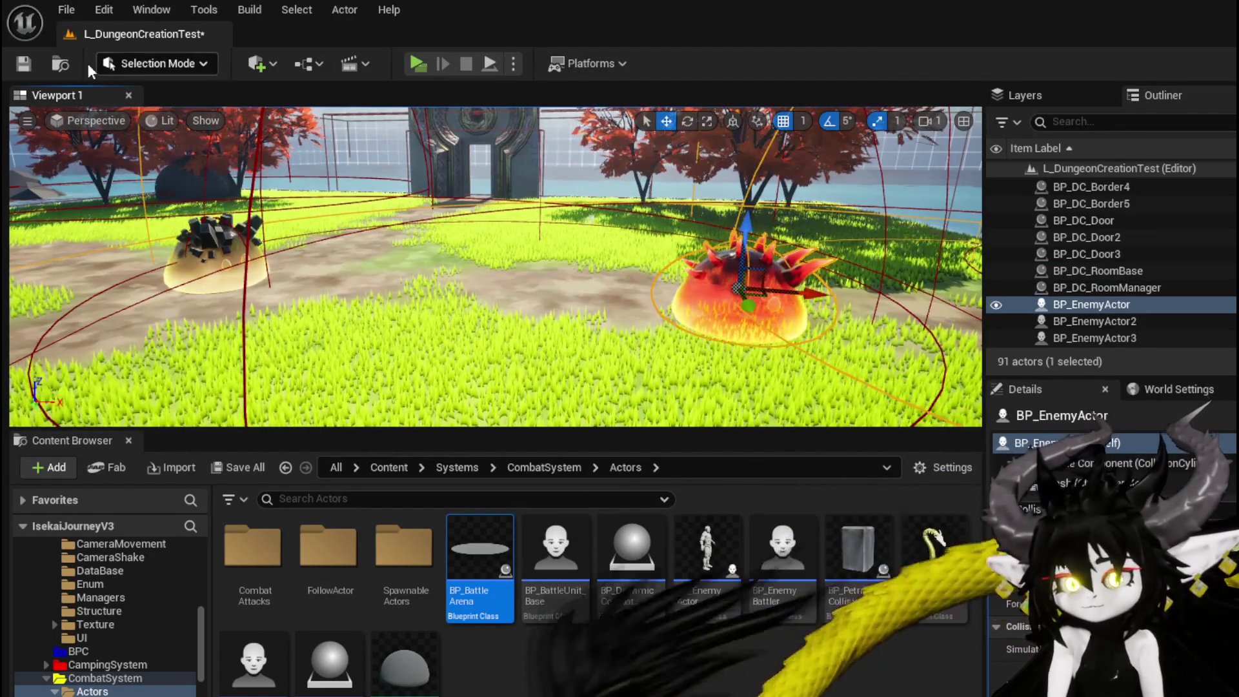
pyautogui.click(23, 63)
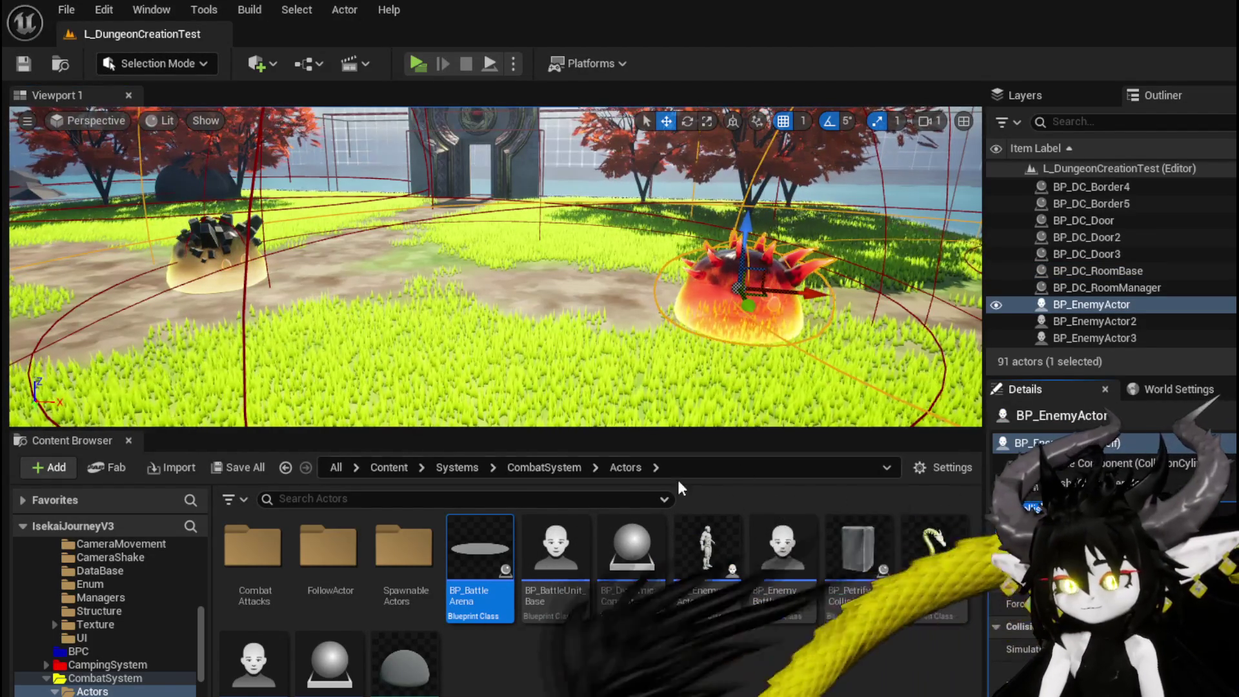
pyautogui.hotkey('alt', 'Tab')
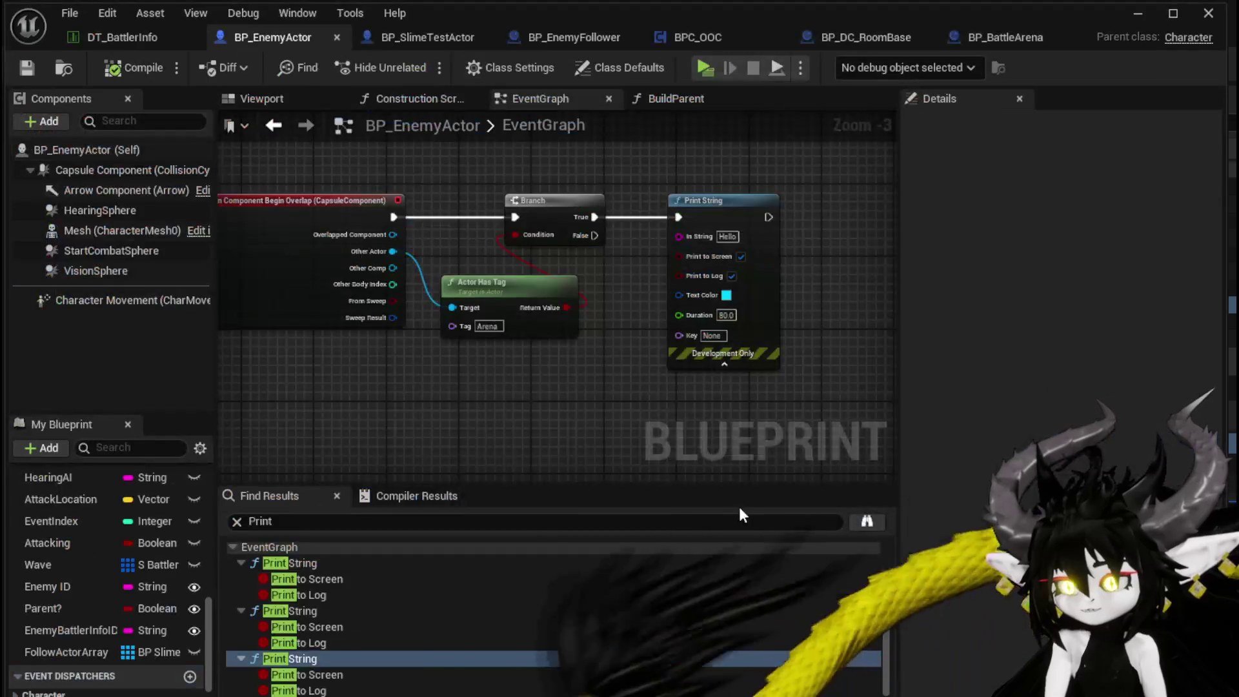
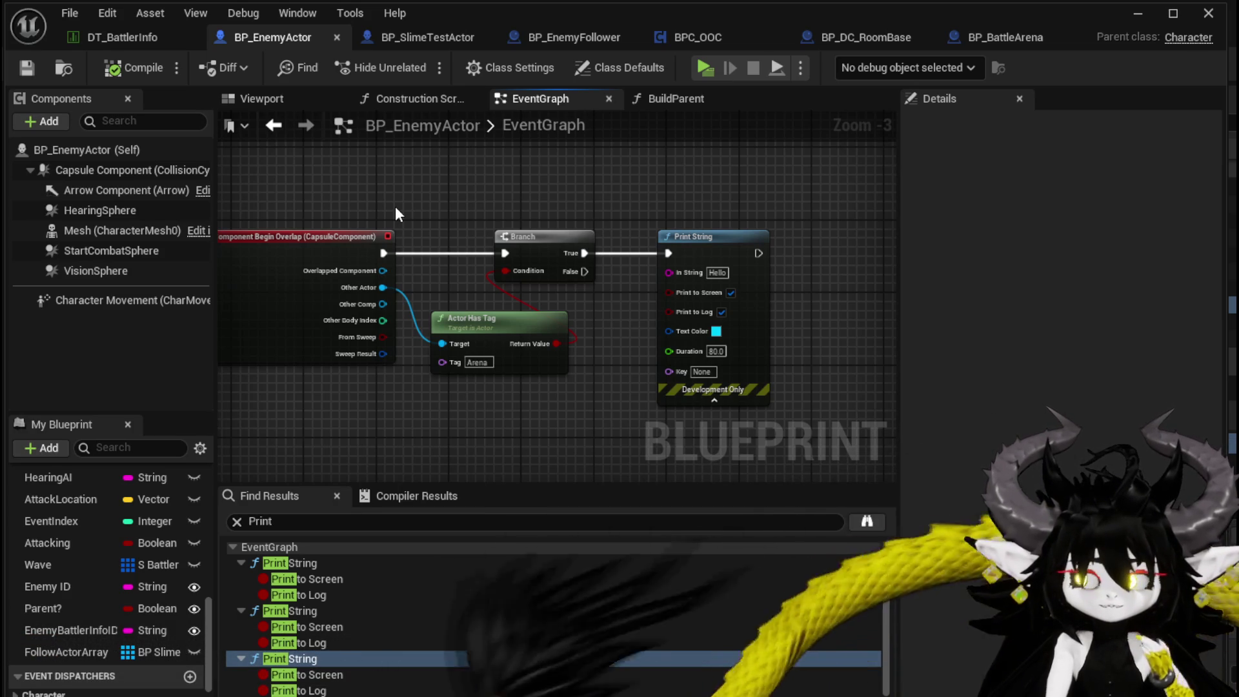
# Step: Save BP_EnemyActor with its capsule Begin Overlap, Branch and Print String logic
pyautogui.click(28, 68)
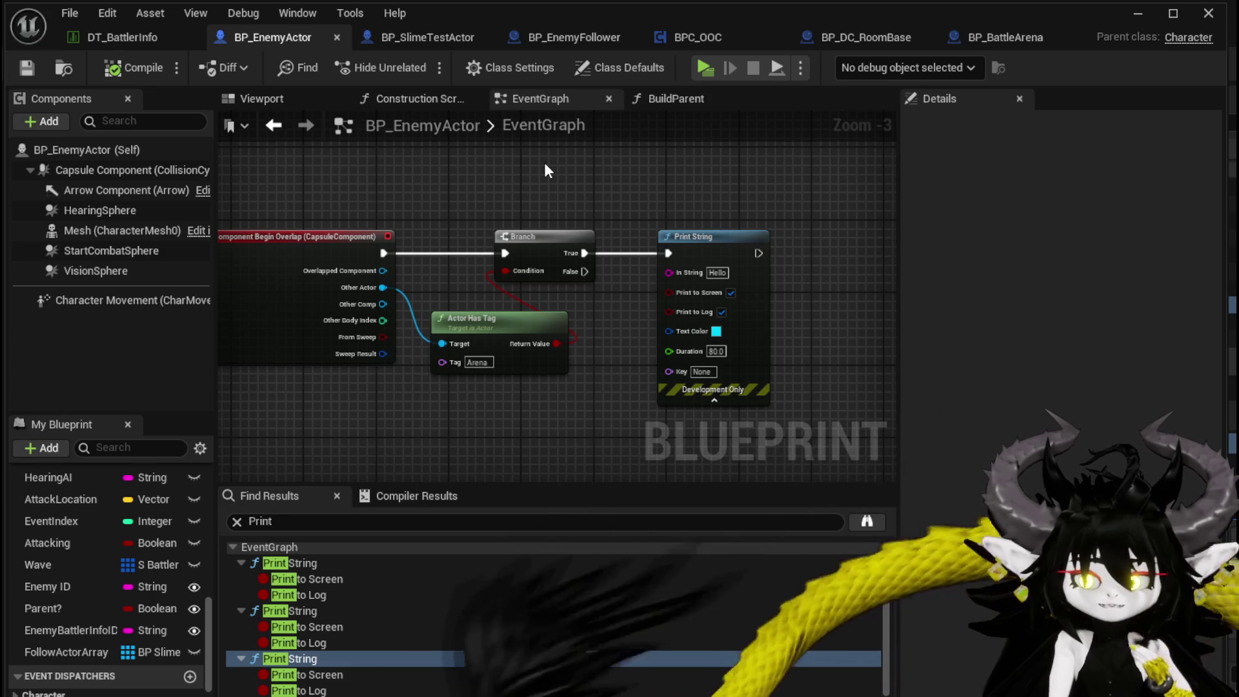
pyautogui.click(1128, 13)
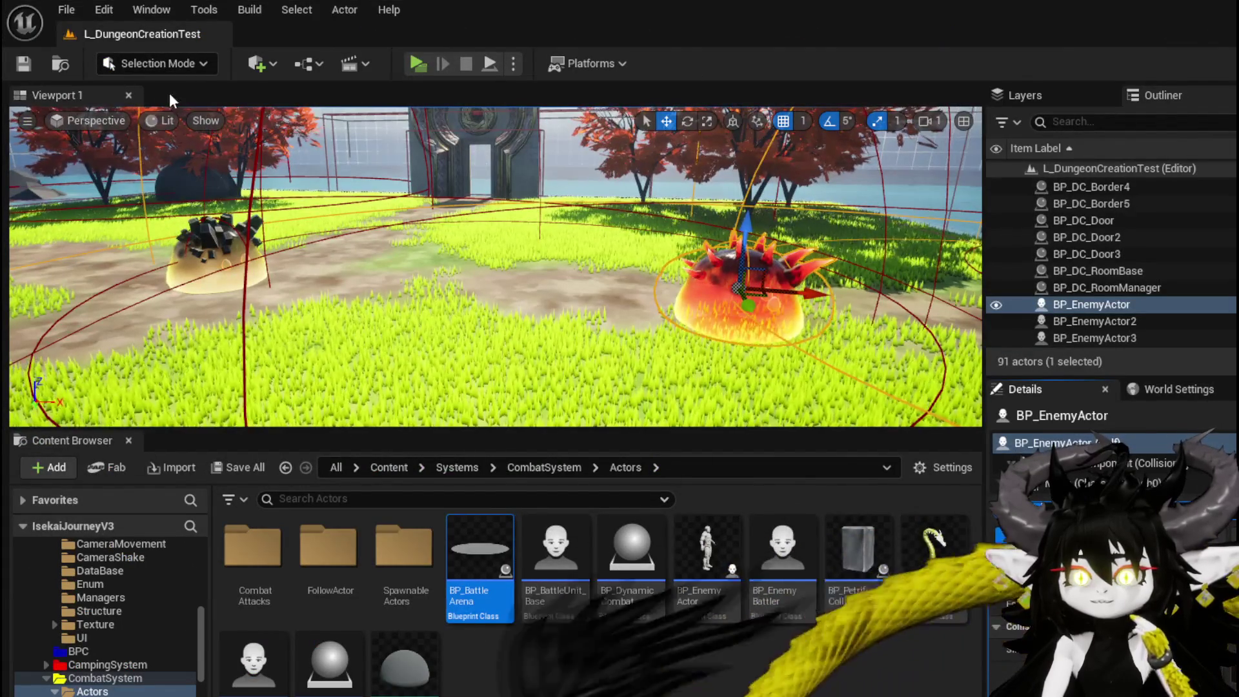
pyautogui.click(37, 124)
pyautogui.click(29, 121)
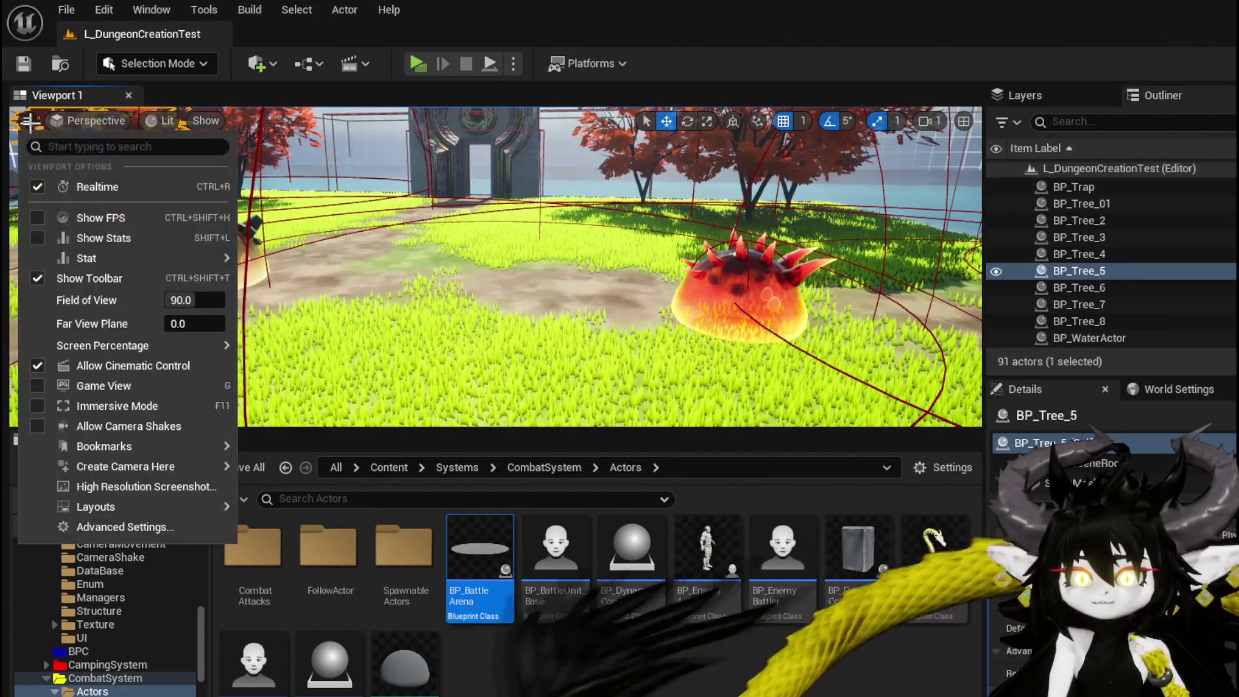
pyautogui.click(96, 121)
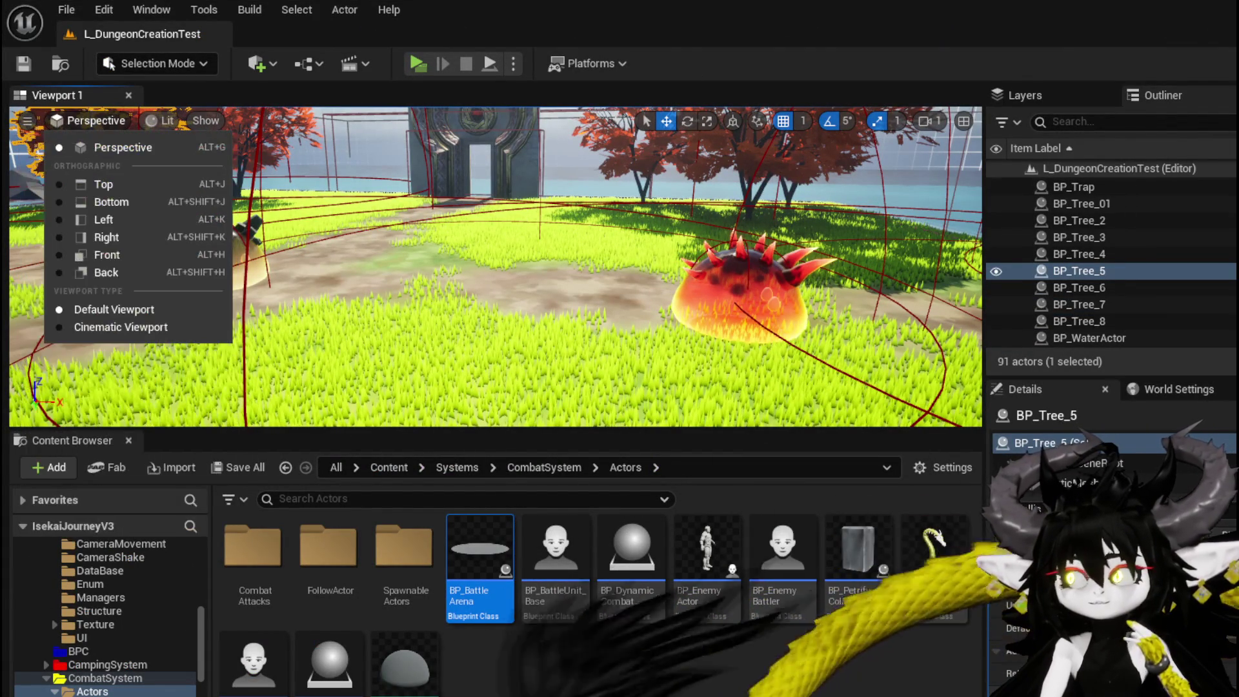
pyautogui.press('Escape')
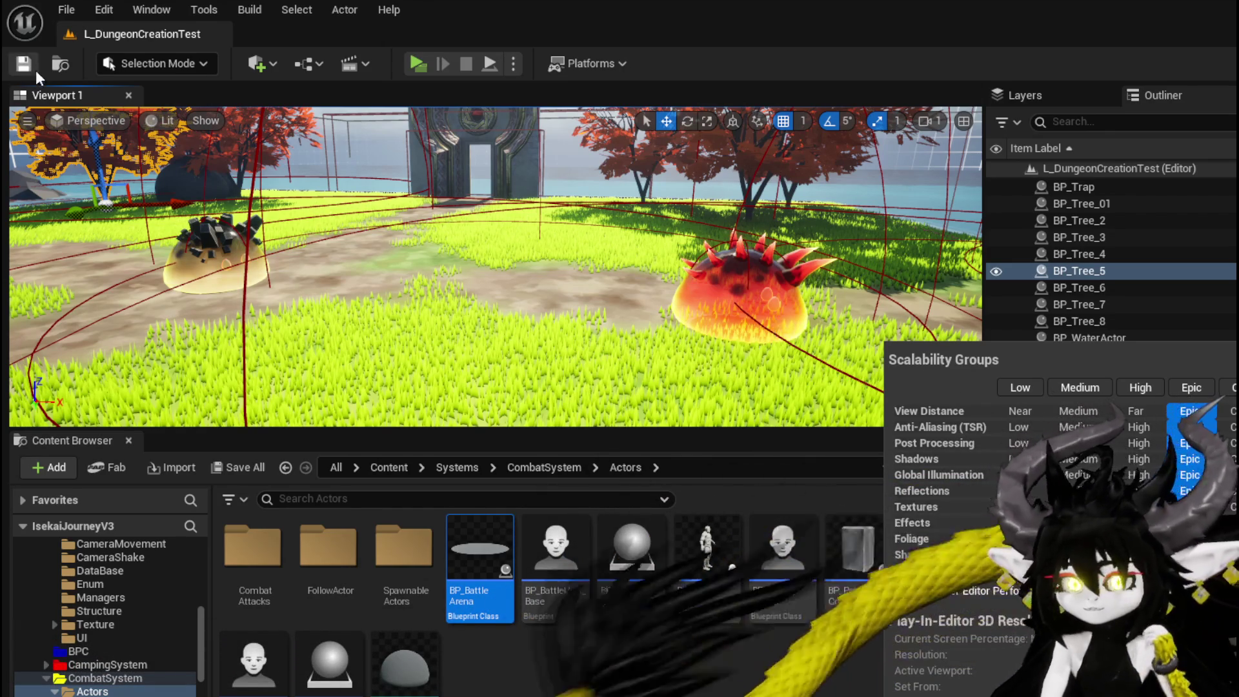
pyautogui.click(520, 87)
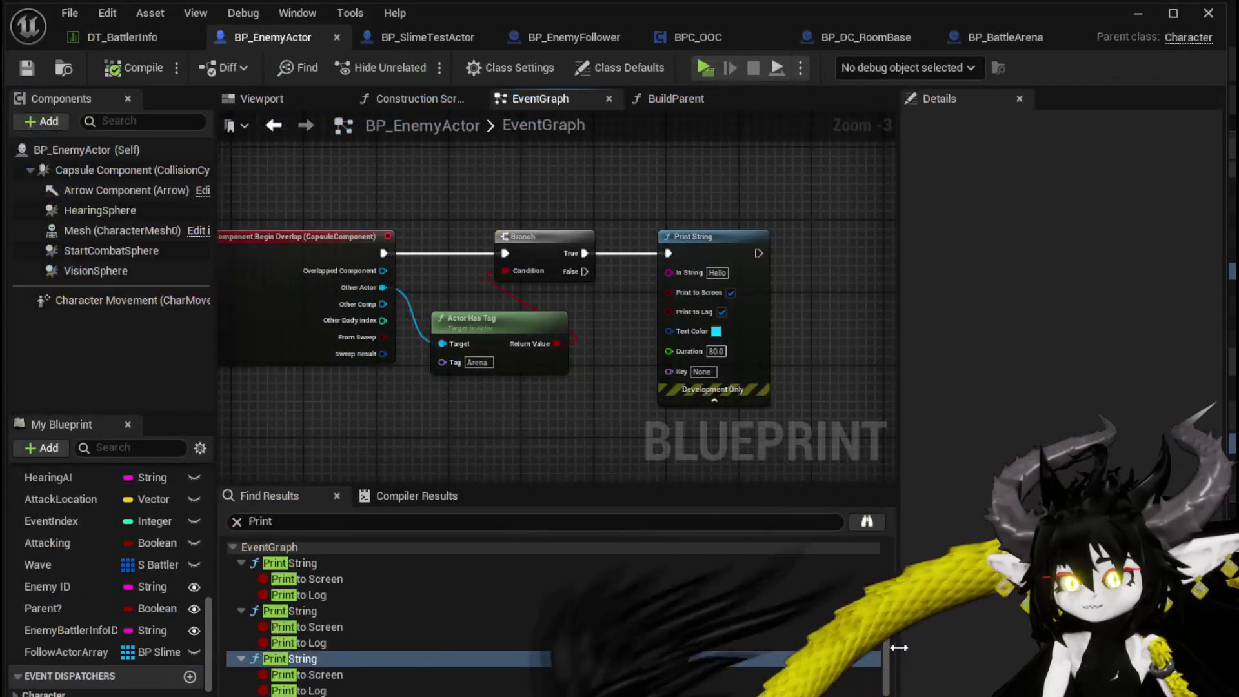
# Step: Cycle through the BP_SlimeTestActor, BP_EnemyActor and BP_EnemyFollower blueprints, ending on BP_BattleArena
pyautogui.moveTo(498, 446); pyautogui.dragTo(523, 404)
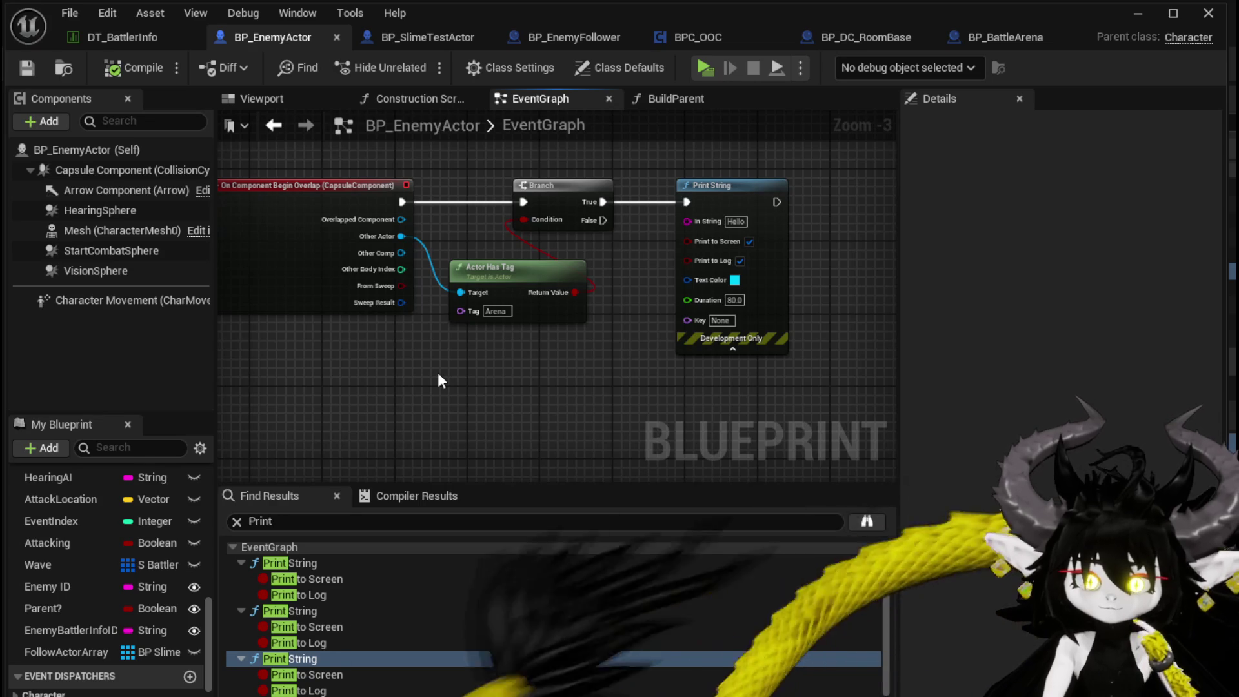
pyautogui.click(431, 35)
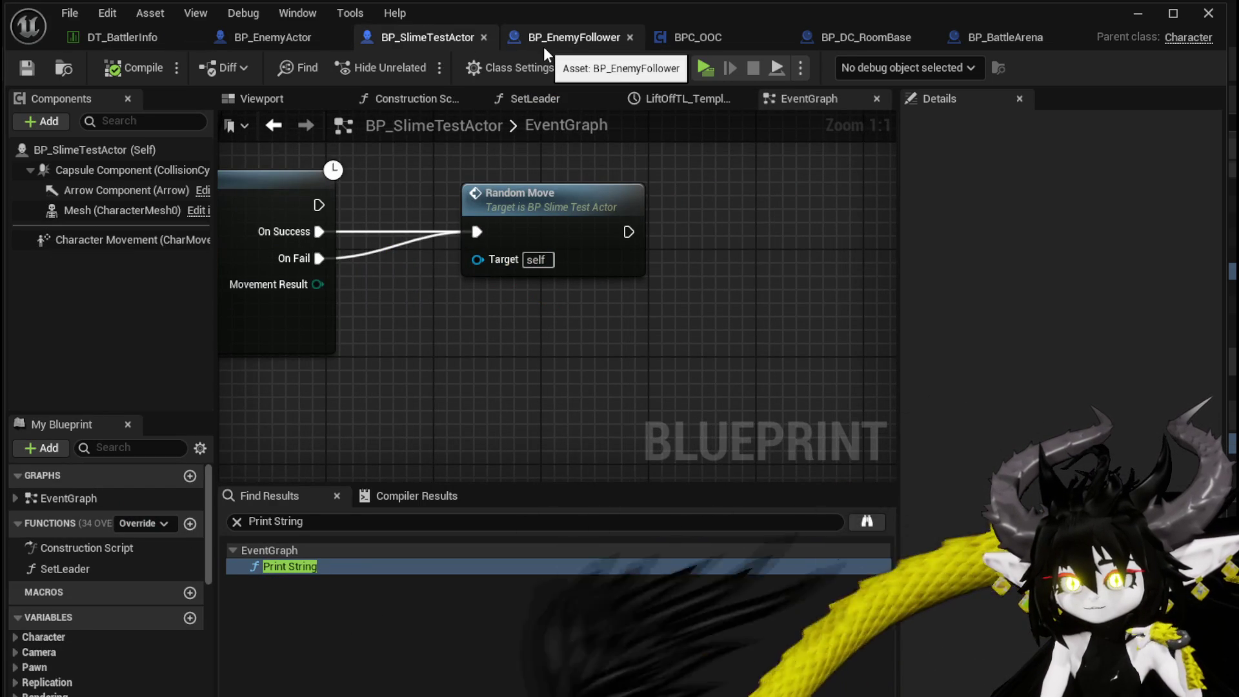
pyautogui.click(294, 33)
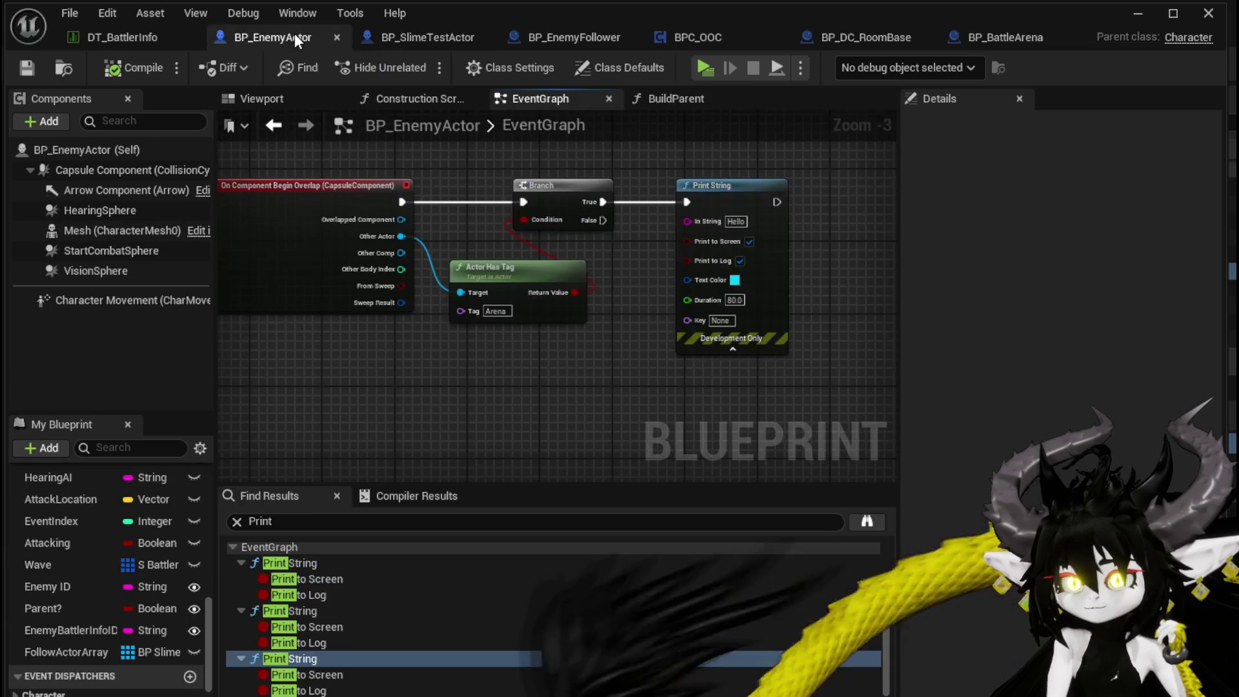
pyautogui.click(454, 40)
pyautogui.click(548, 37)
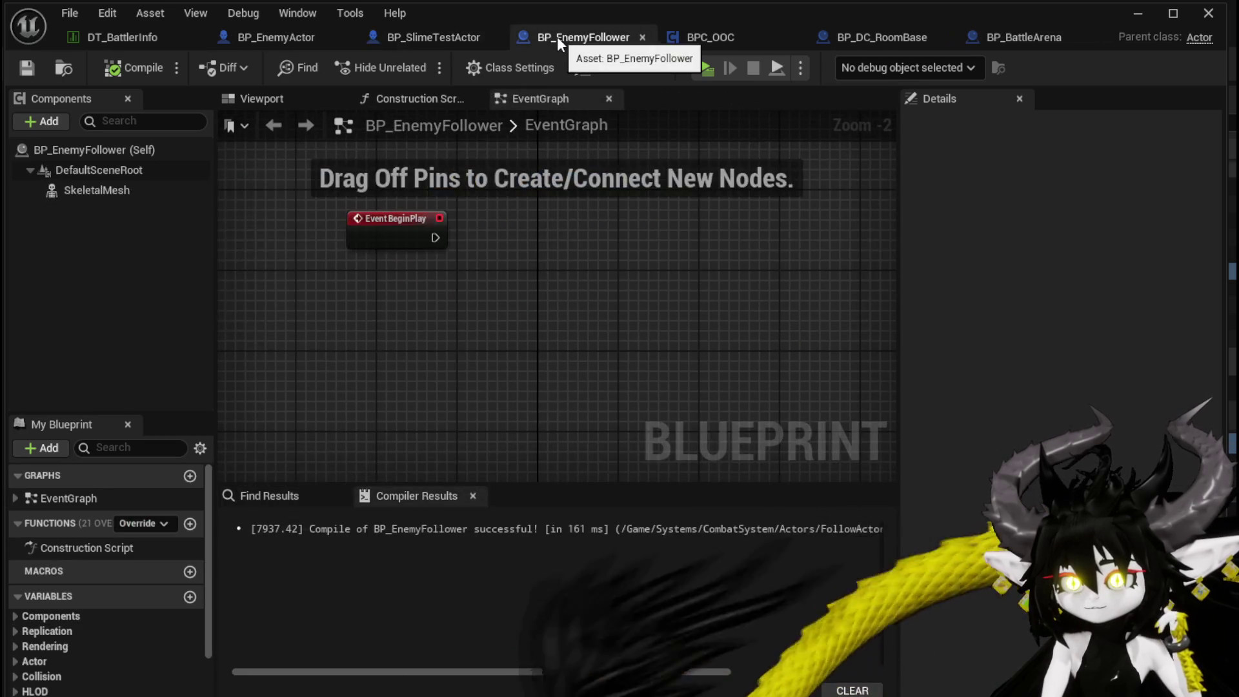
pyautogui.click(1000, 37)
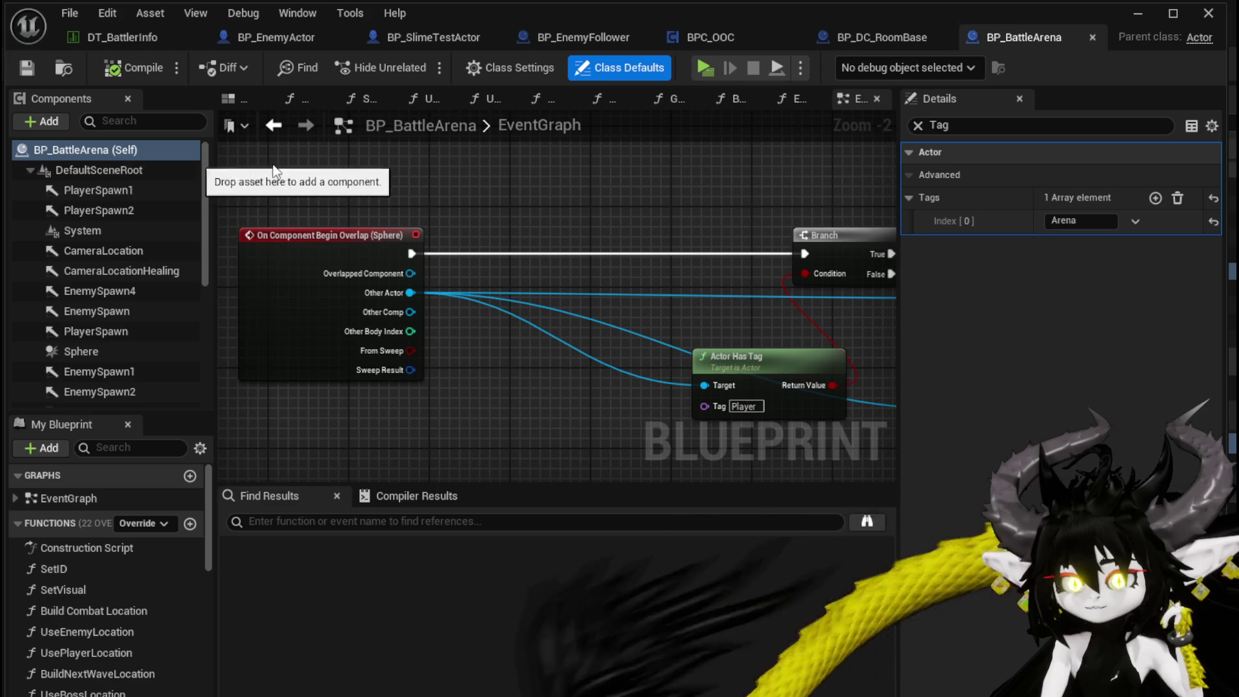
# Step: Change the arena Sphere component's Collision Presets from NoCollision to Custom
pyautogui.scroll(-2, 220, 278)
pyautogui.click(95, 319)
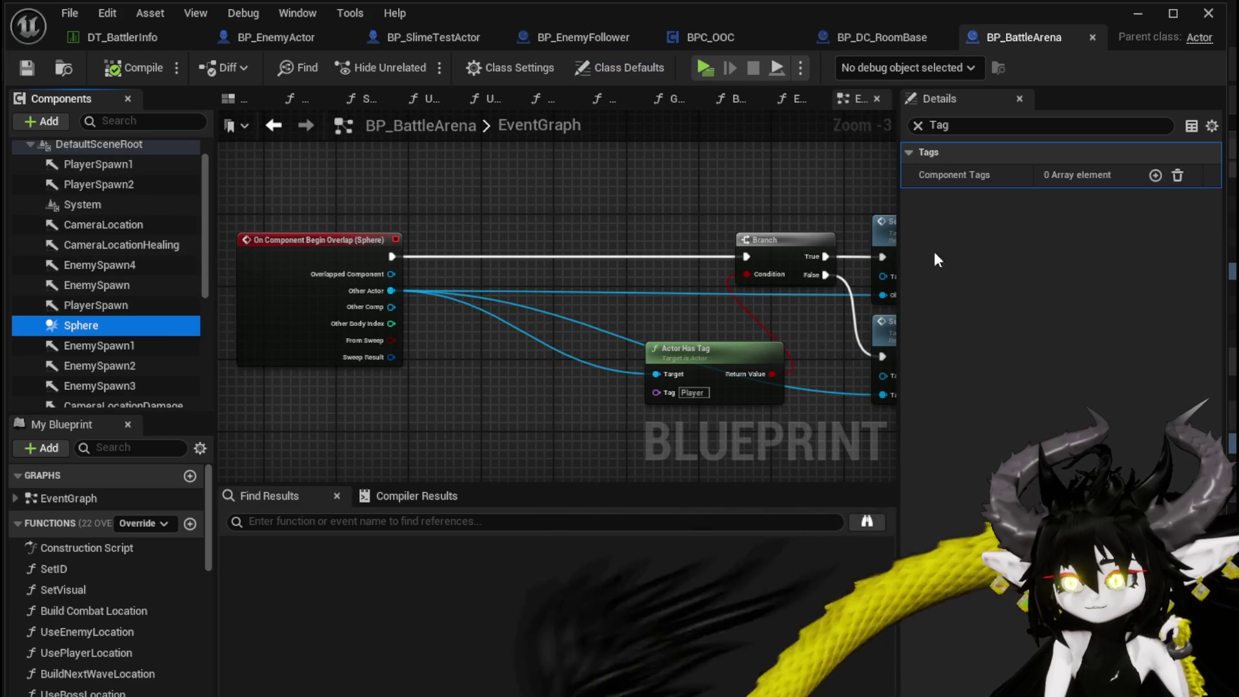
pyautogui.click(918, 125)
pyautogui.scroll(-6, 1004, 310)
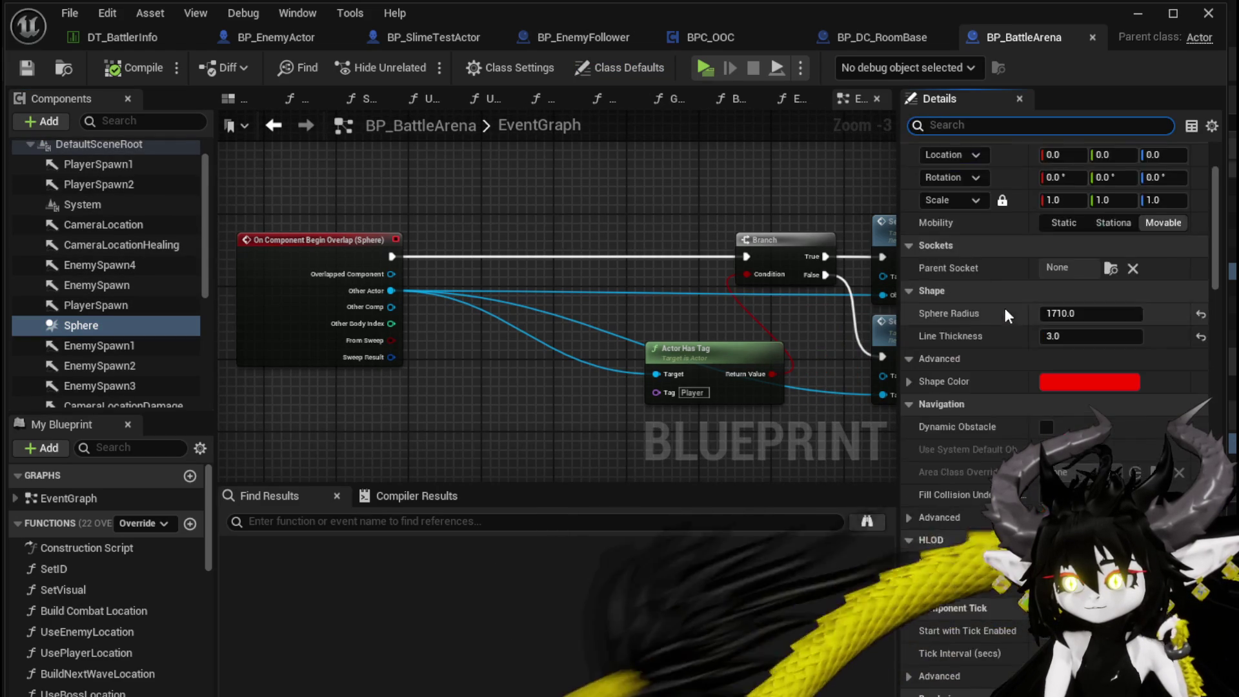
pyautogui.scroll(-10, 1000, 285)
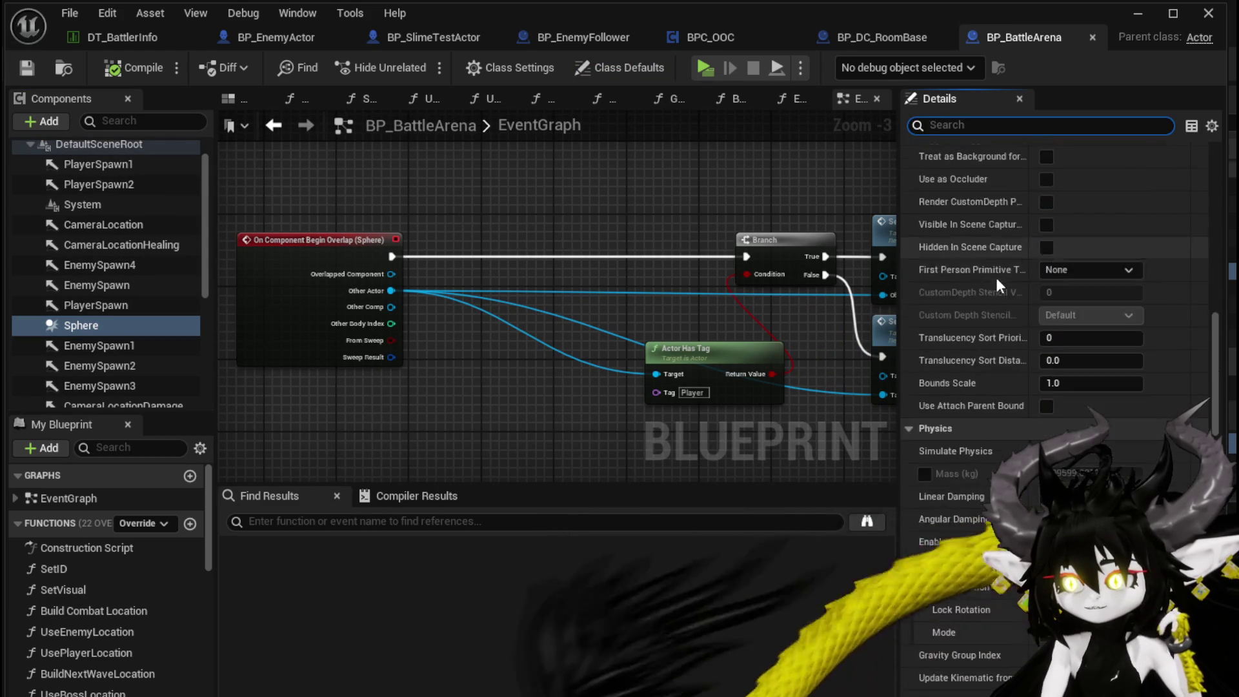
pyautogui.scroll(-8, 994, 273)
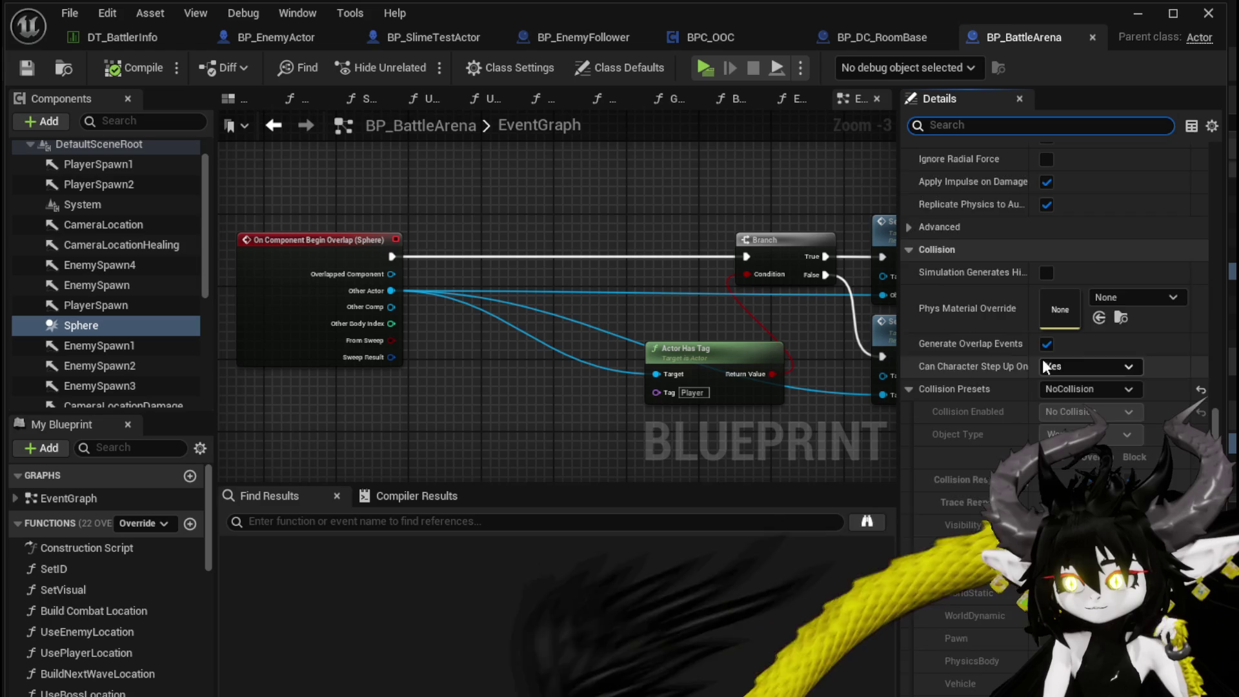
pyautogui.scroll(-1, 1022, 334)
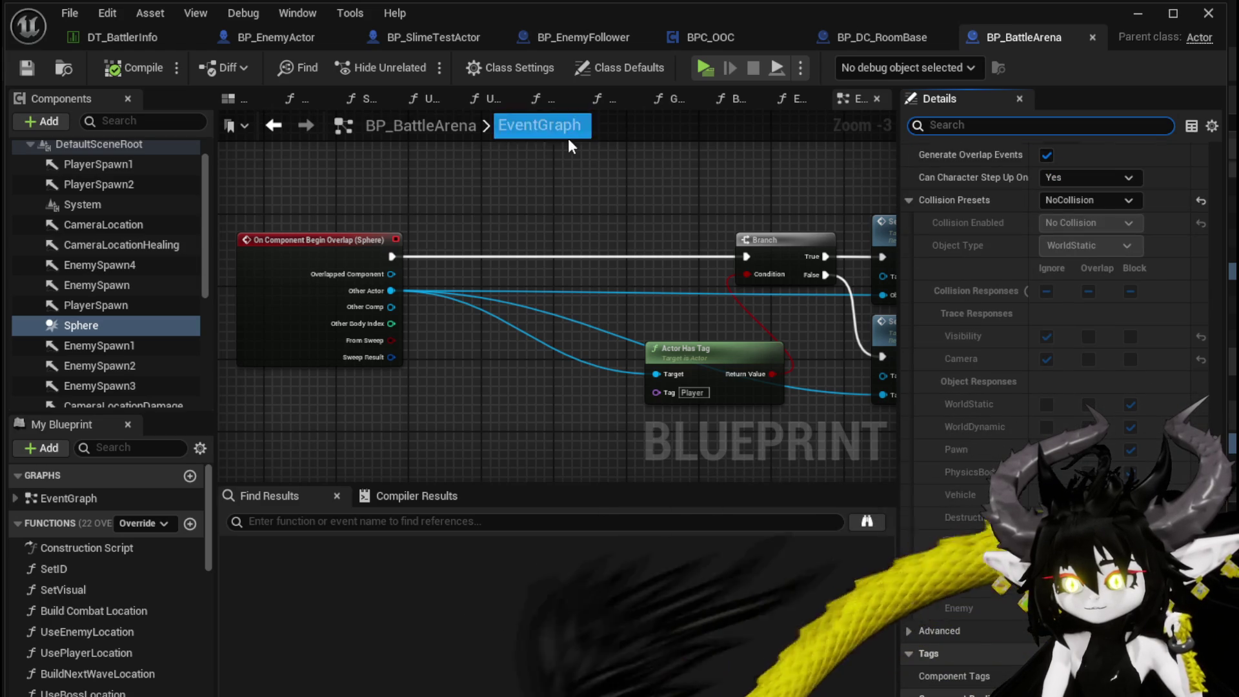
pyautogui.moveTo(575, 178); pyautogui.dragTo(469, 328)
pyautogui.scroll(-3, 469, 328)
pyautogui.scroll(3, 470, 276)
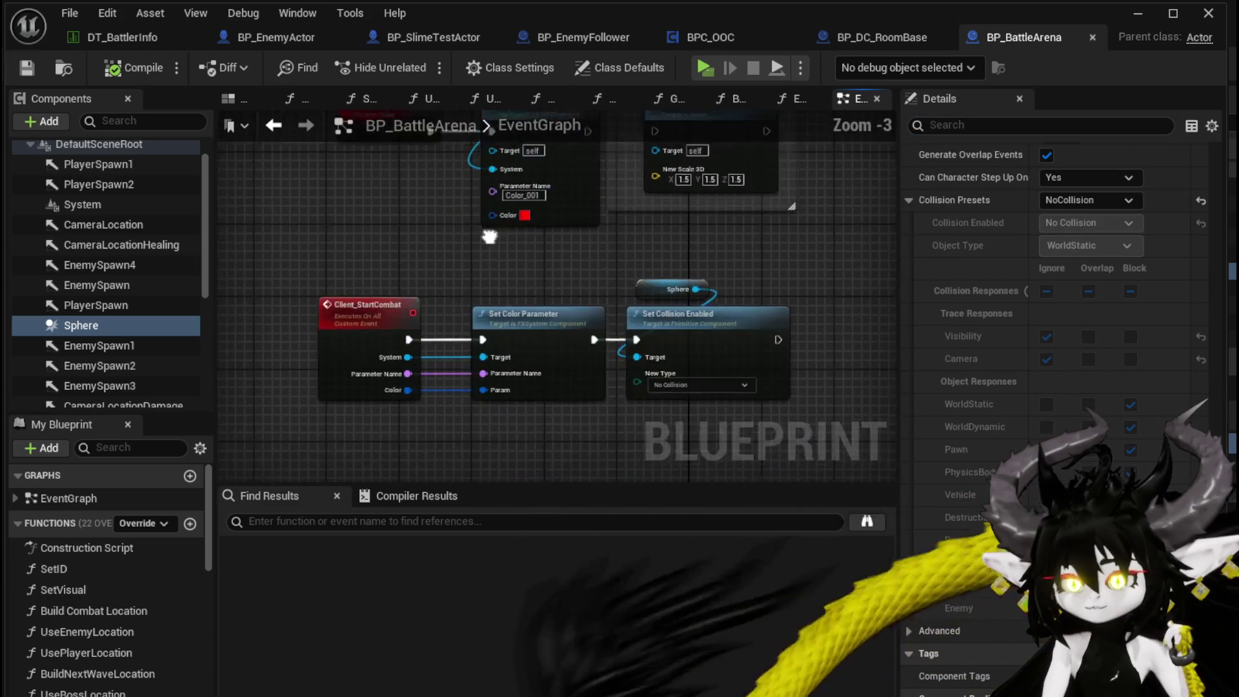
pyautogui.click(1074, 205)
pyautogui.click(1076, 215)
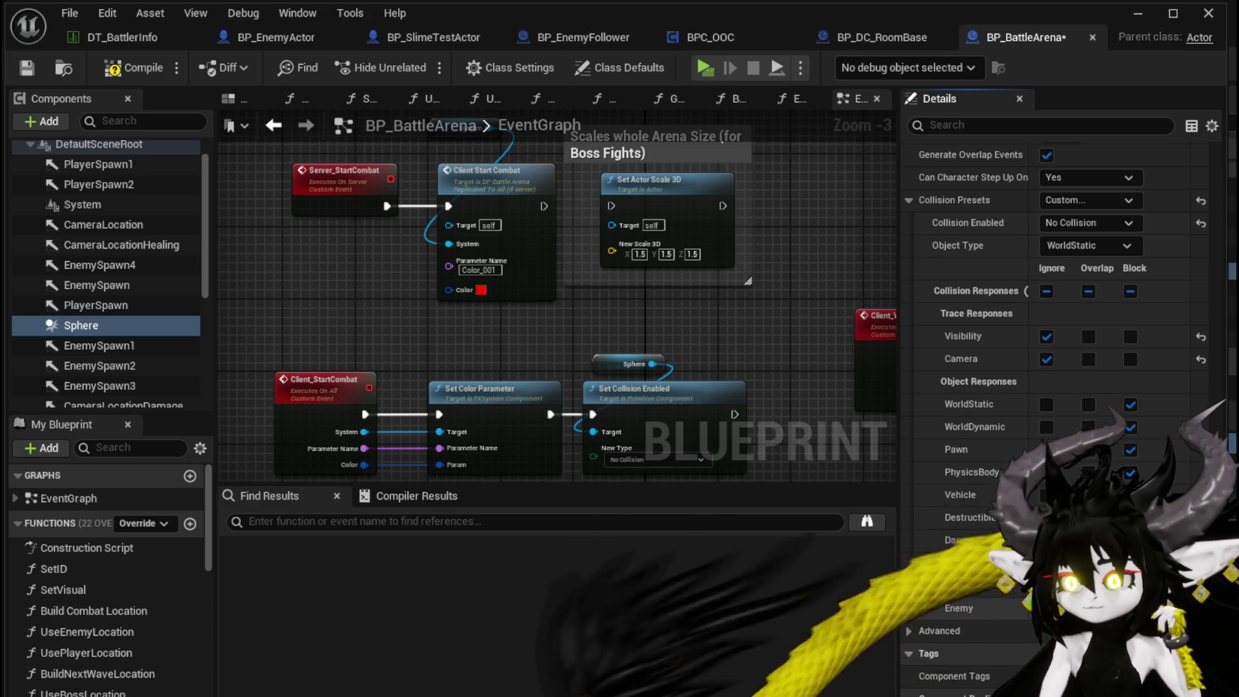
# Step: Compile BP_BattleArena, check the StartCombat and wave-waiting nodes, and save it
pyautogui.click(126, 69)
pyautogui.moveTo(418, 348); pyautogui.dragTo(393, 228)
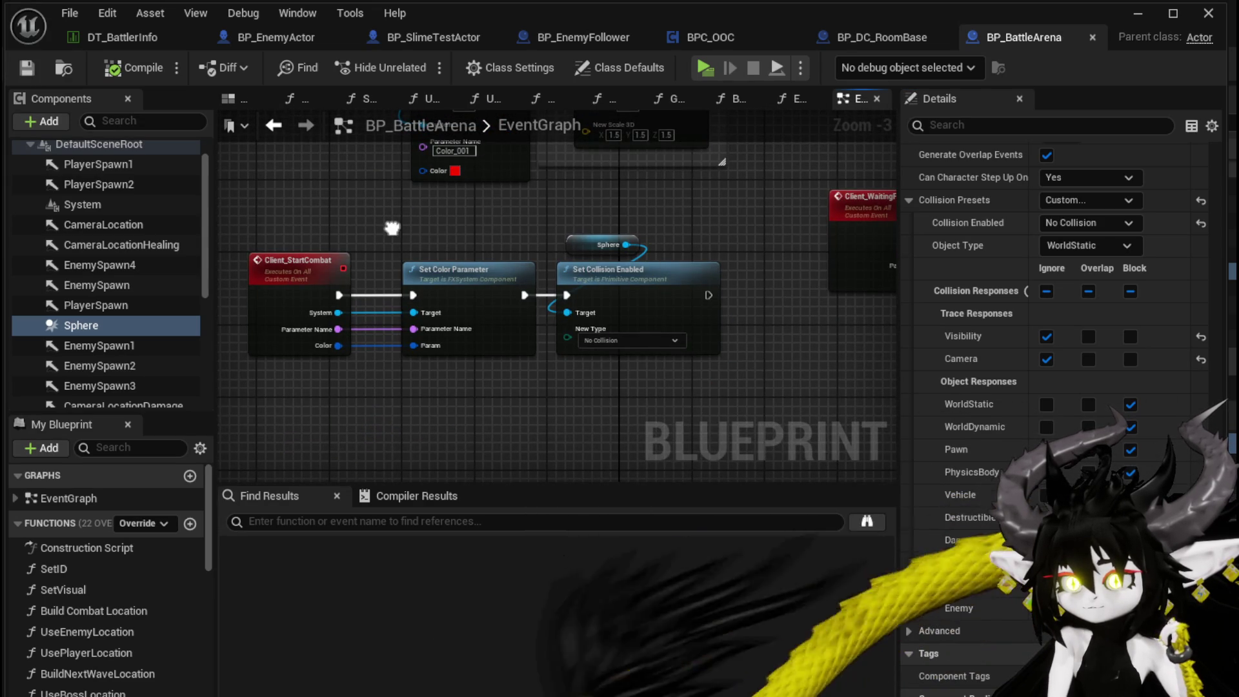
pyautogui.moveTo(392, 229)
pyautogui.mouseDown()
pyautogui.moveTo(131, 266)
pyautogui.moveTo(435, 254)
pyautogui.moveTo(434, 443)
pyautogui.moveTo(429, 427)
pyautogui.mouseUp()
pyautogui.moveTo(556, 265)
pyautogui.mouseDown()
pyautogui.moveTo(400, 289)
pyautogui.moveTo(369, 344)
pyautogui.mouseUp()
pyautogui.scroll(3, 431, 255)
pyautogui.moveTo(432, 200)
pyautogui.mouseDown()
pyautogui.moveTo(517, 214)
pyautogui.moveTo(569, 283)
pyautogui.moveTo(516, 306)
pyautogui.moveTo(649, 284)
pyautogui.moveTo(561, 274)
pyautogui.moveTo(567, 282)
pyautogui.moveTo(775, 200)
pyautogui.moveTo(811, 205)
pyautogui.mouseUp()
pyautogui.scroll(-4, 463, 234)
pyautogui.scroll(1, 568, 282)
pyautogui.click(27, 68)
# Step: Survey the event graph from the Client_StartCombat chain outward
pyautogui.moveTo(475, 246)
pyautogui.mouseDown()
pyautogui.moveTo(458, 230)
pyautogui.moveTo(648, 264)
pyautogui.moveTo(522, 222)
pyautogui.moveTo(497, 193)
pyautogui.mouseUp()
pyautogui.scroll(-1, 459, 229)
pyautogui.scroll(-3, 522, 222)
pyautogui.scroll(4, 553, 421)
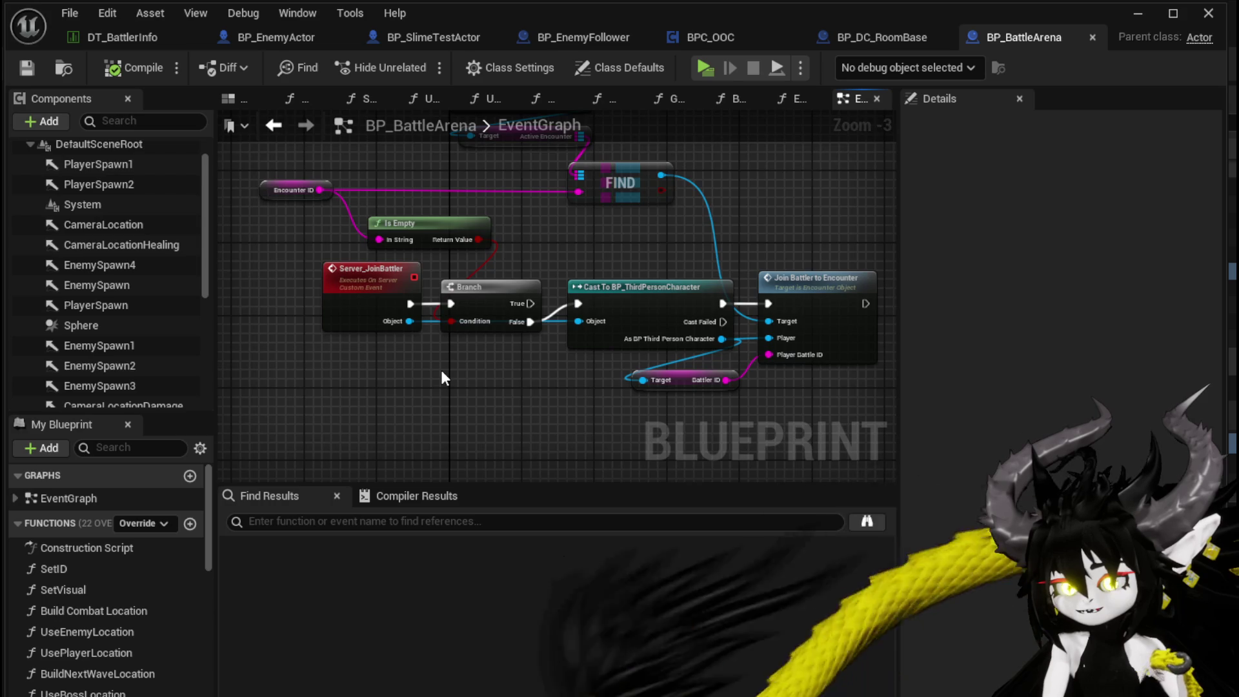
pyautogui.scroll(-4, 440, 370)
pyautogui.moveTo(511, 257)
pyautogui.mouseDown()
pyautogui.moveTo(561, 271)
pyautogui.moveTo(353, 225)
pyautogui.mouseUp()
pyautogui.scroll(5, 352, 225)
pyautogui.moveTo(390, 345); pyautogui.dragTo(379, 368)
pyautogui.scroll(-1, 379, 368)
pyautogui.scroll(-3, 268, 342)
pyautogui.moveTo(268, 343); pyautogui.dragTo(497, 264)
pyautogui.scroll(2, 497, 265)
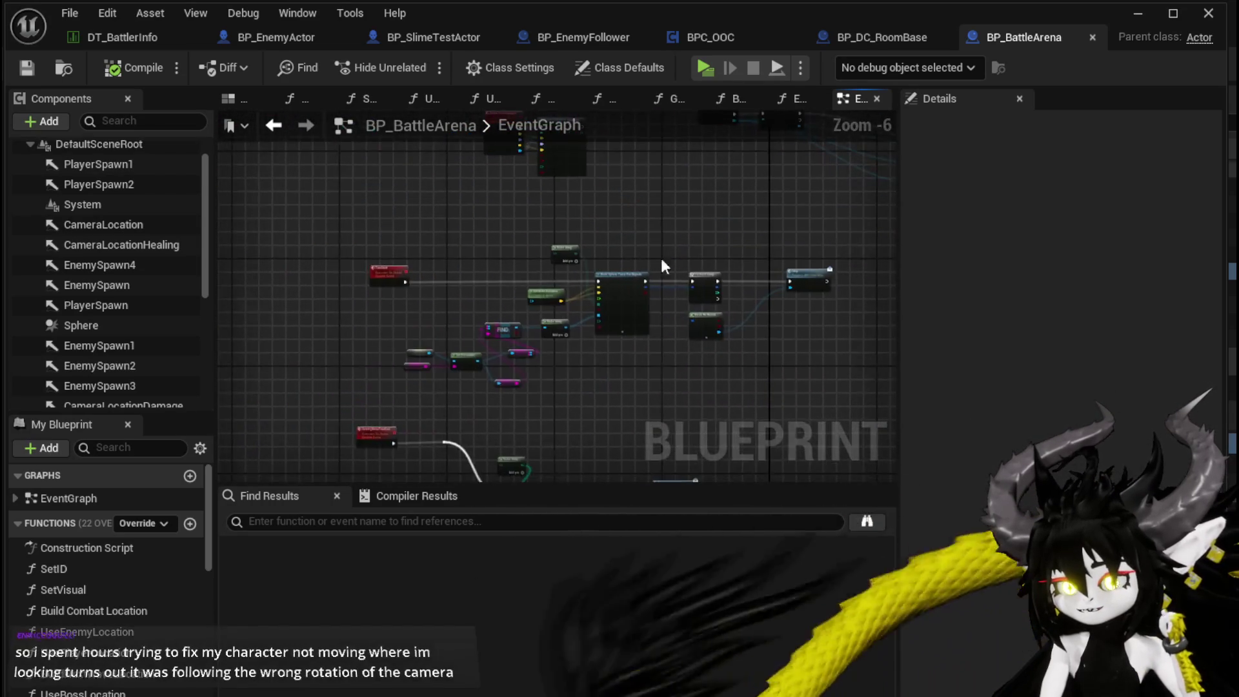
# Step: Inspect the Make Array, sphere-trace and Set Actor Scale 3D groups, selecting Client_StartCombat nodes
pyautogui.moveTo(415, 373); pyautogui.dragTo(561, 296)
pyautogui.scroll(2, 533, 281)
pyautogui.scroll(-8, 532, 272)
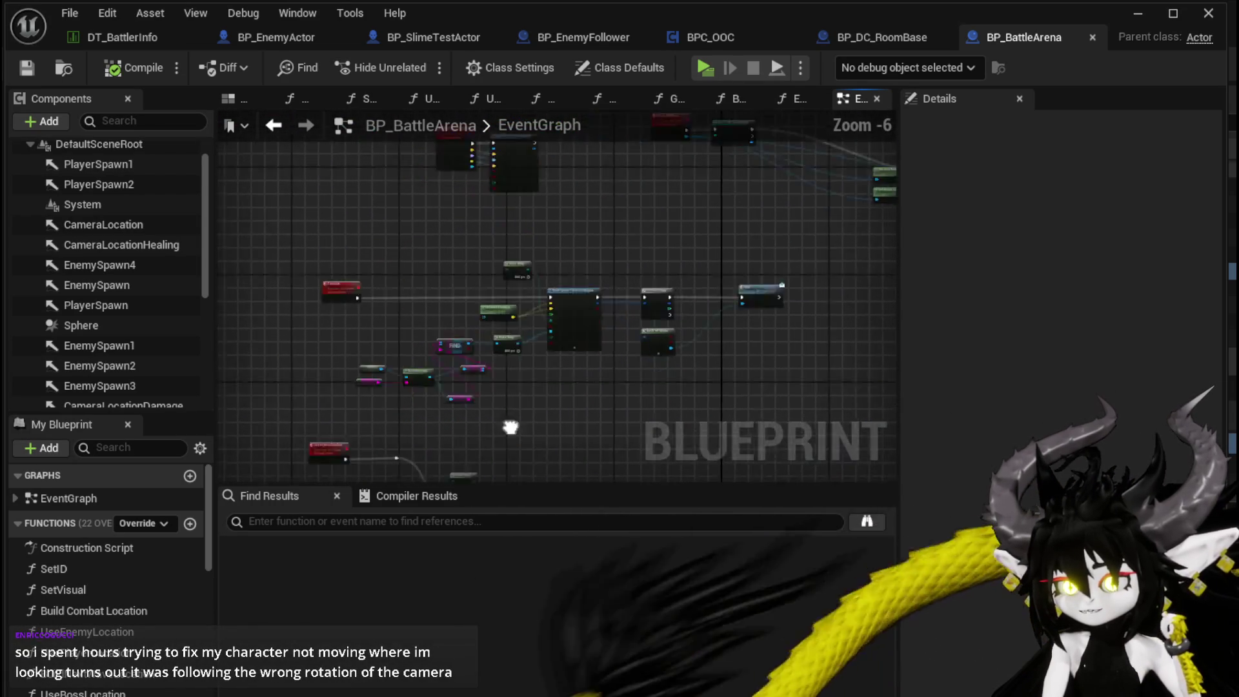
pyautogui.moveTo(542, 296); pyautogui.dragTo(501, 396)
pyautogui.scroll(4, 500, 395)
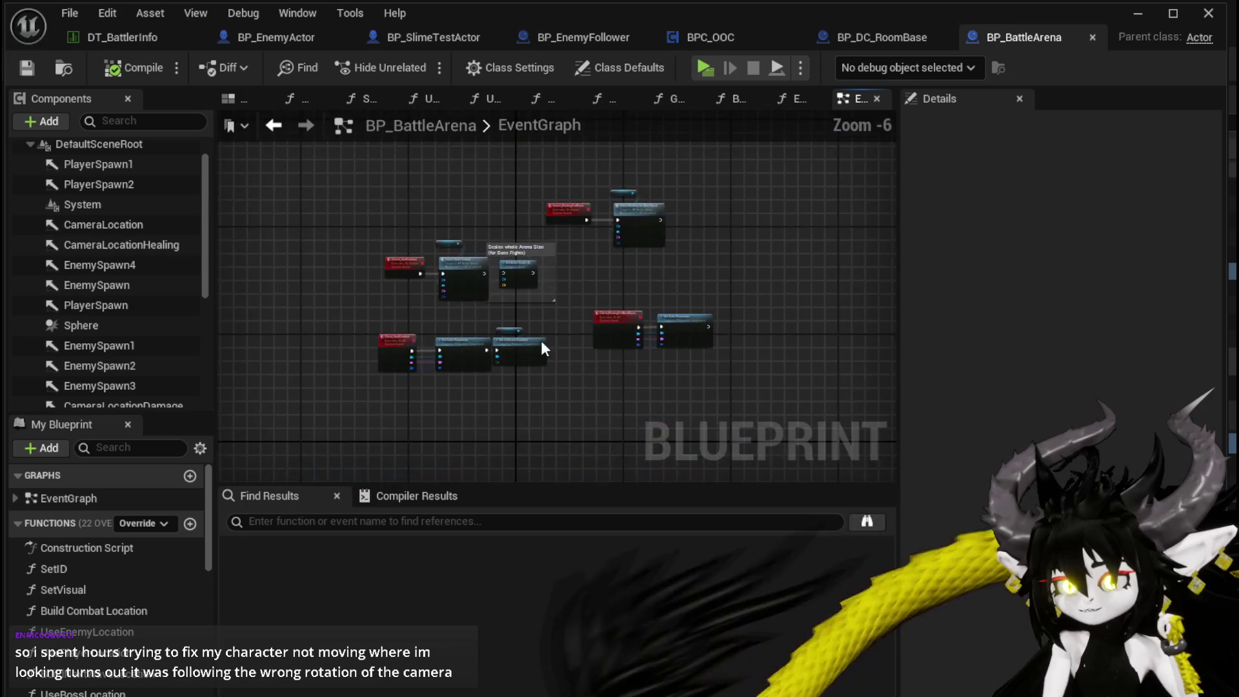
pyautogui.scroll(4, 447, 296)
pyautogui.moveTo(448, 297); pyautogui.dragTo(666, 312)
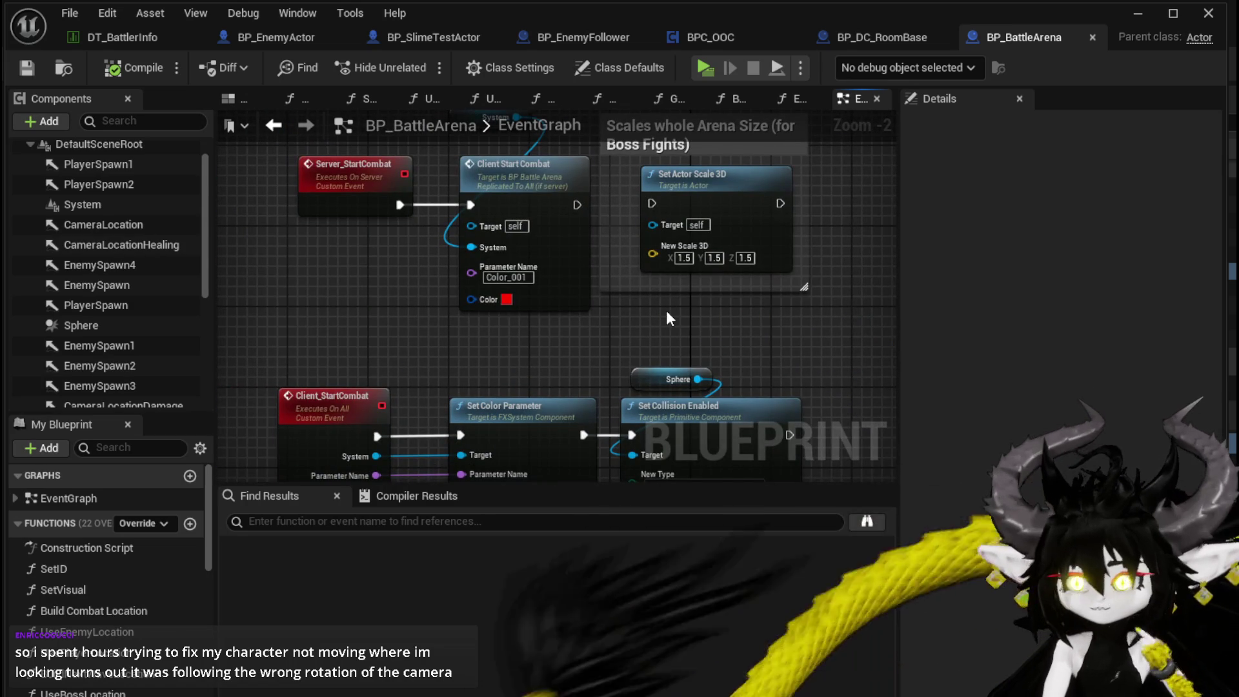
pyautogui.scroll(-2, 666, 311)
pyautogui.moveTo(666, 311)
pyautogui.mouseDown()
pyautogui.moveTo(412, 297)
pyautogui.moveTo(538, 297)
pyautogui.mouseUp()
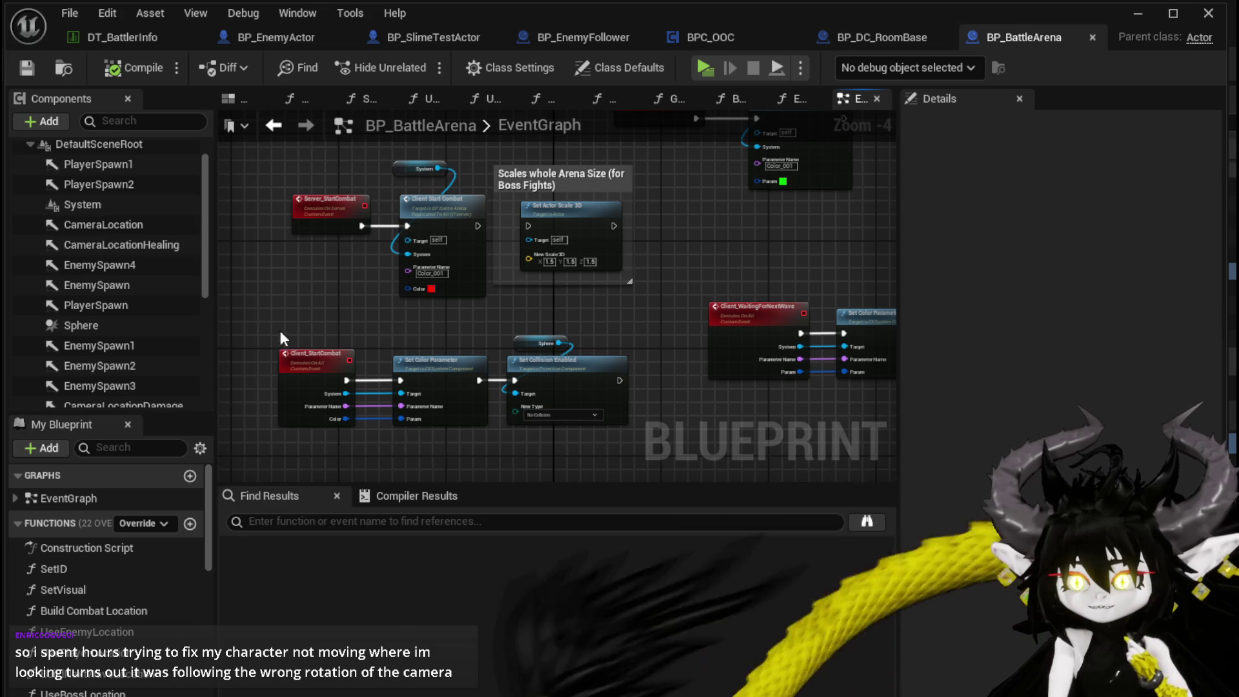
pyautogui.moveTo(269, 285); pyautogui.dragTo(575, 410)
pyautogui.scroll(3, 622, 380)
pyautogui.scroll(-3, 415, 344)
# Step: Search the blueprint's nodes for 'begin' to find overlap events
pyautogui.click(327, 521)
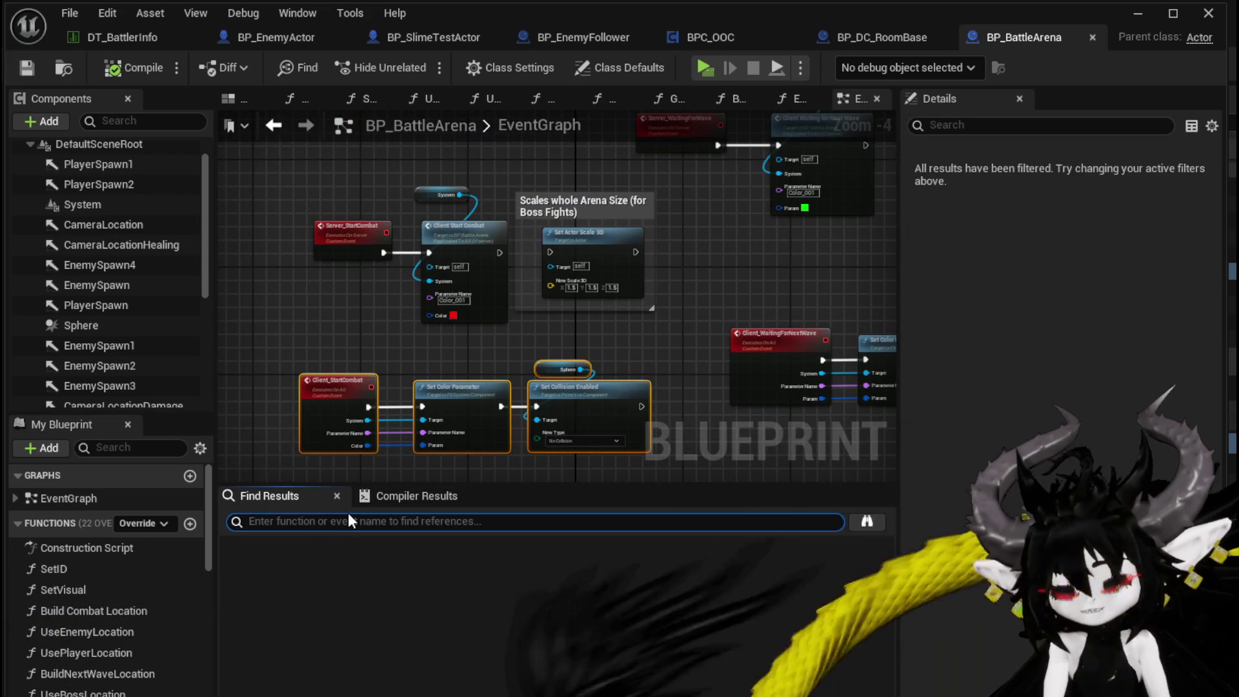
pyautogui.write('begin')
pyautogui.press('Return')
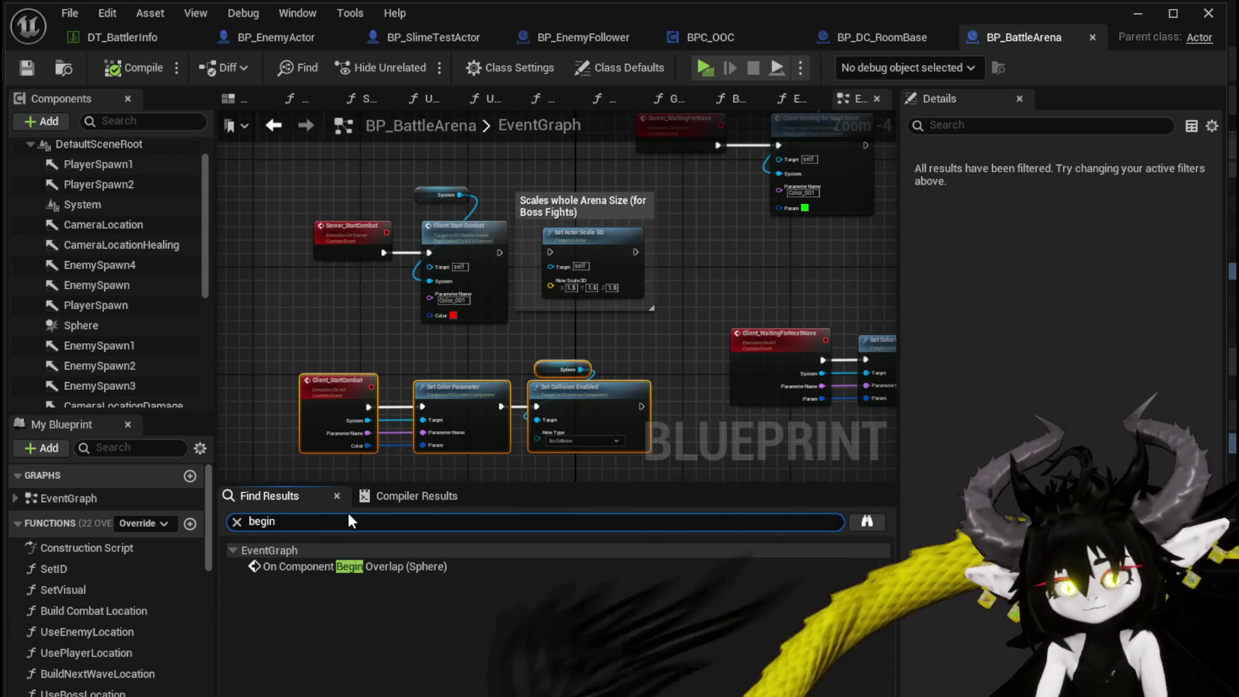
pyautogui.click(361, 347)
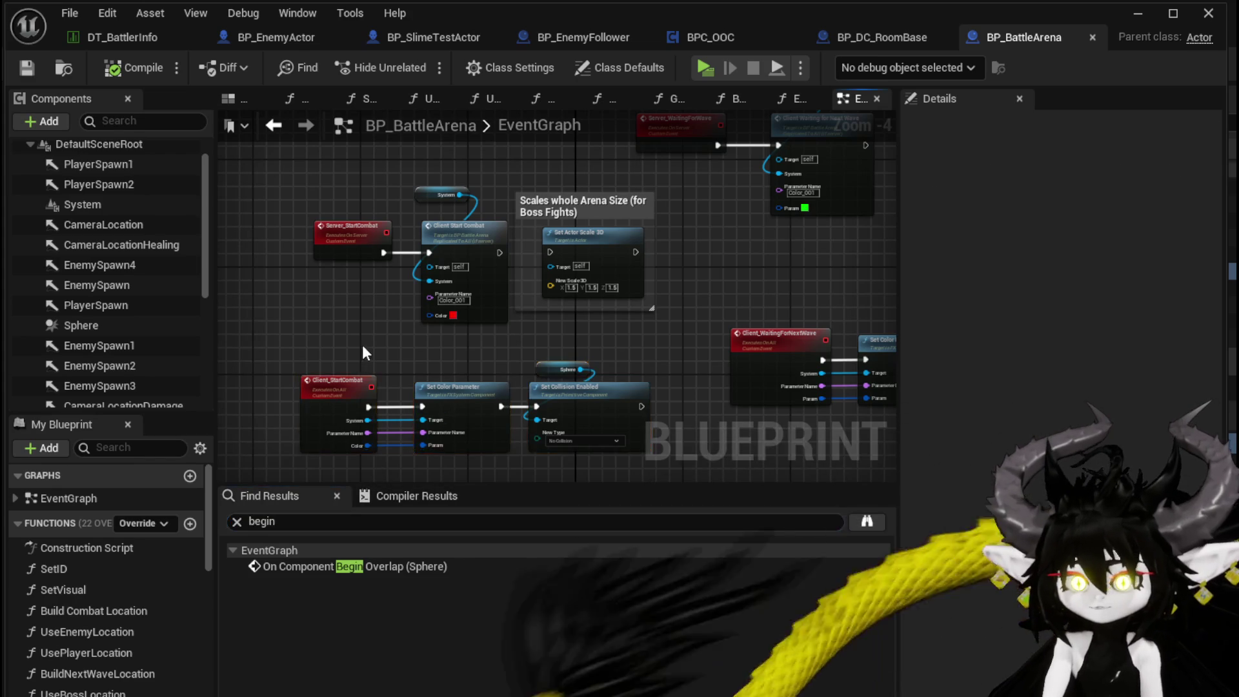
# Step: Select the Sphere component and open its Collision Enabled dropdown in Details
pyautogui.scroll(2, 383, 339)
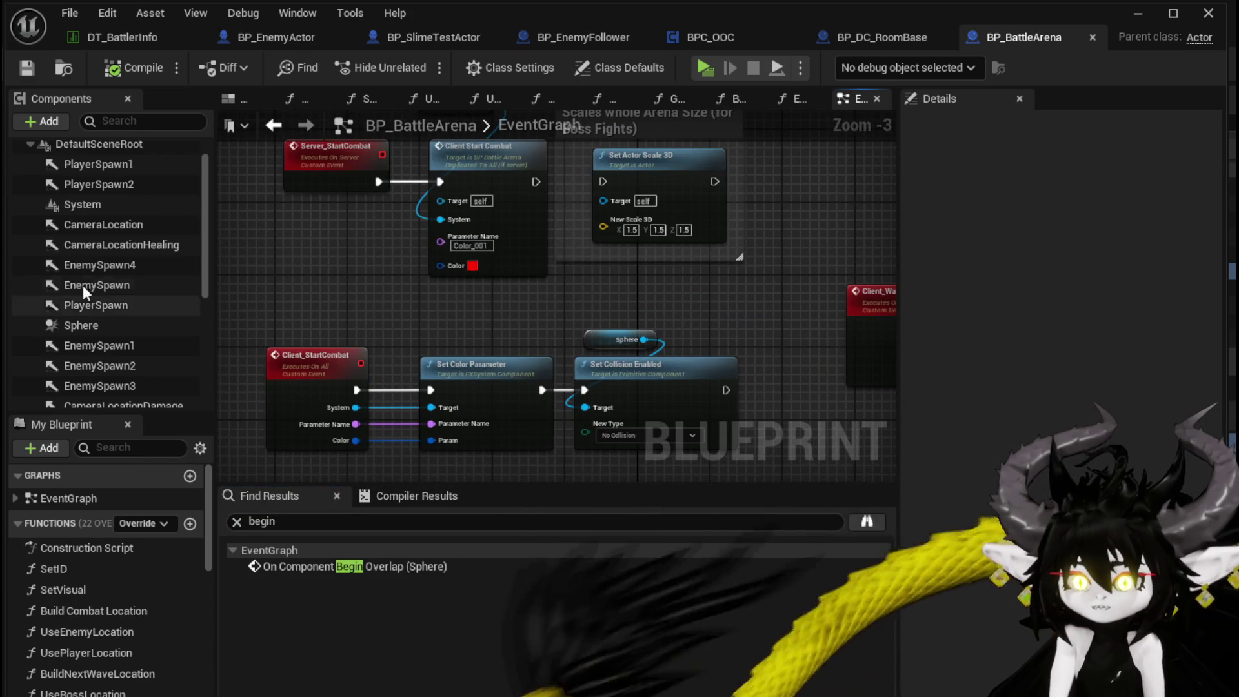
pyautogui.click(85, 324)
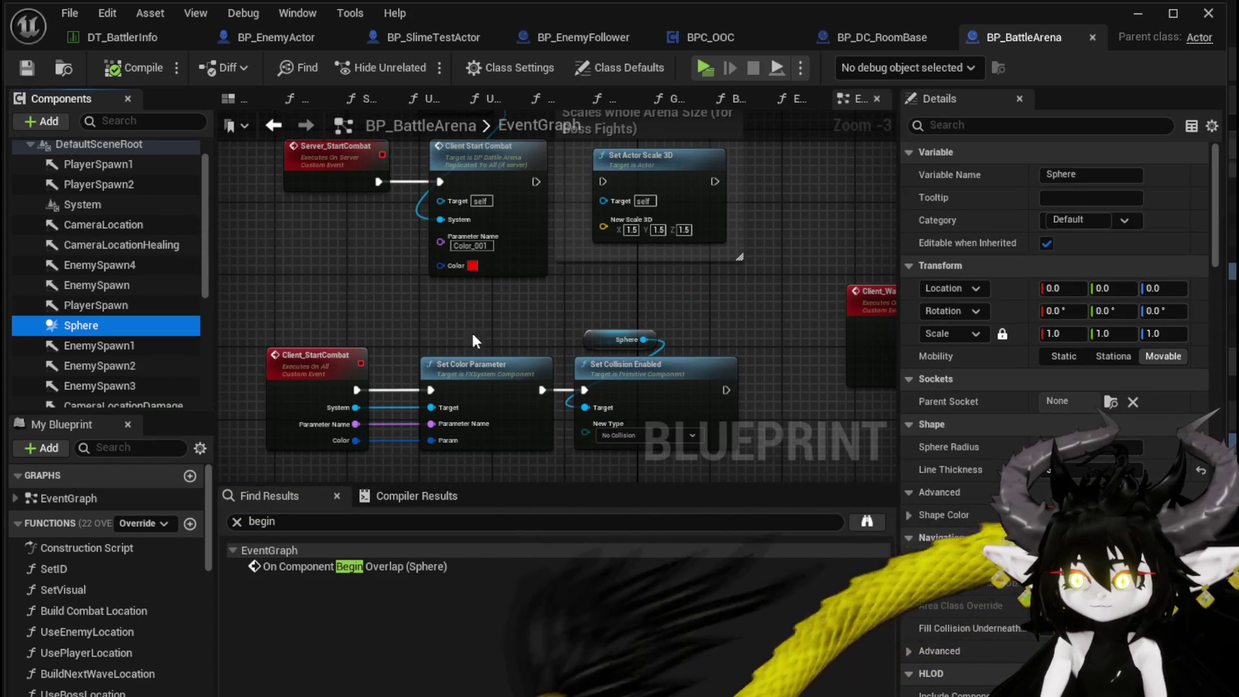
pyautogui.scroll(-10, 1027, 377)
pyautogui.scroll(-8, 1026, 378)
pyautogui.scroll(5, 1026, 376)
pyautogui.scroll(10, 1026, 375)
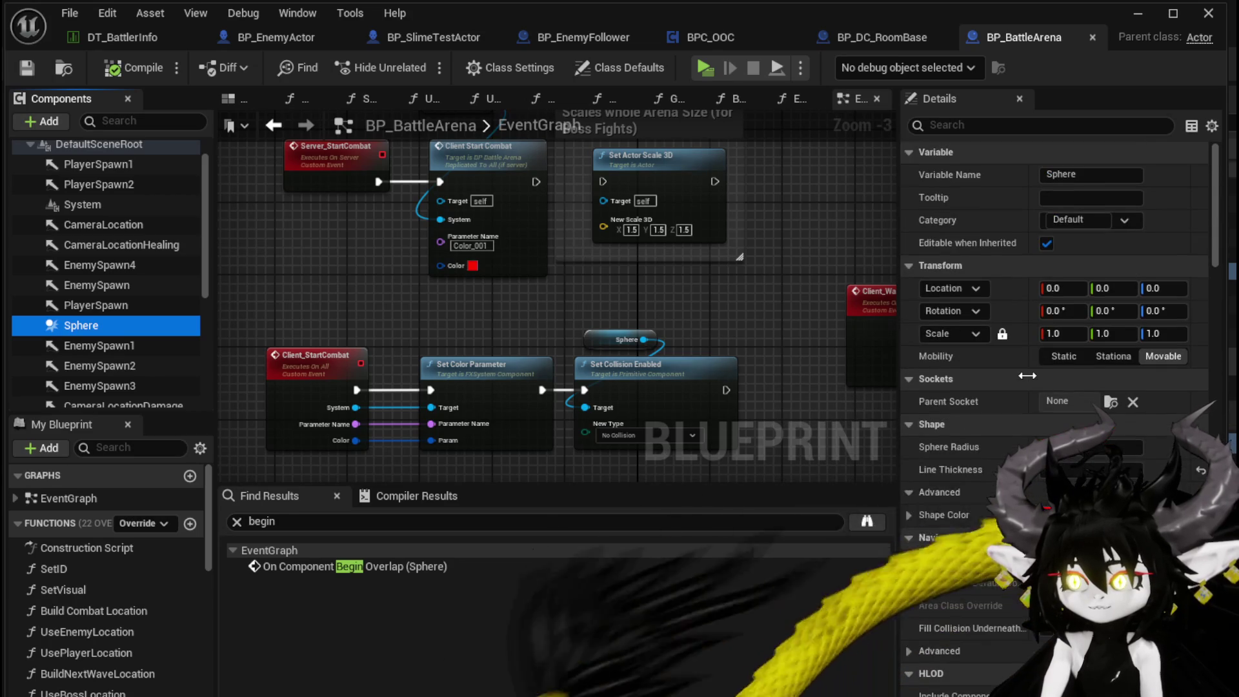
pyautogui.scroll(-5, 1026, 375)
pyautogui.moveTo(1219, 275); pyautogui.dragTo(1218, 507)
pyautogui.scroll(-3, 1053, 303)
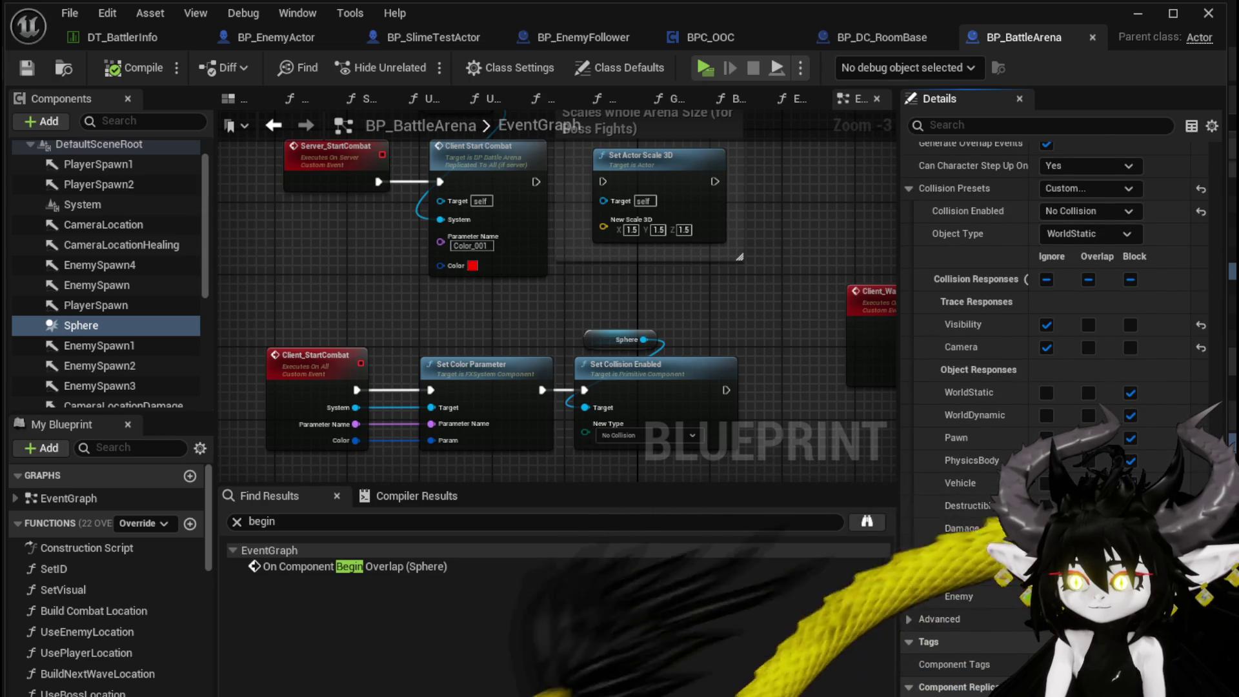
pyautogui.scroll(2, 1058, 323)
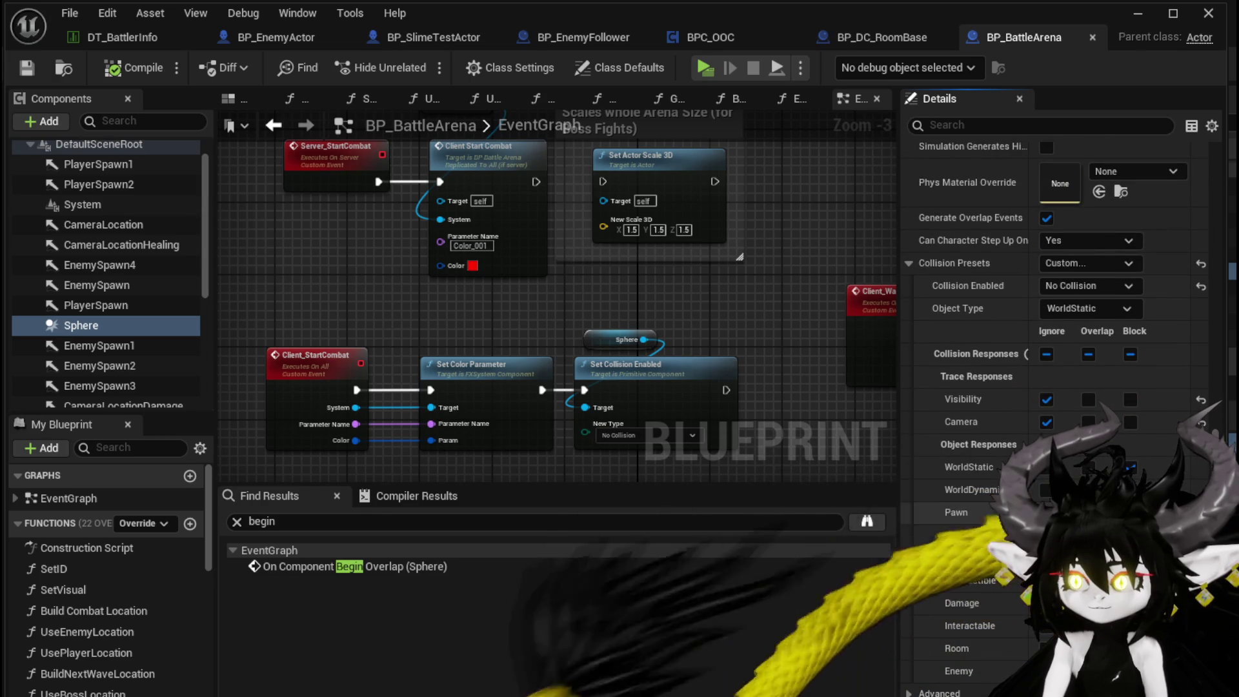
pyautogui.click(1075, 288)
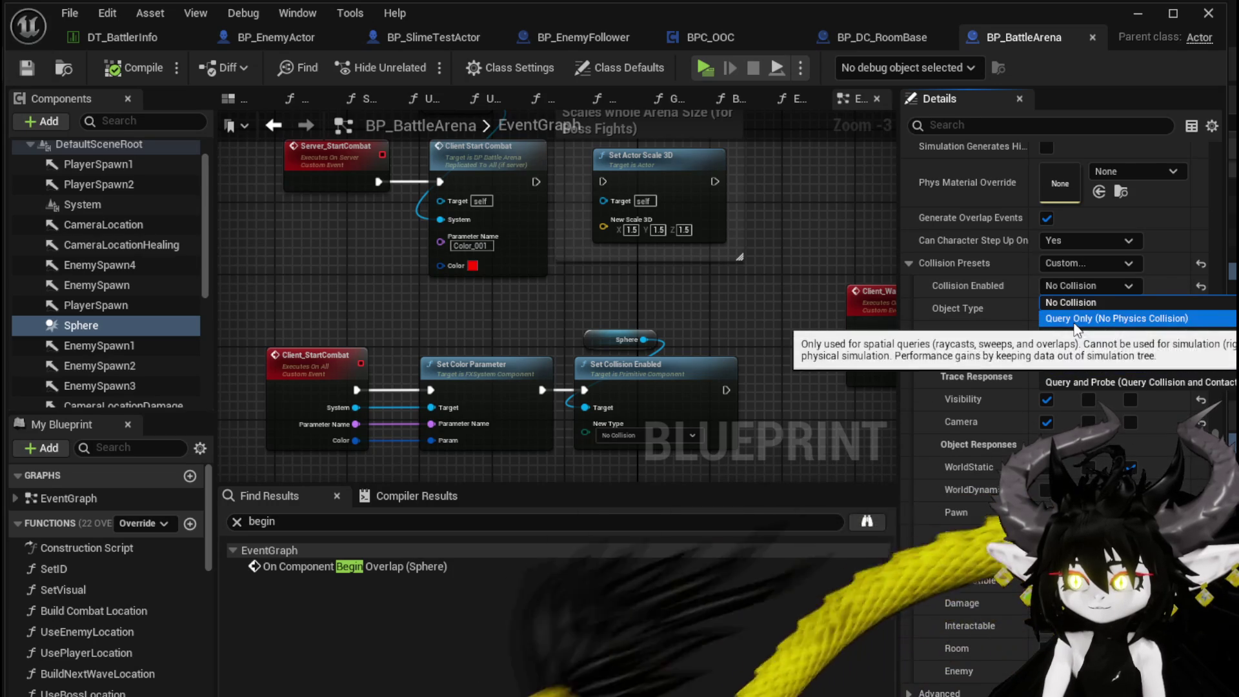
# Step: Set the Sphere's Collision Enabled to Query Only (No Physics Collision)
pyautogui.click(1075, 319)
pyautogui.scroll(-3, 1069, 342)
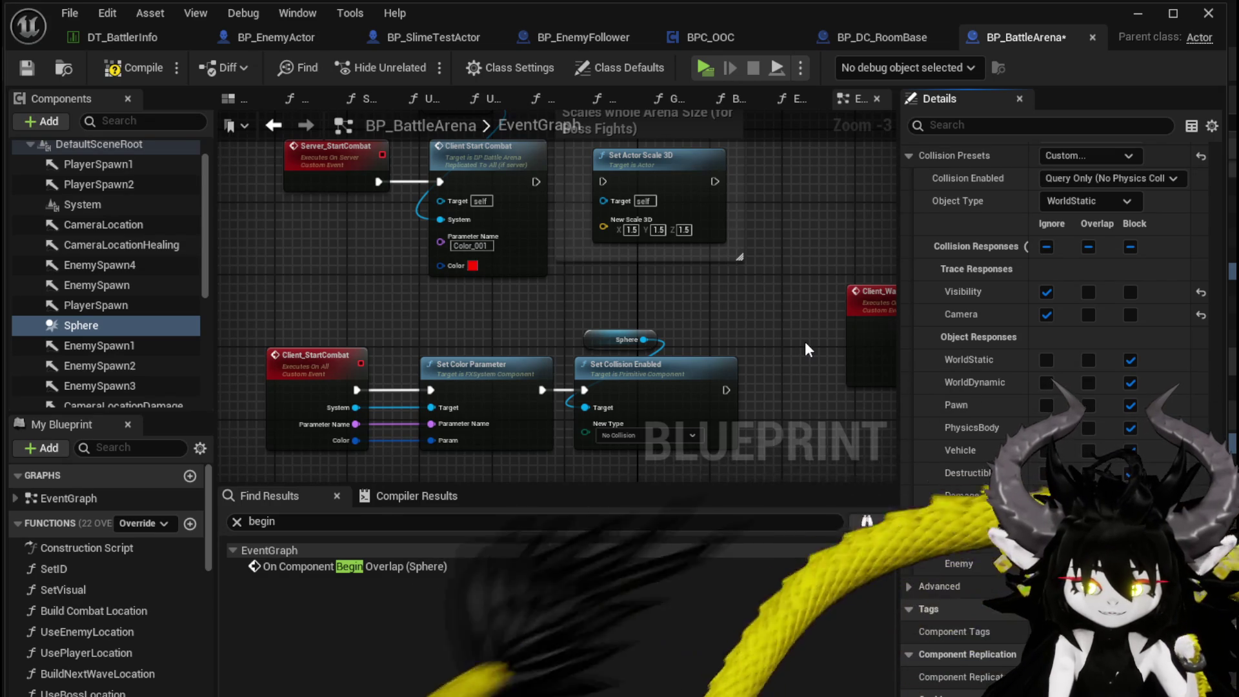
# Step: Compile and save BP_BattleArena with the Sphere's Query Only collision
pyautogui.click(133, 67)
pyautogui.click(29, 66)
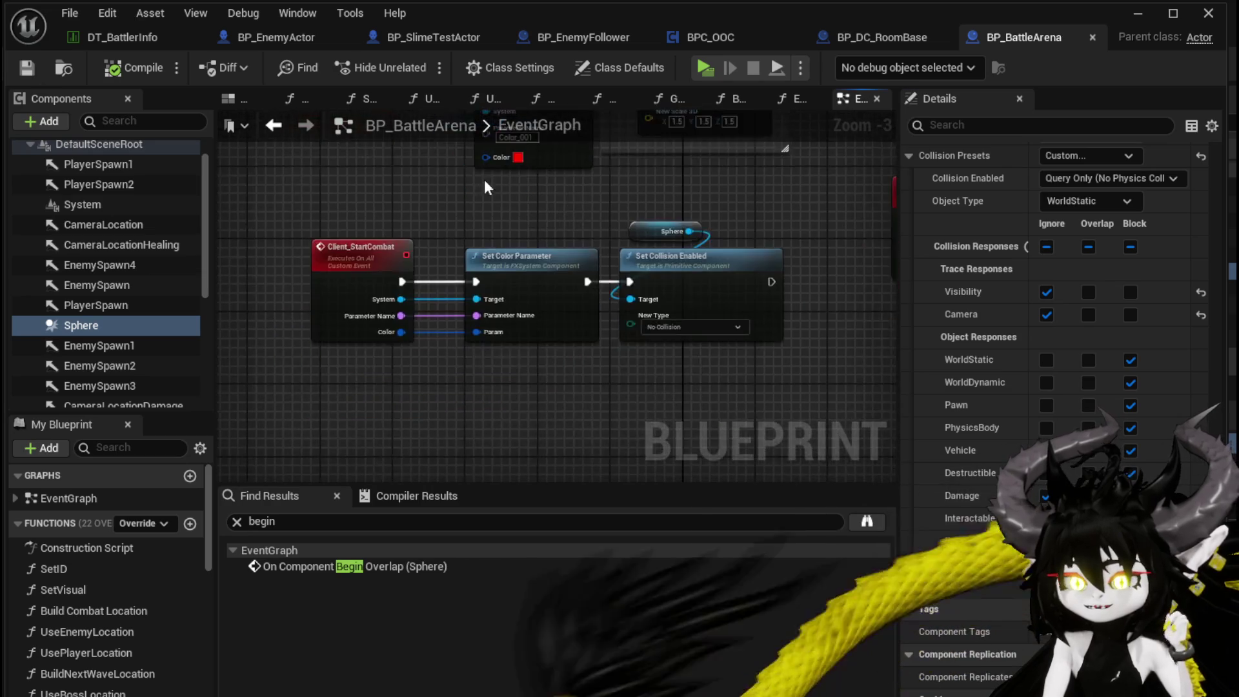
pyautogui.scroll(-2, 466, 371)
pyautogui.scroll(3, 462, 303)
# Step: Review the Branch, Actor Has Tag and Server Join Battler nodes, then minimize the editor
pyautogui.moveTo(462, 297)
pyautogui.mouseDown()
pyautogui.moveTo(431, 351)
pyautogui.moveTo(539, 385)
pyautogui.moveTo(612, 291)
pyautogui.moveTo(397, 325)
pyautogui.moveTo(548, 269)
pyautogui.moveTo(502, 327)
pyautogui.moveTo(451, 297)
pyautogui.moveTo(464, 219)
pyautogui.moveTo(415, 269)
pyautogui.moveTo(423, 233)
pyautogui.mouseUp()
pyautogui.scroll(-3, 548, 269)
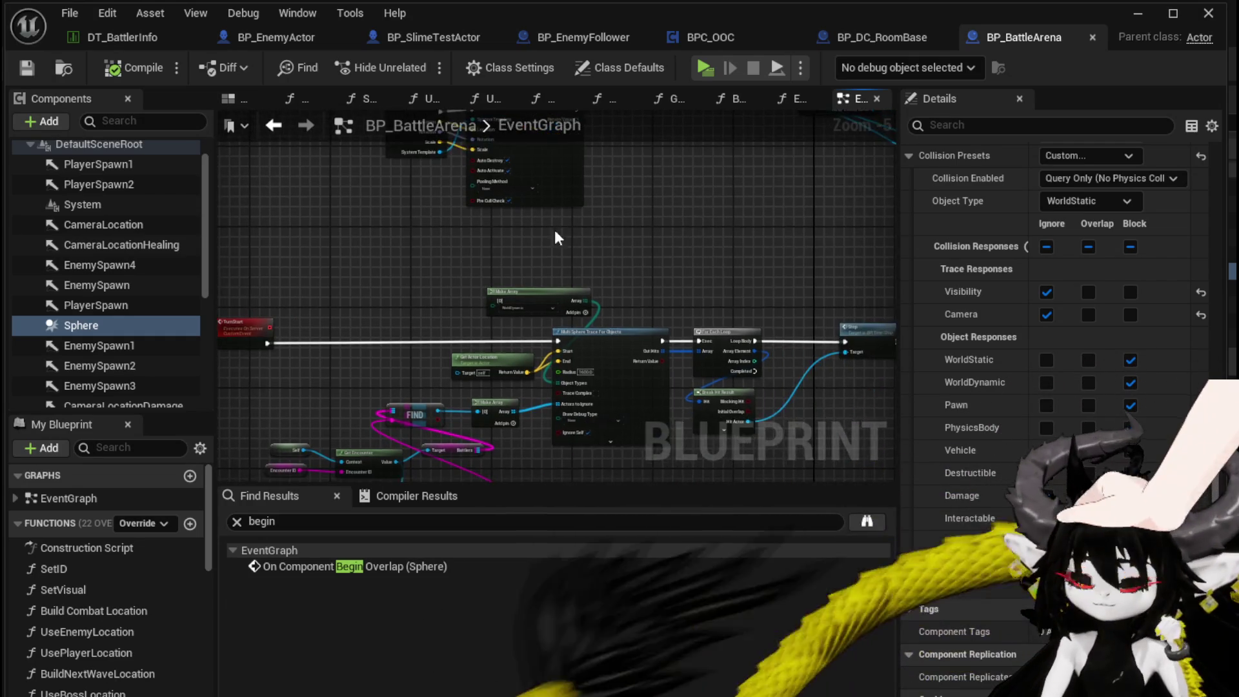
pyautogui.scroll(1, 534, 261)
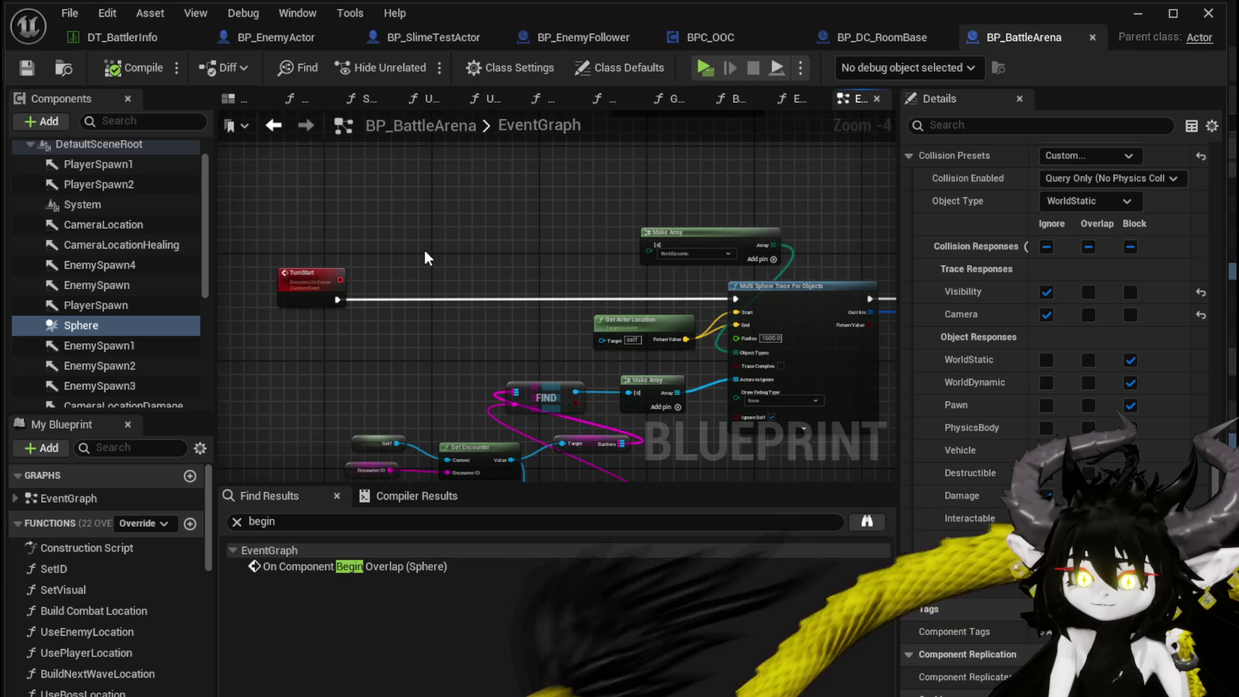
pyautogui.moveTo(423, 257)
pyautogui.mouseDown()
pyautogui.moveTo(414, 273)
pyautogui.moveTo(472, 195)
pyautogui.moveTo(570, 189)
pyautogui.moveTo(393, 284)
pyautogui.mouseUp()
pyautogui.scroll(-1, 395, 275)
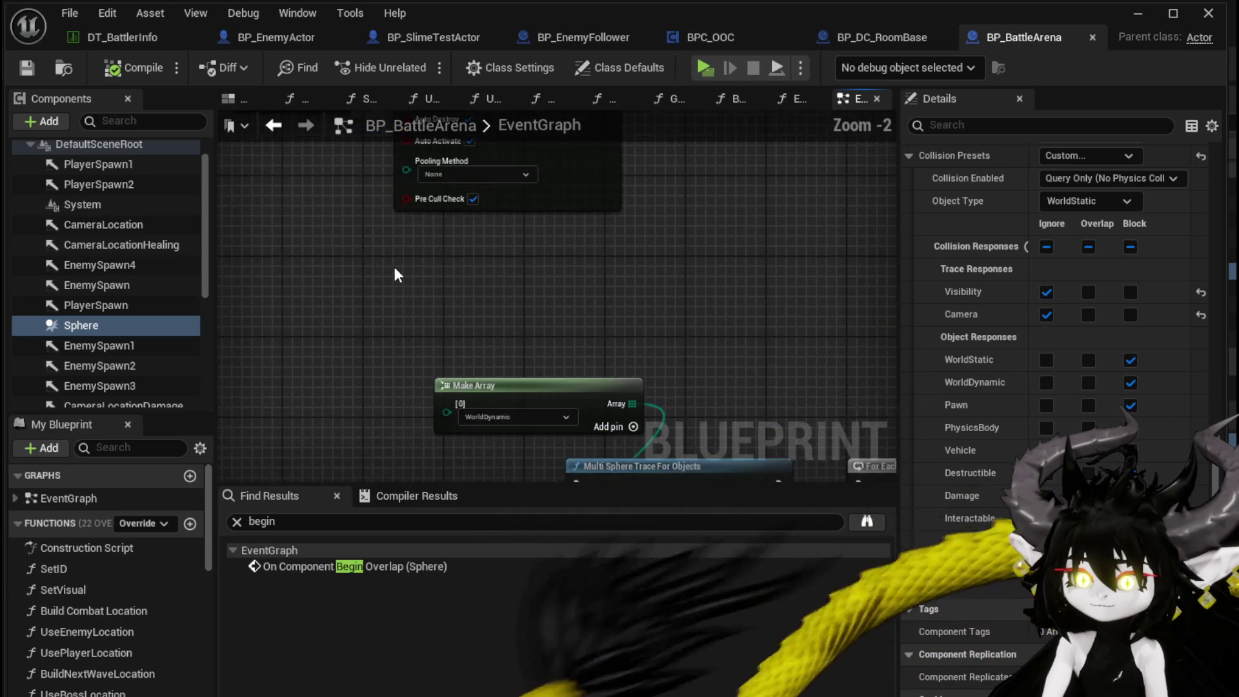
pyautogui.moveTo(429, 249); pyautogui.dragTo(449, 322)
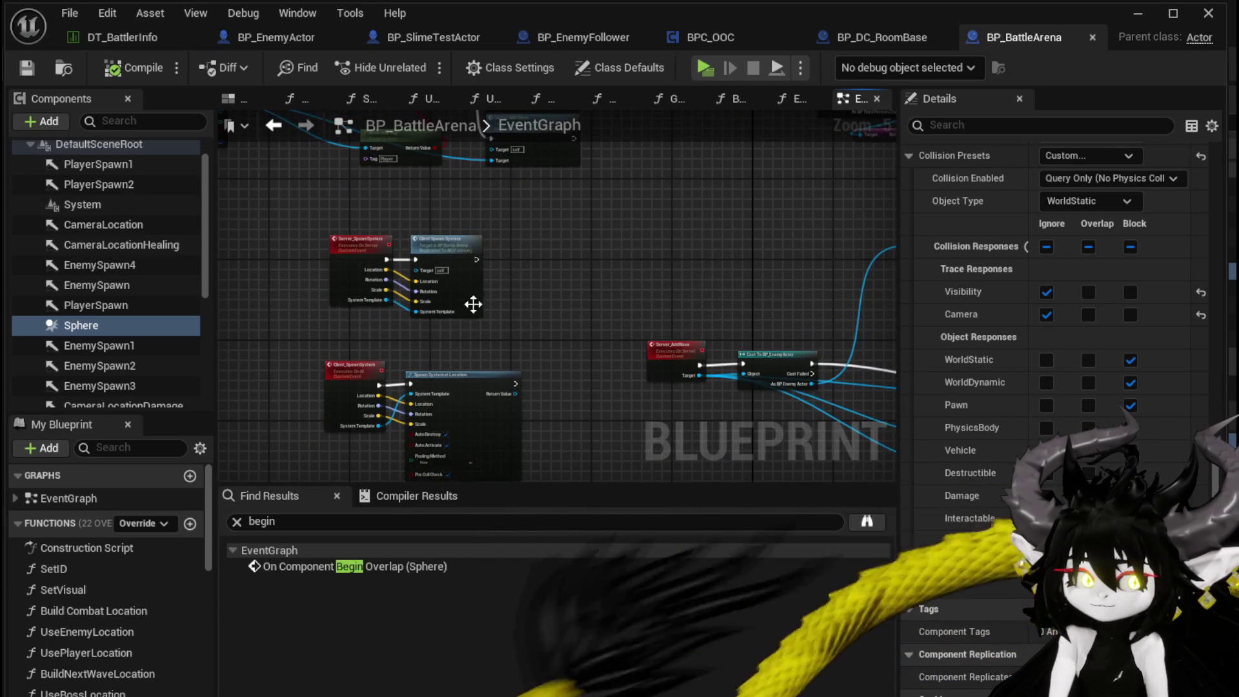
pyautogui.moveTo(543, 248); pyautogui.dragTo(599, 232)
pyautogui.scroll(2, 465, 374)
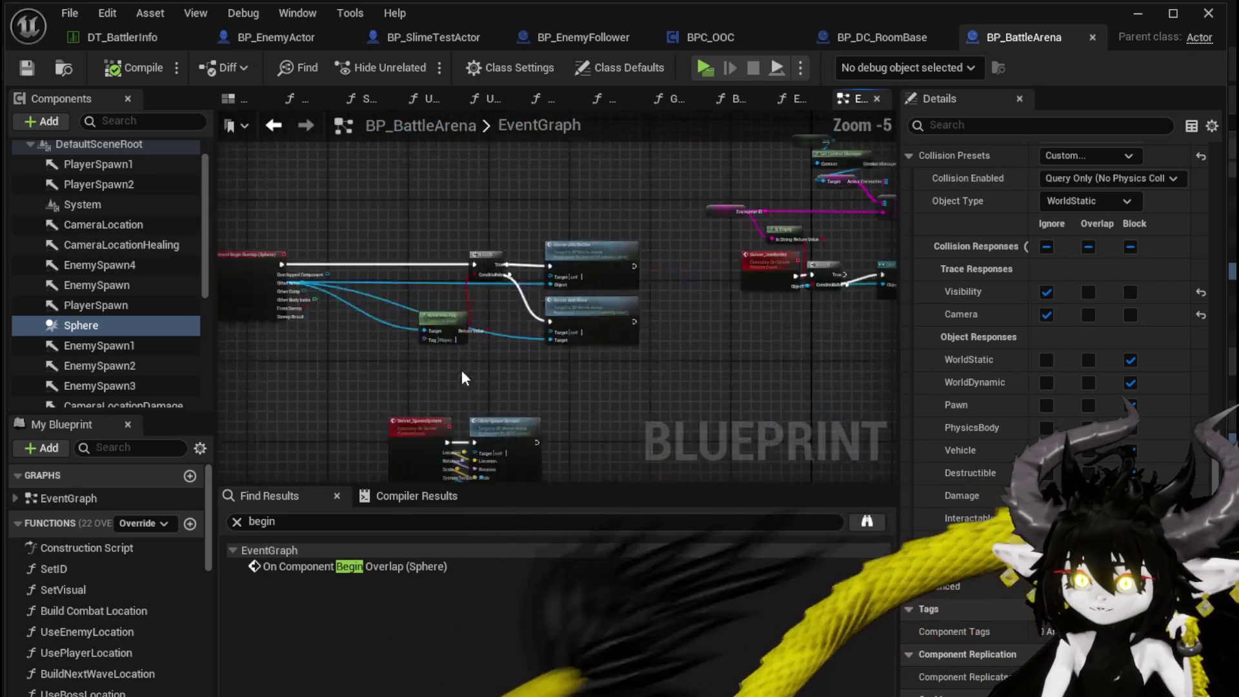
pyautogui.scroll(-2, 521, 364)
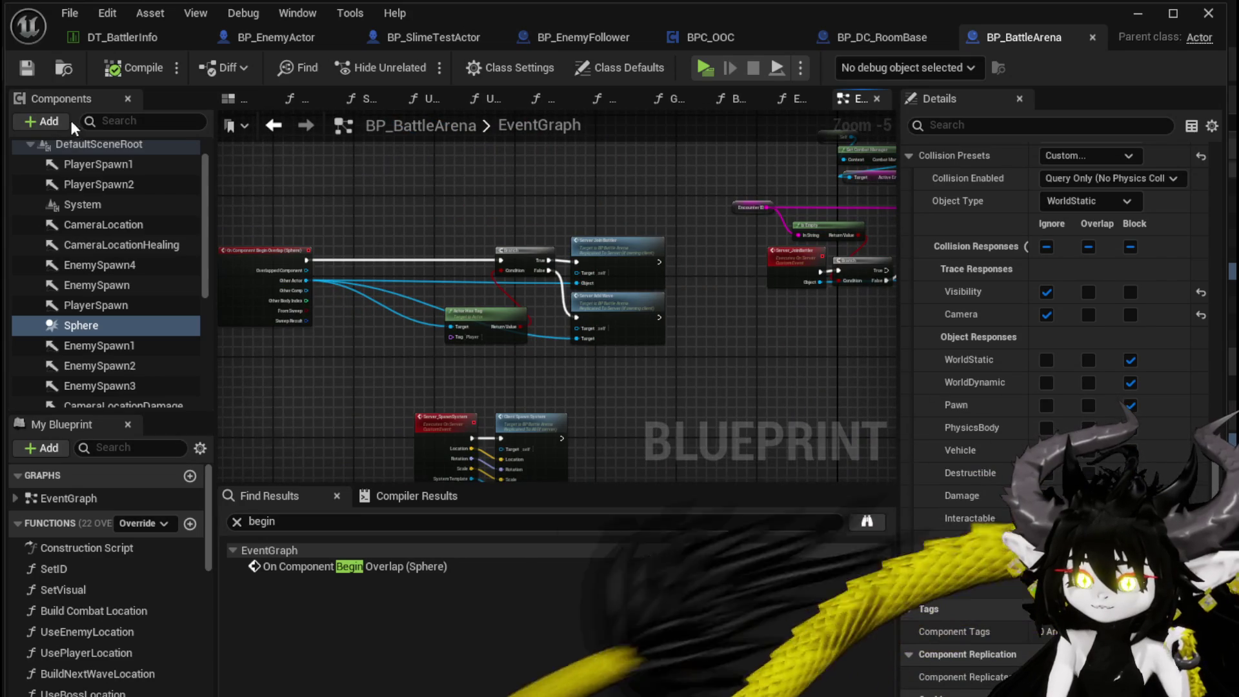
pyautogui.click(1139, 14)
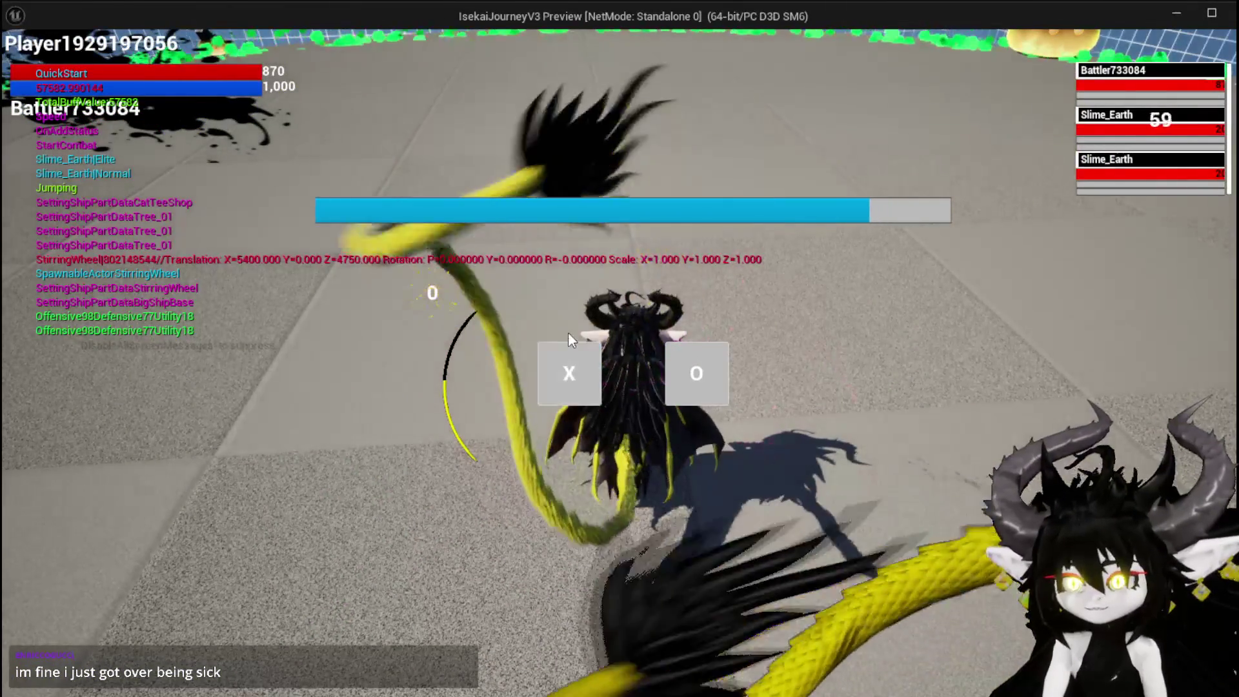
# Step: Start the battle turn in the play-test, then stop the session and save all assets
pyautogui.click(575, 356)
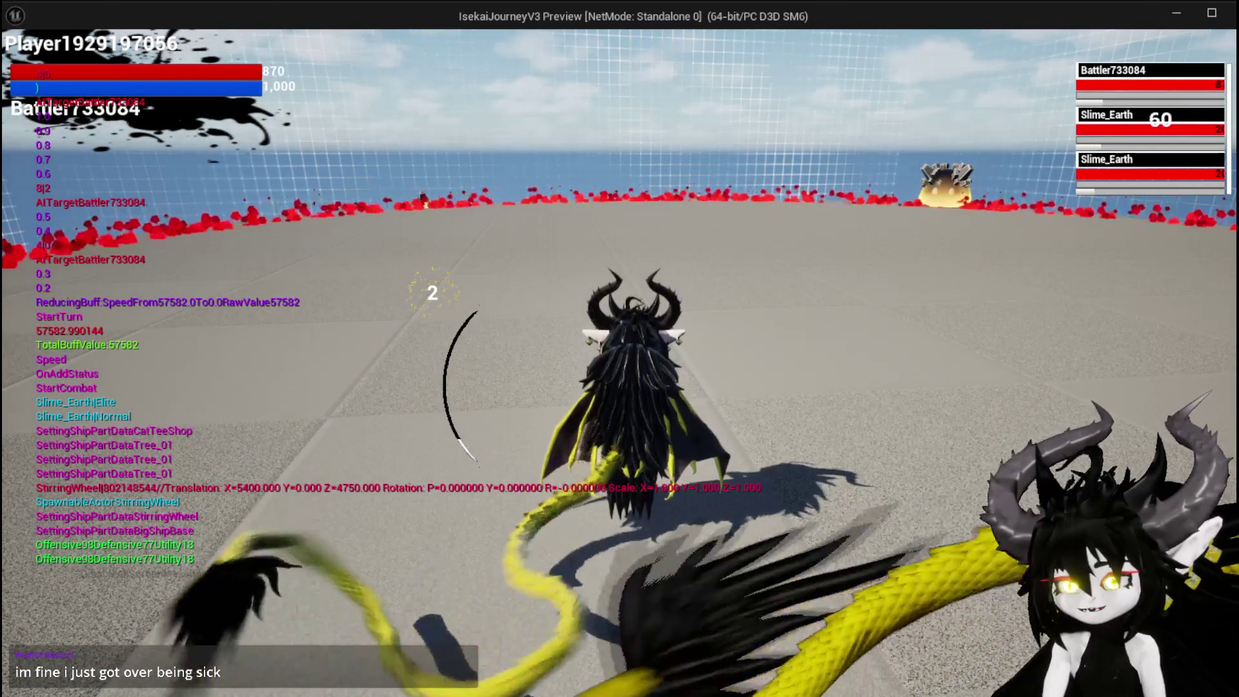
pyautogui.hotkey('alt', 'Tab')
pyautogui.press('Escape')
pyautogui.hotkey('ctrl', 's')
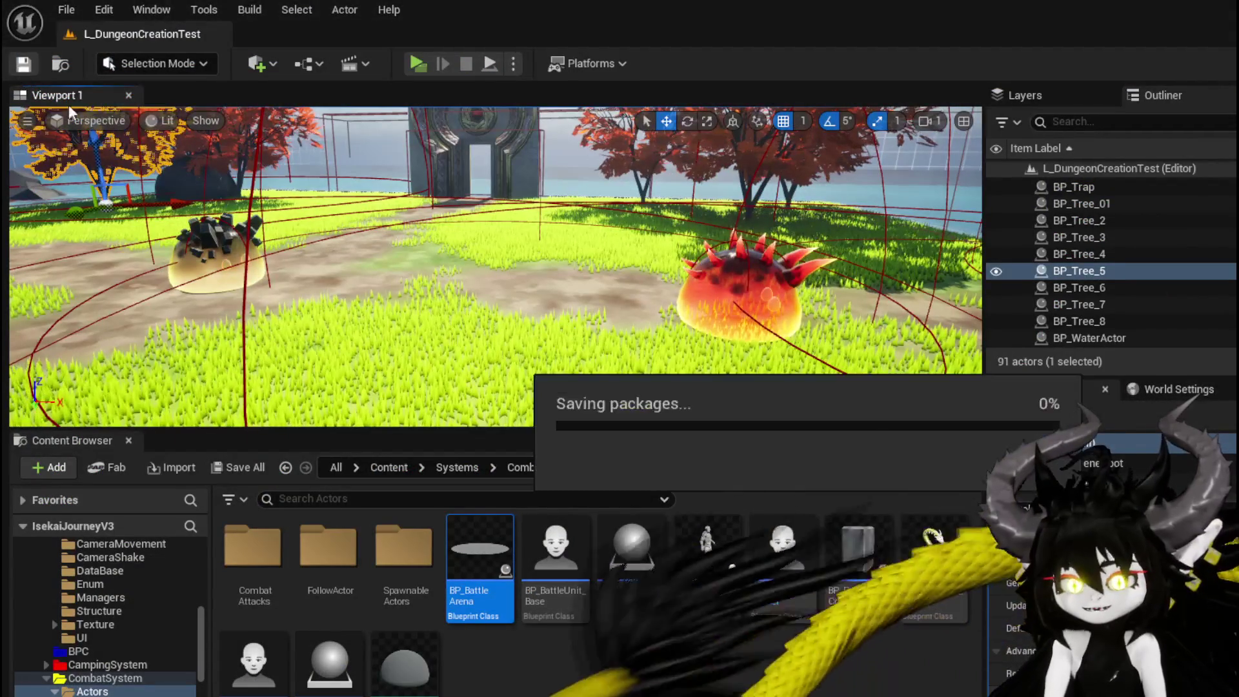
# Step: Switch back to BP_BattleArena's editor and scroll the Components list to Sphere
pyautogui.hotkey('alt', 'Tab')
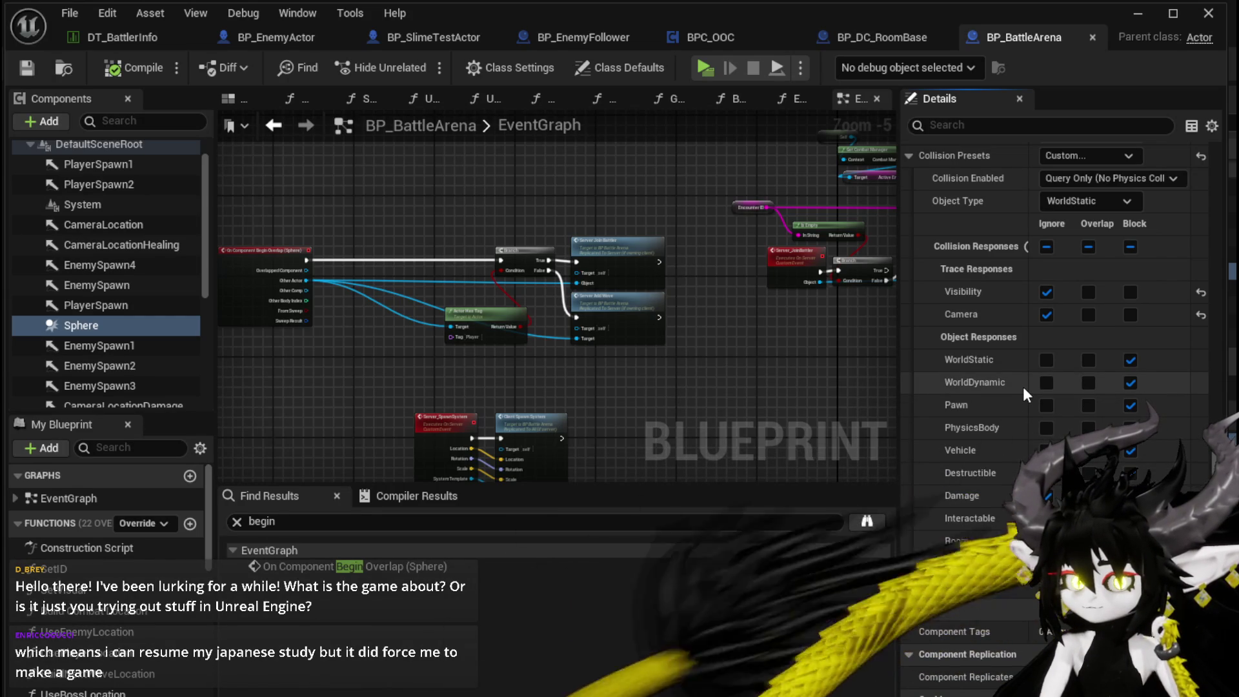
pyautogui.scroll(-2, 161, 315)
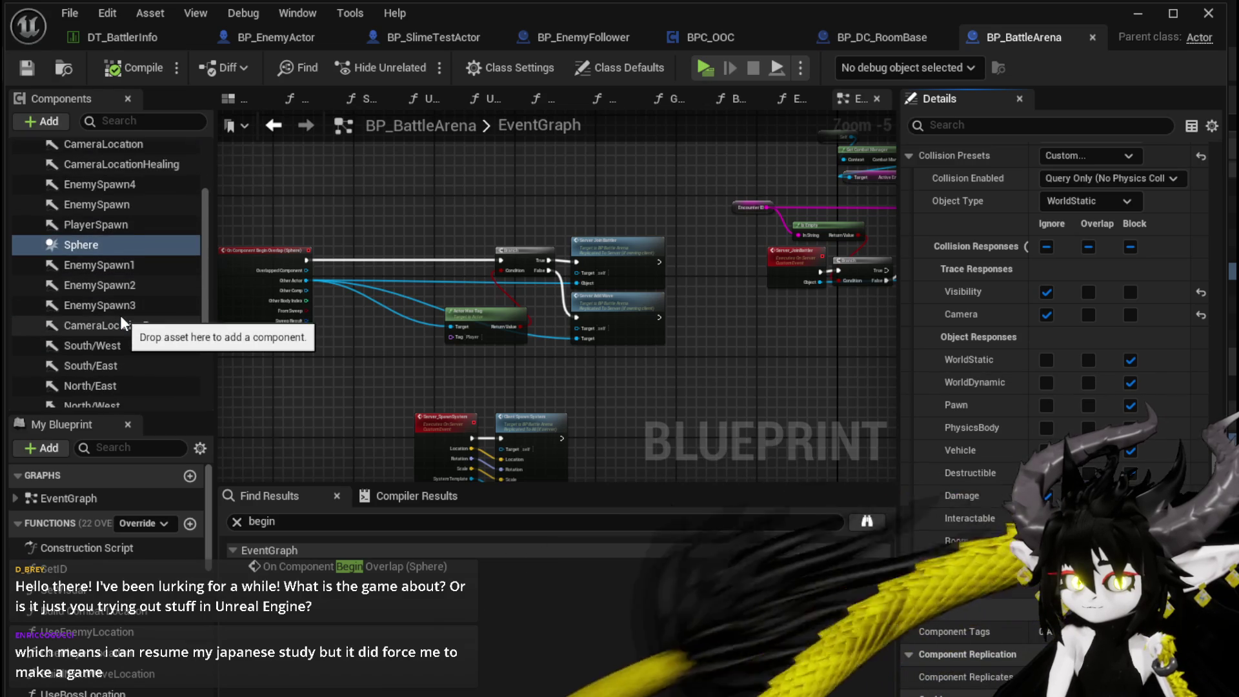
pyautogui.scroll(-3, 120, 314)
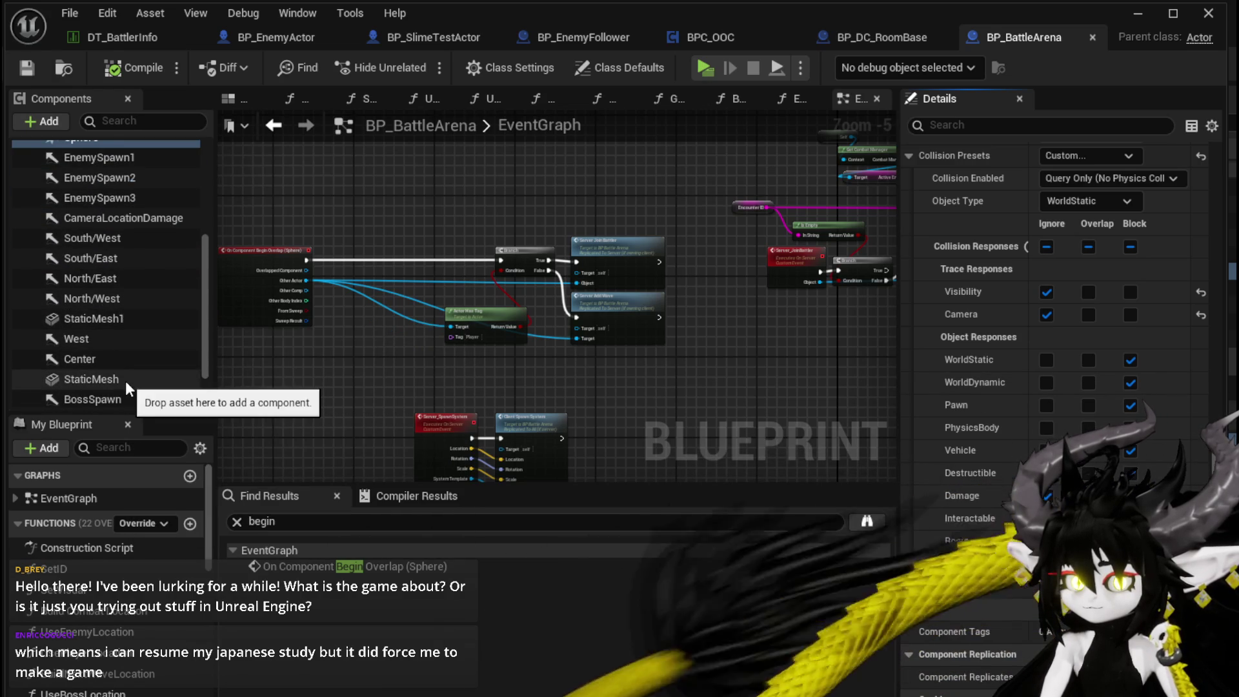
pyautogui.scroll(-2, 125, 381)
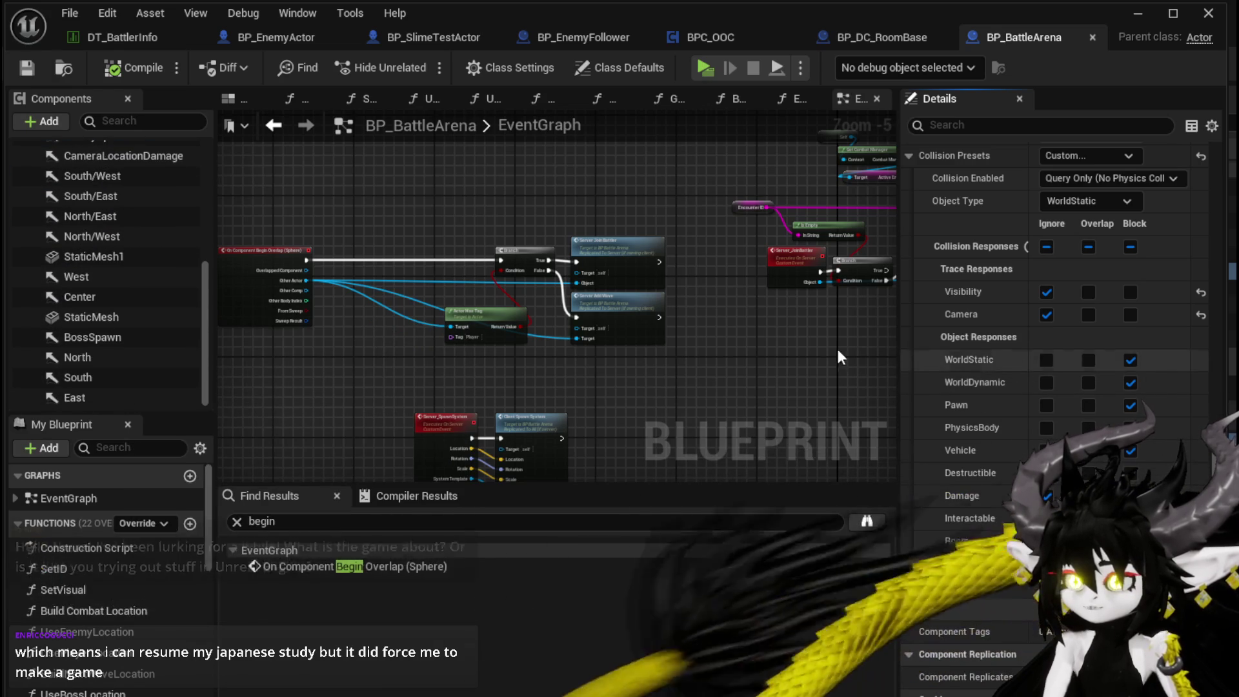
pyautogui.scroll(2, 113, 316)
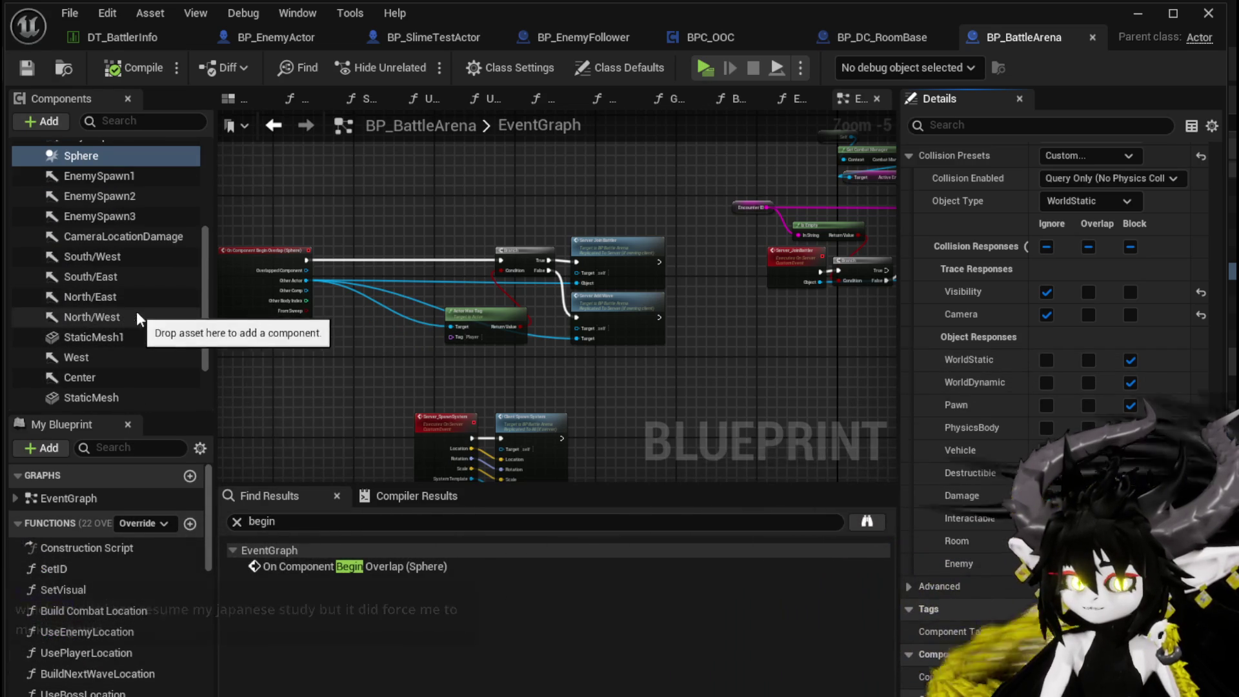
# Step: Set the Sphere's WorldStatic and WorldDynamic responses to Overlap, then launch a new play-test
pyautogui.click(1088, 360)
pyautogui.click(1088, 382)
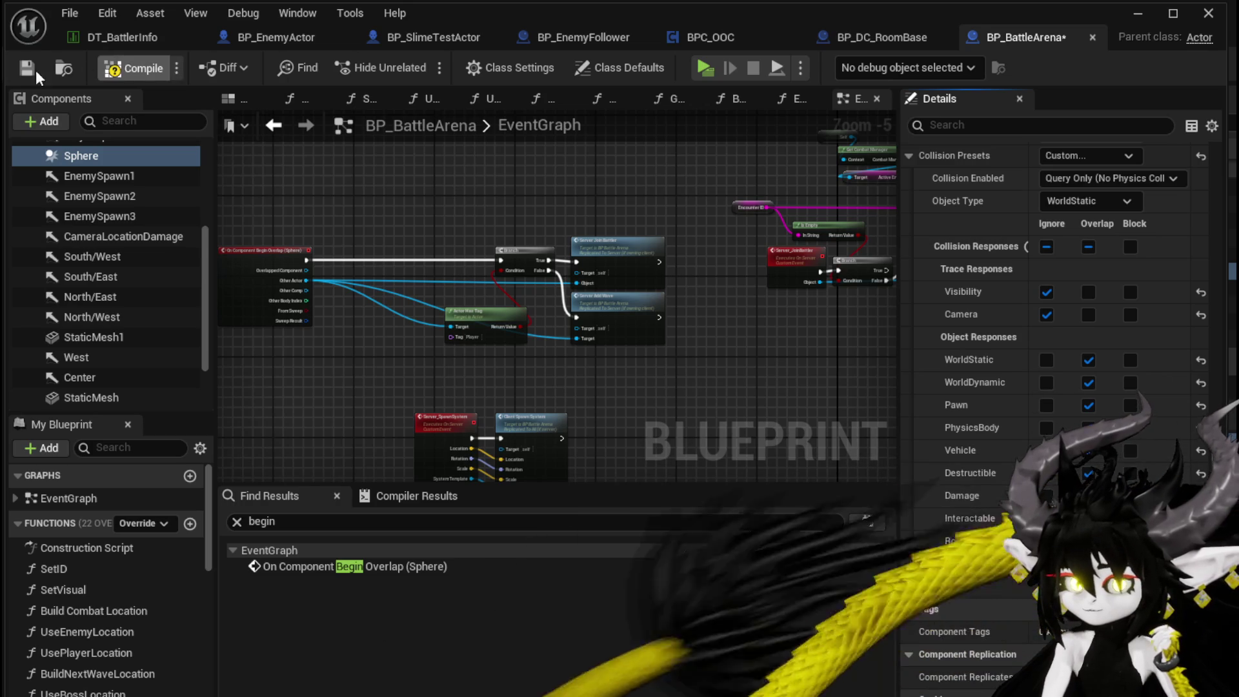
pyautogui.click(692, 69)
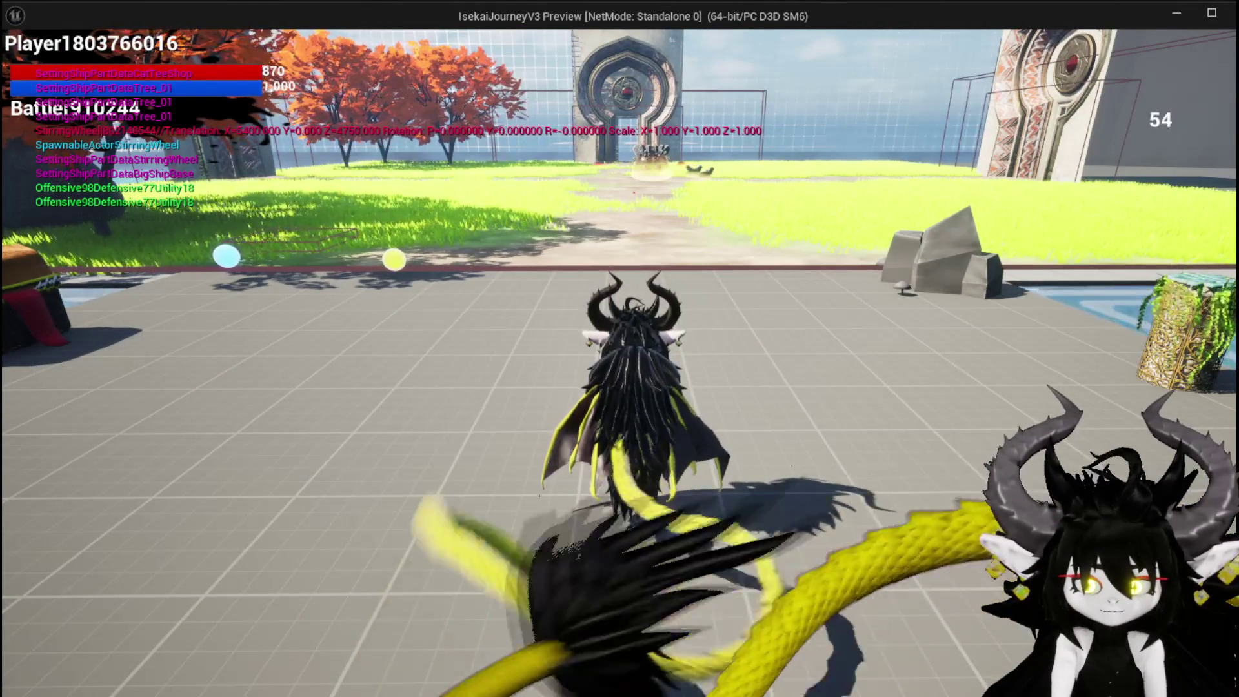
# Step: Turn left, jump, and run the character down the dirt path toward the slimes by the arch
pyautogui.press('a')
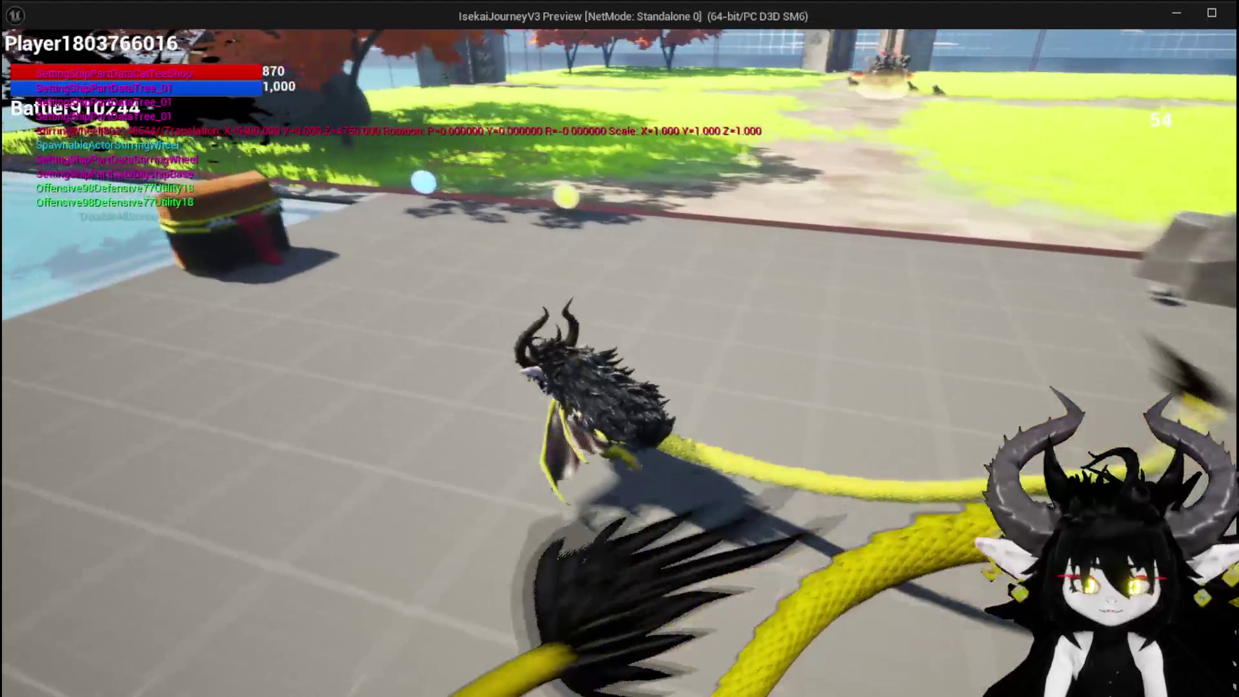
pyautogui.press('space')
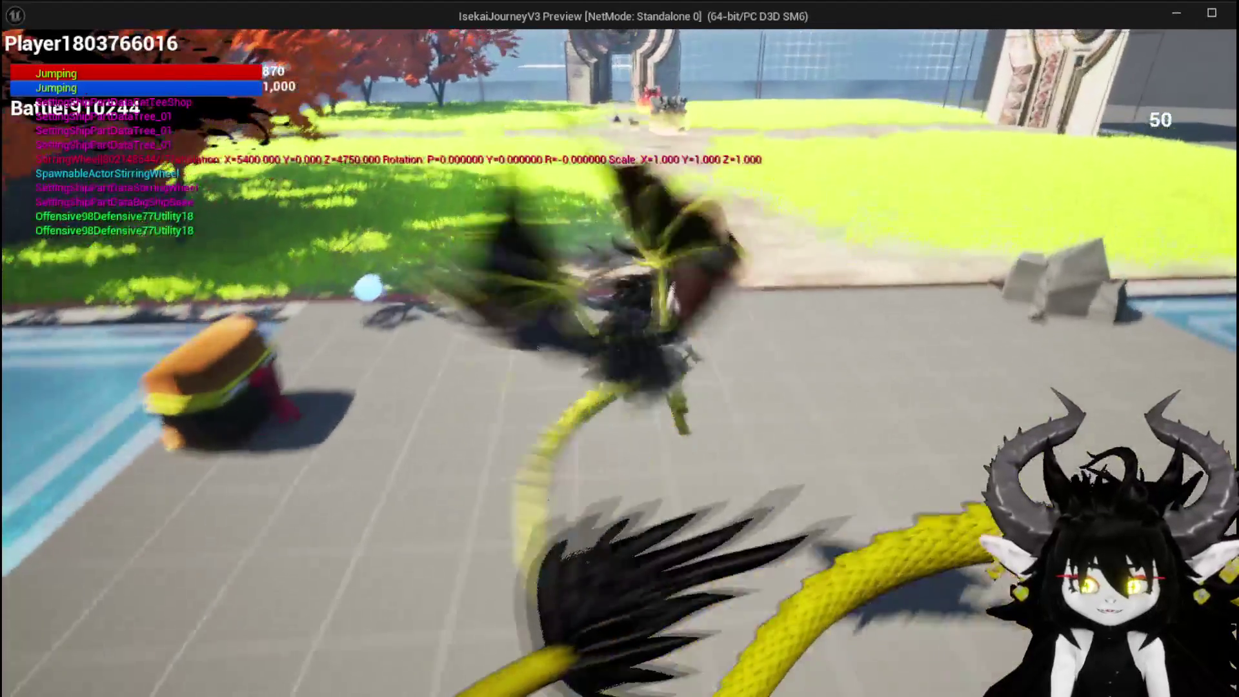
pyautogui.press('w')
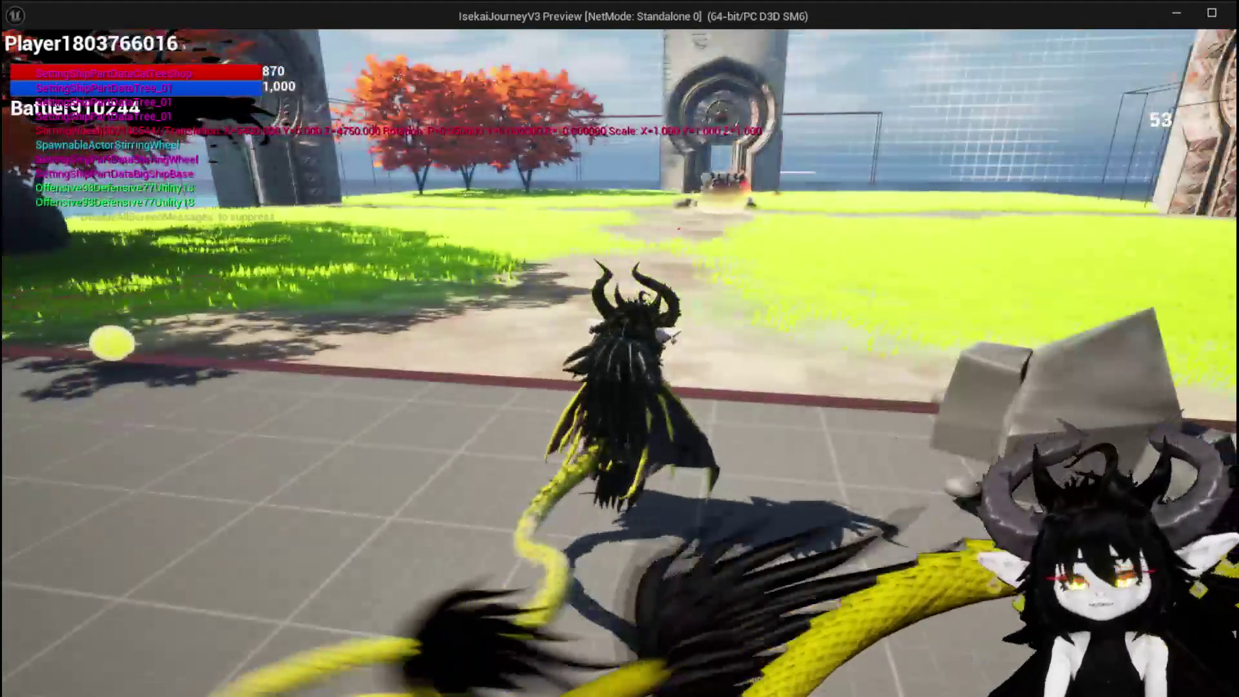
pyautogui.press('w')
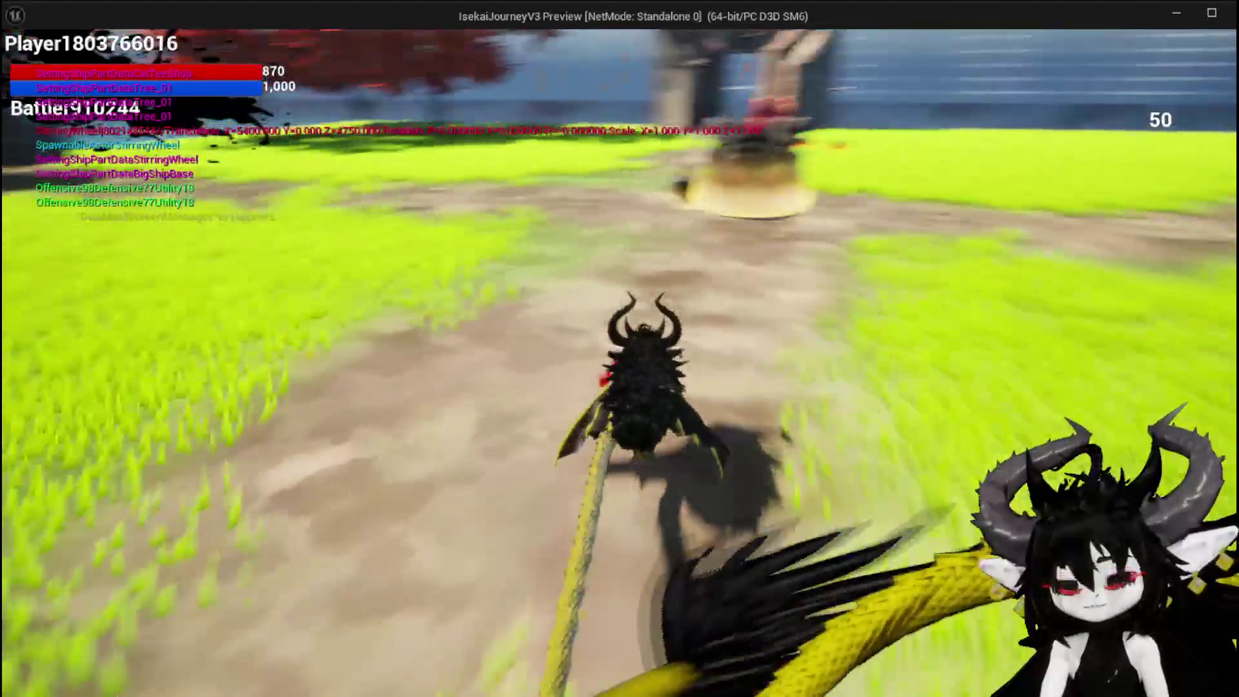
pyautogui.press('w')
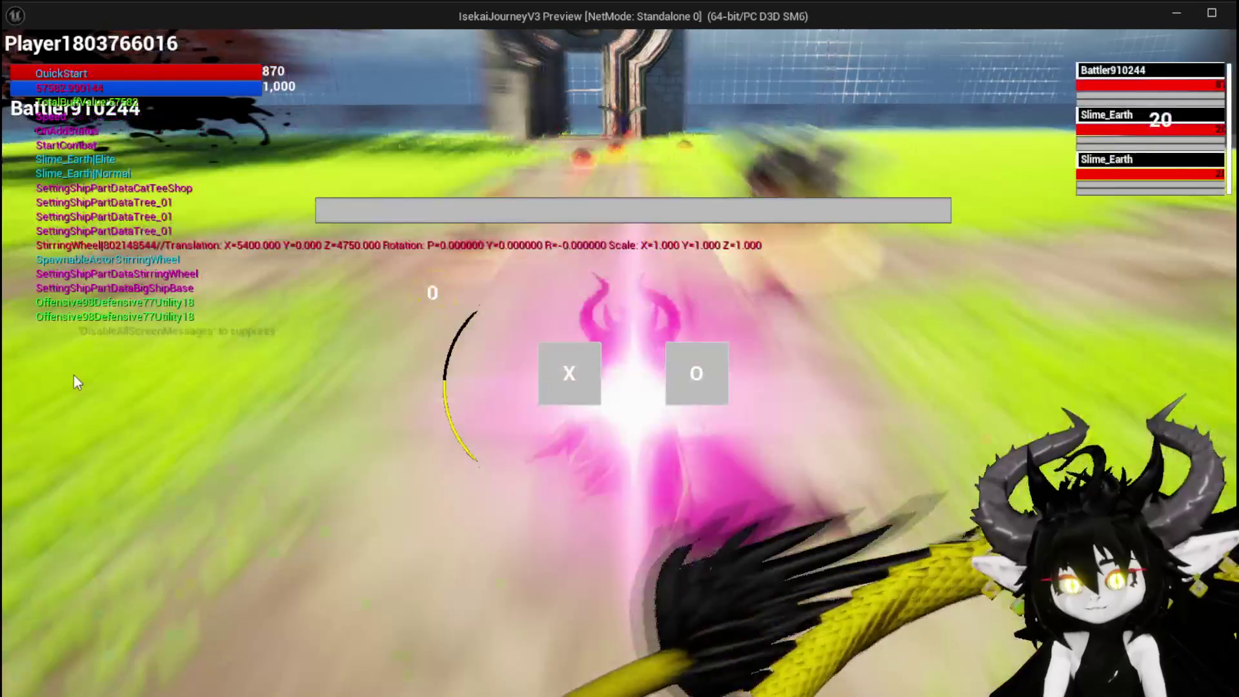
# Step: Begin the battle turn, then play SummonSpawn and Slow, and SummonBigBall on a new target
pyautogui.click(580, 364)
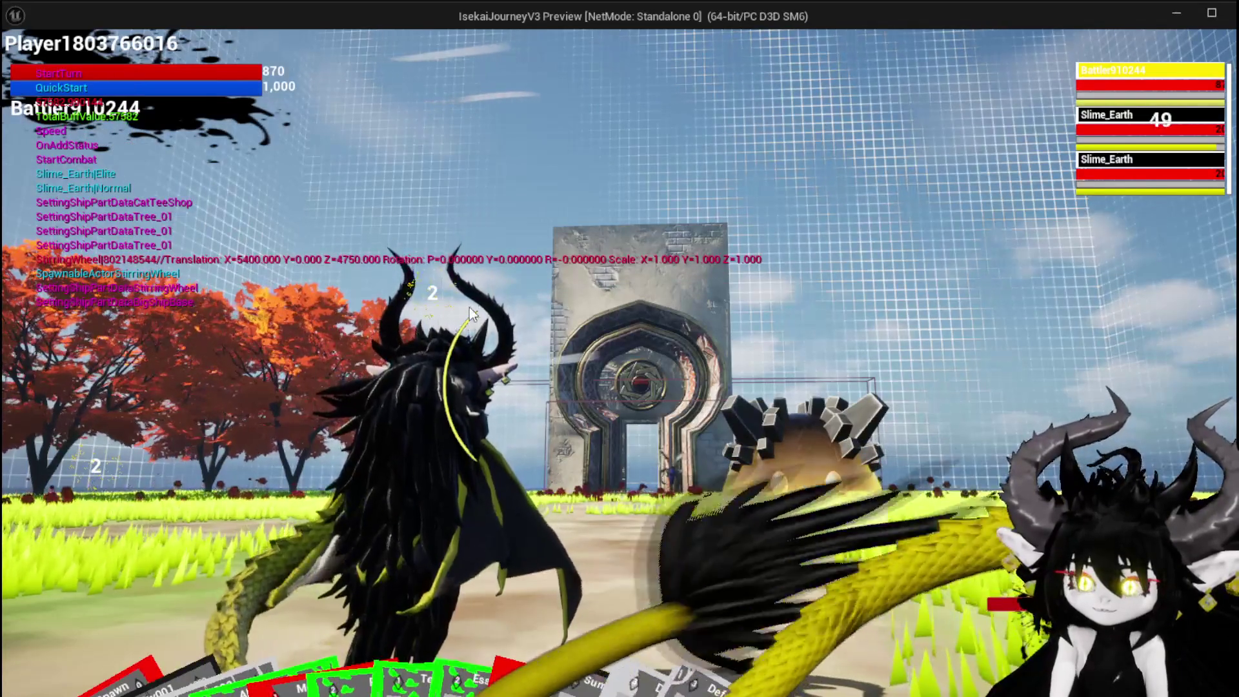
pyautogui.moveTo(59, 634)
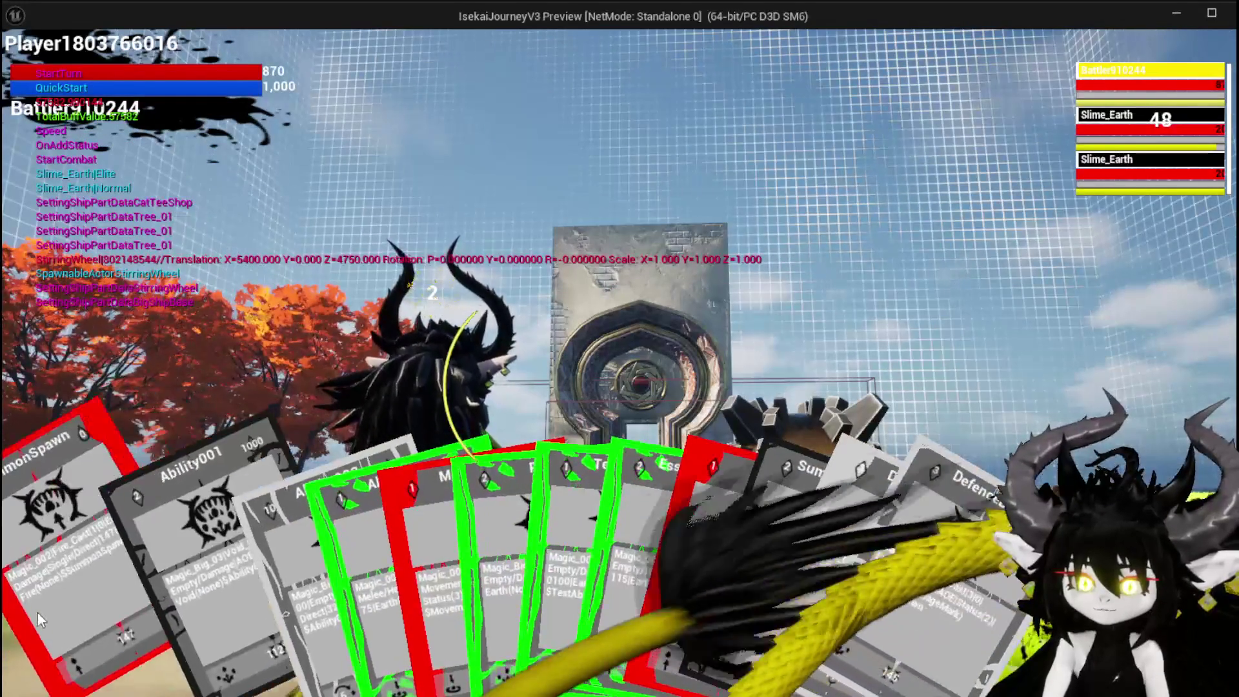
pyautogui.click(38, 613)
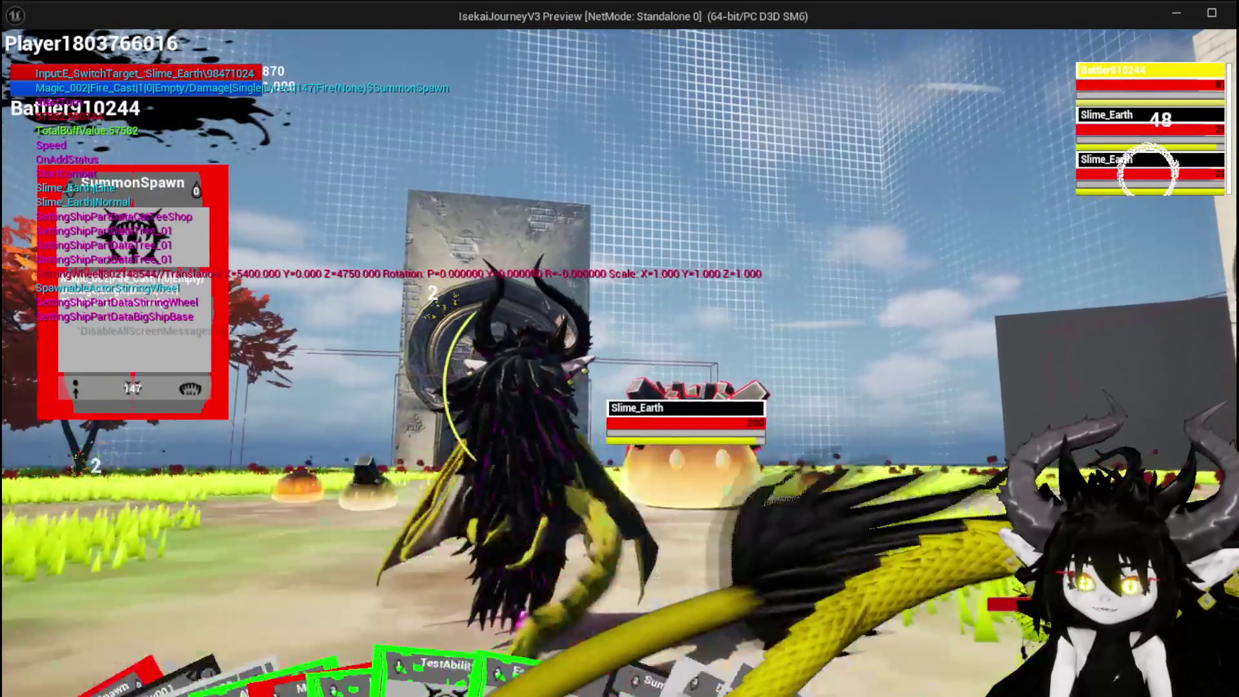
pyautogui.moveTo(581, 645)
pyautogui.click(620, 516)
pyautogui.press('e')
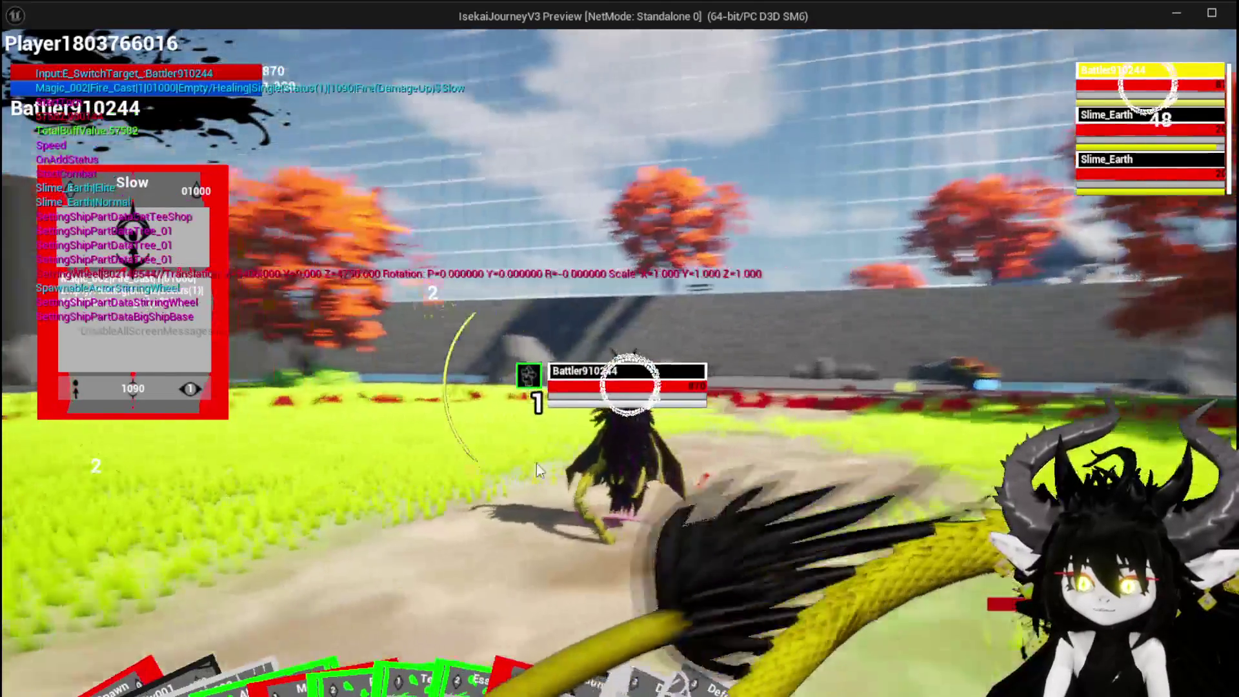
pyautogui.moveTo(736, 522)
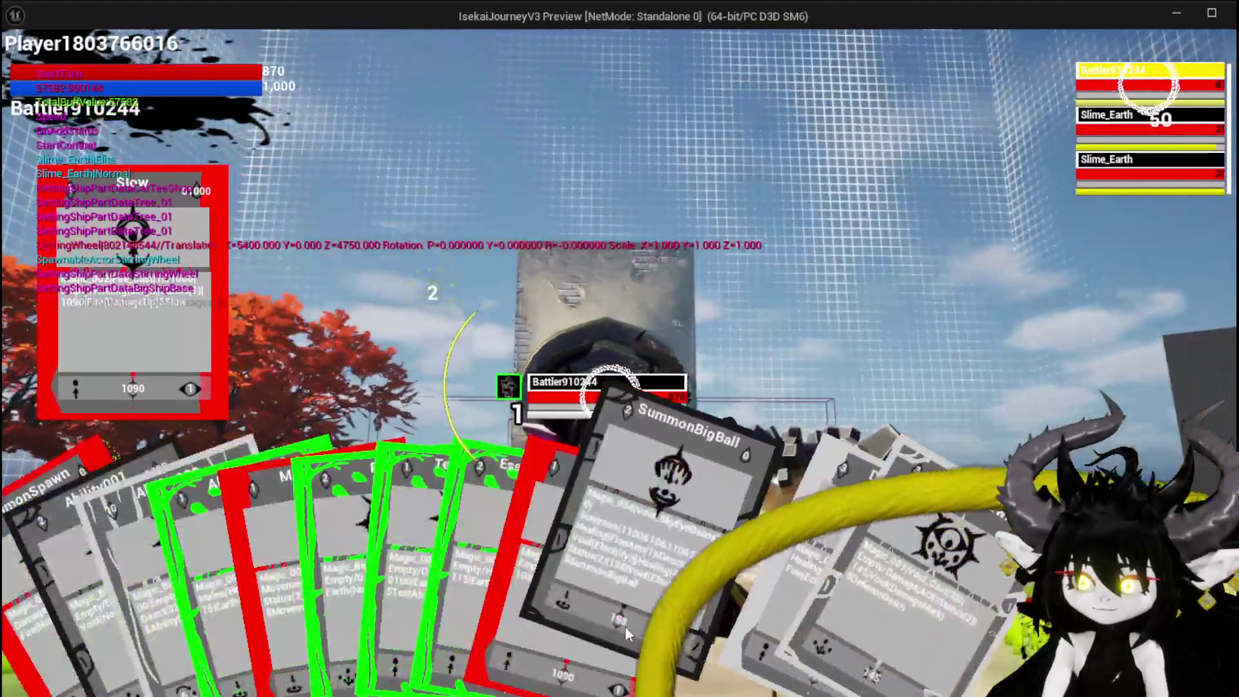
pyautogui.click(684, 566)
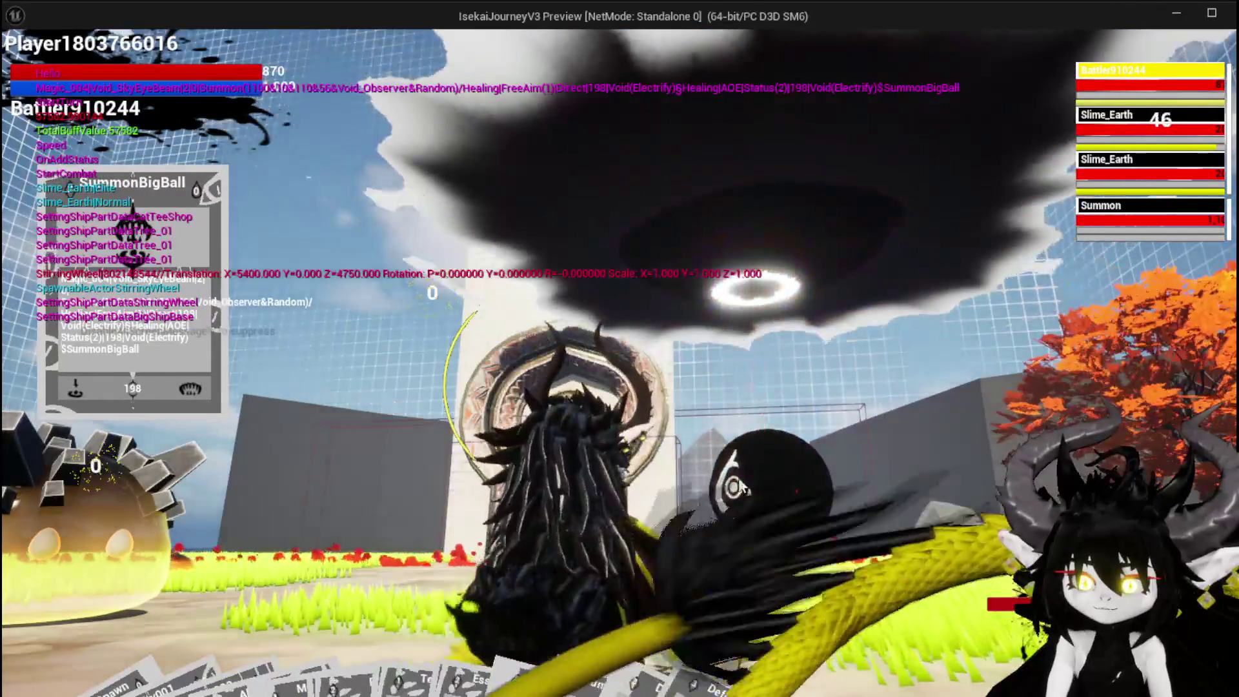
pyautogui.press('w')
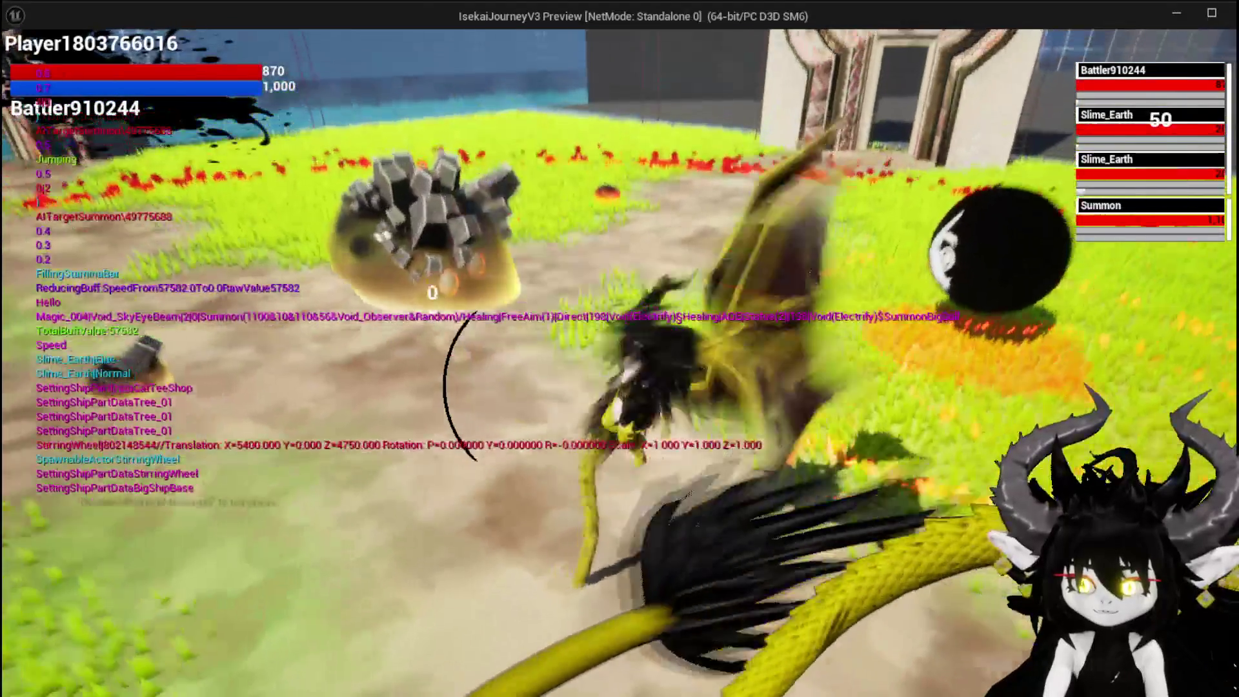
# Step: Run, double-jump and beam-attack through the BattleArena fight, then end the play preview with Esc
pyautogui.press('space')
pyautogui.press('w')
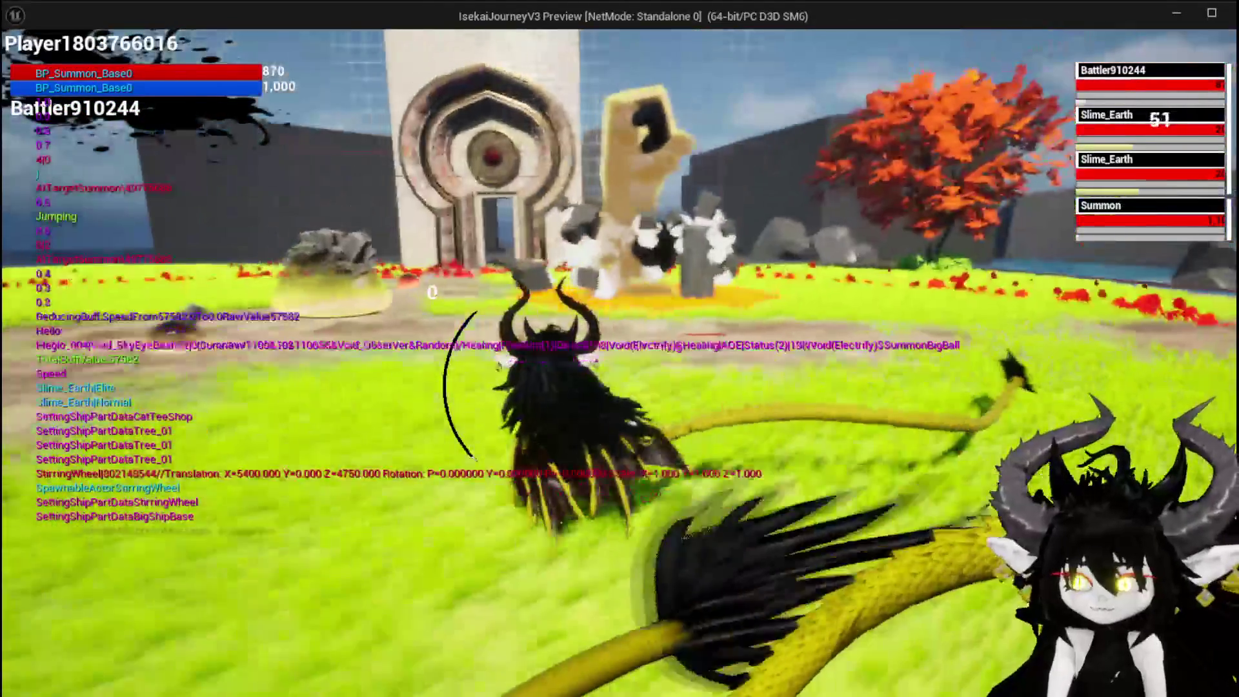
pyautogui.press('w')
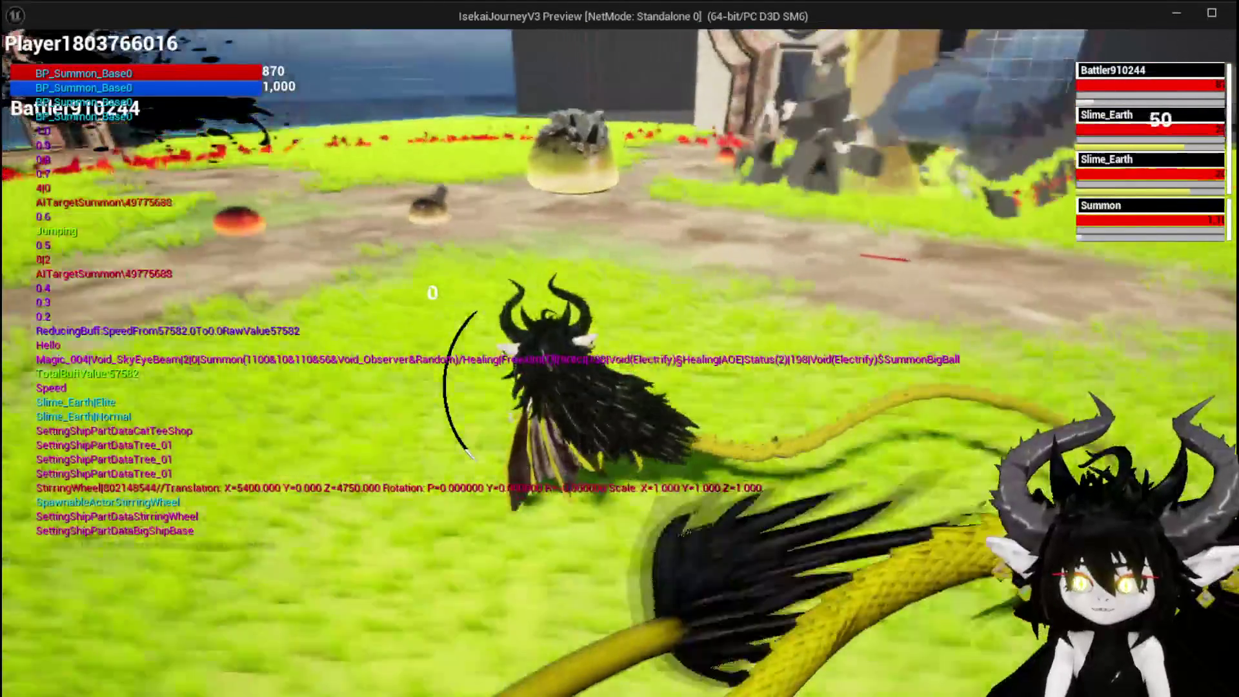
pyautogui.press('w')
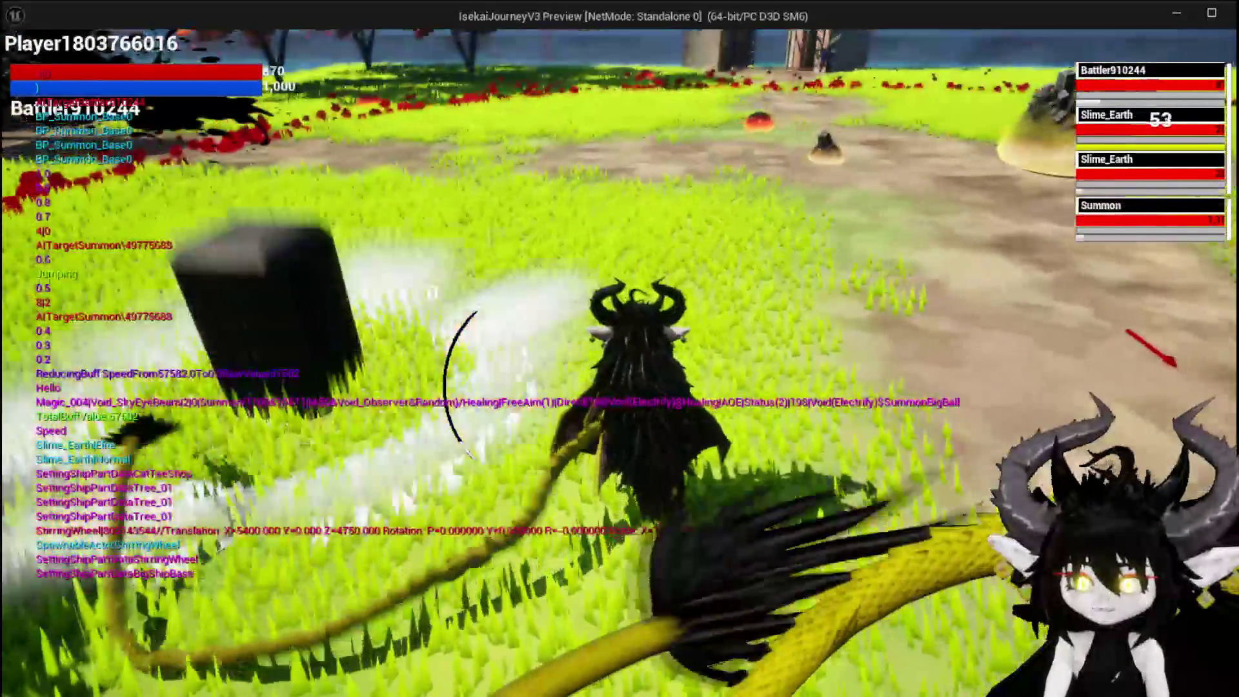
pyautogui.press('w')
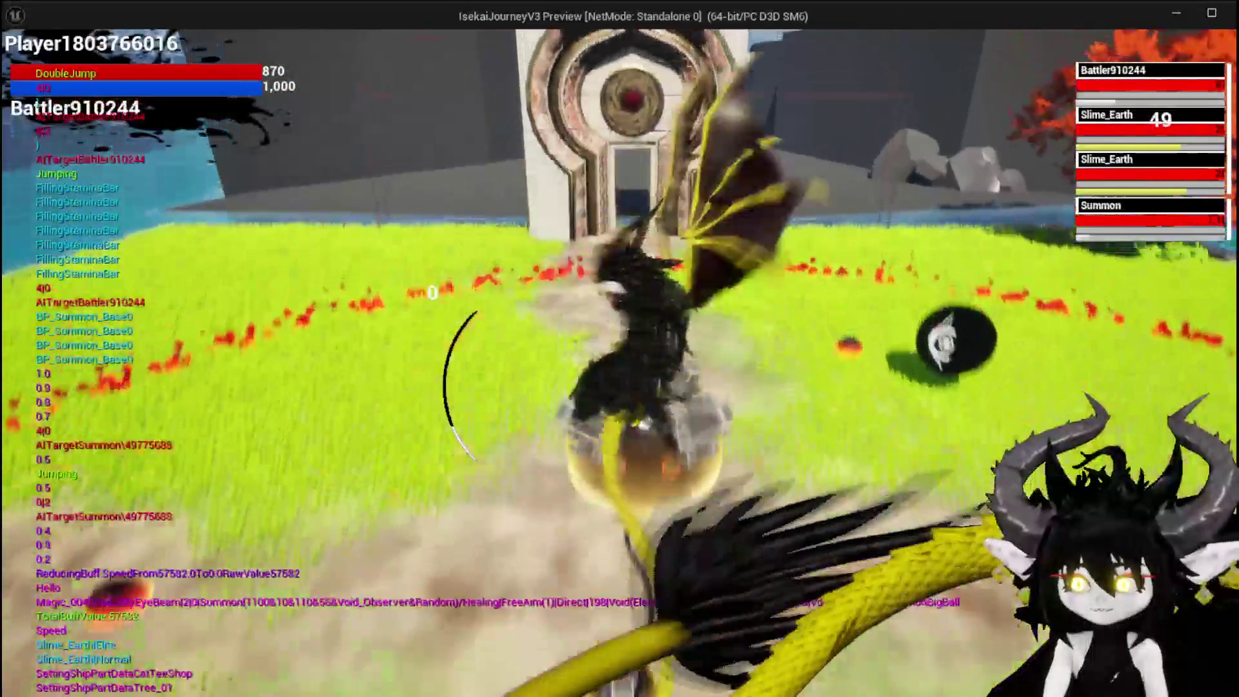
pyautogui.press('space')
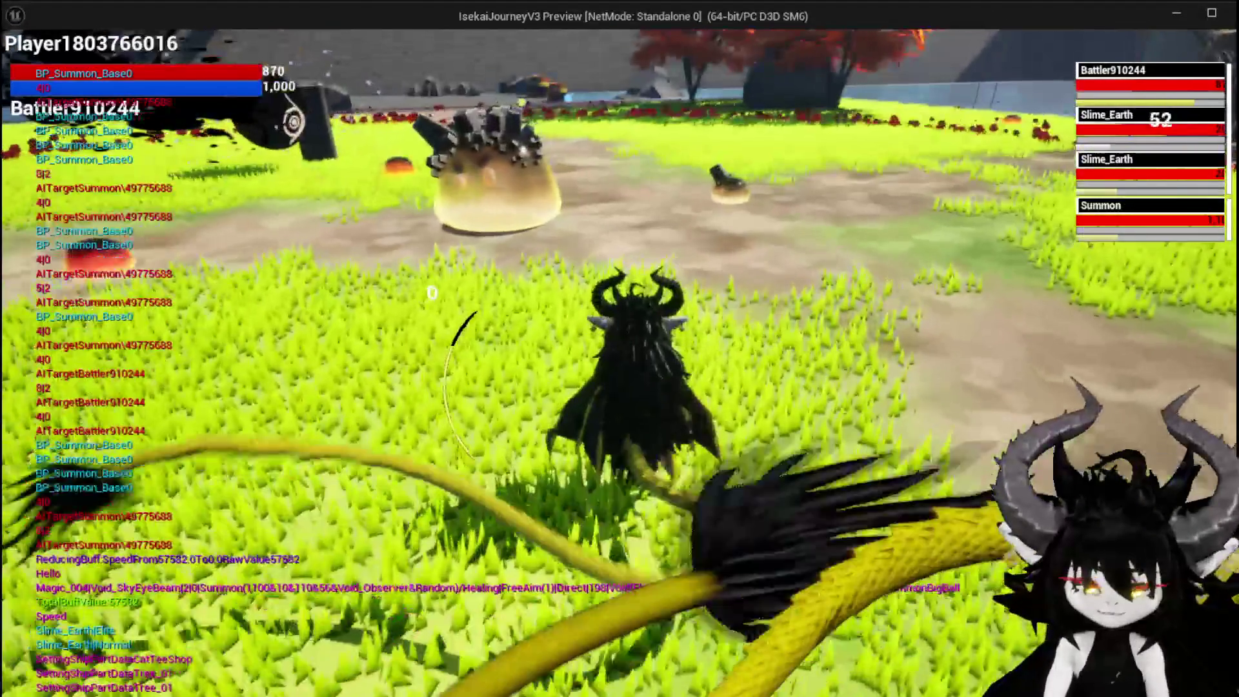
pyautogui.press('Escape')
# Step: Close the Message Log, minimize BP_BattleArena and relaunch the play preview
pyautogui.click(289, 76)
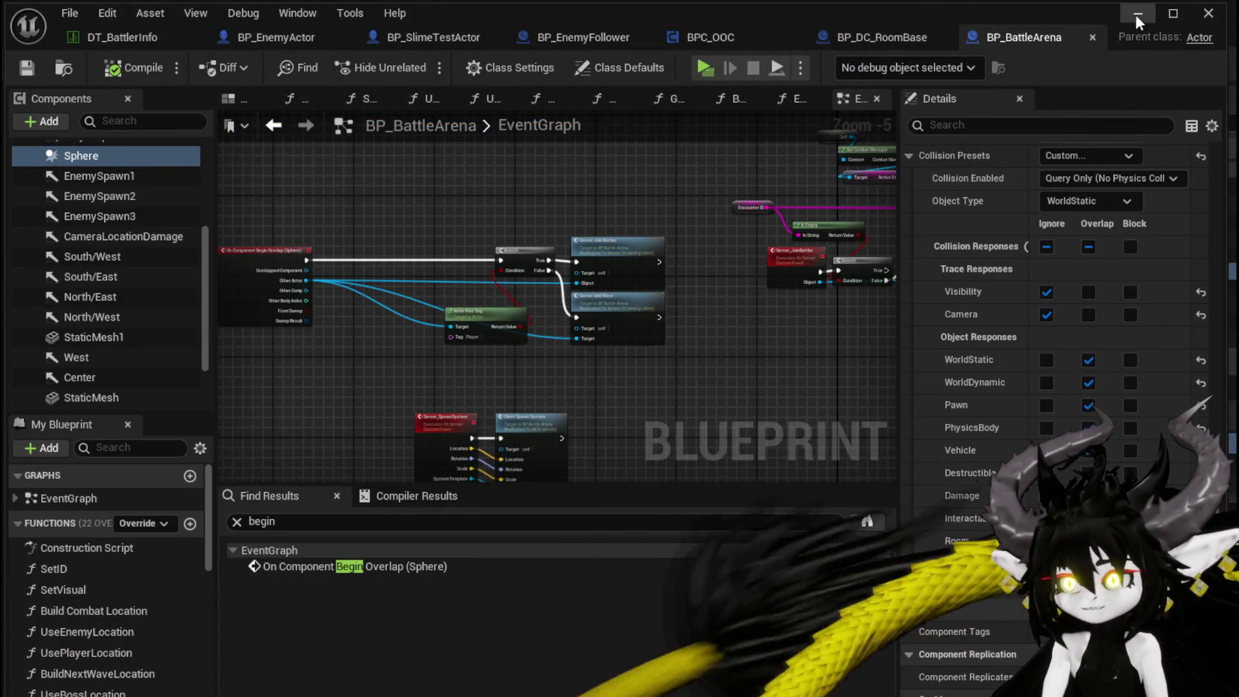
pyautogui.click(1134, 16)
pyautogui.click(423, 63)
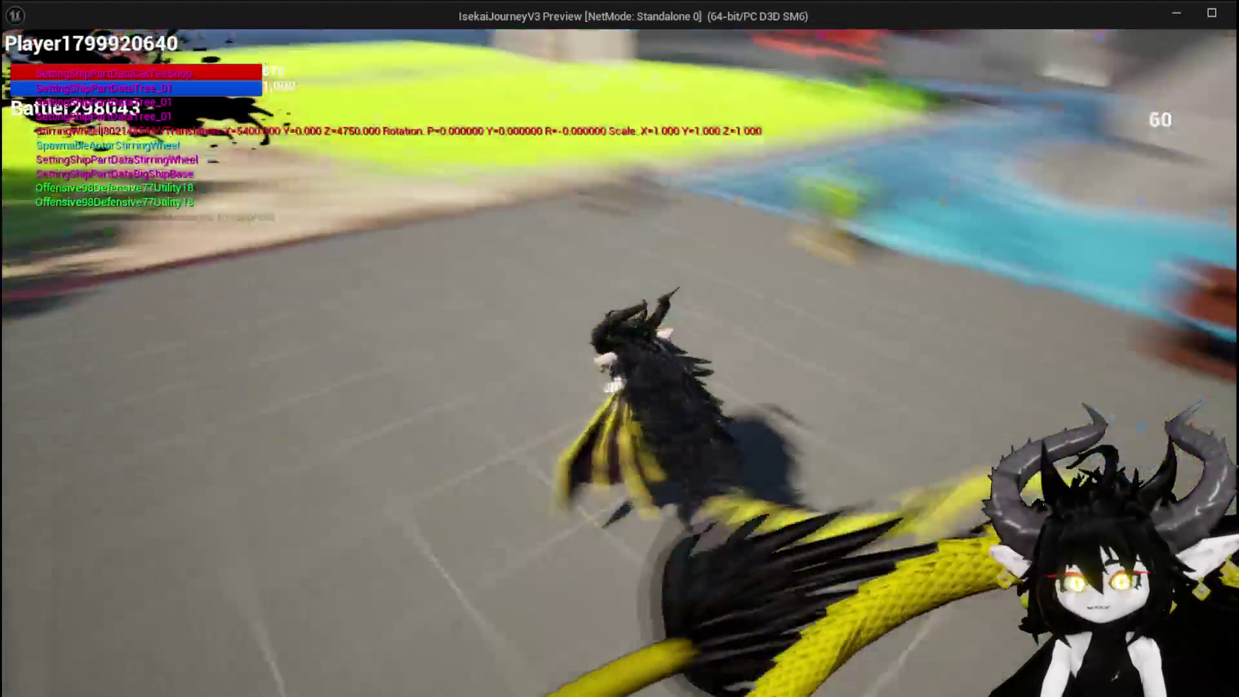
# Step: At the ability workbench, open Ability004 from the Magic|ChuraMagicSummon loadout for editing
pyautogui.press('e')
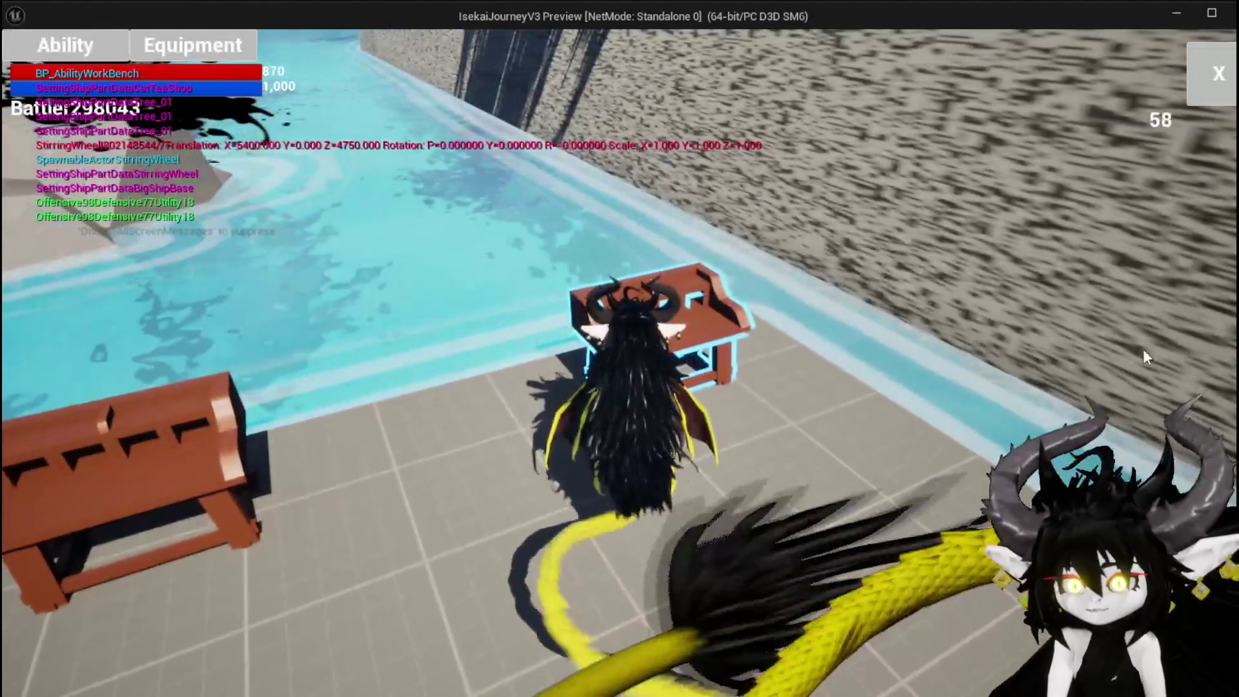
pyautogui.click(124, 40)
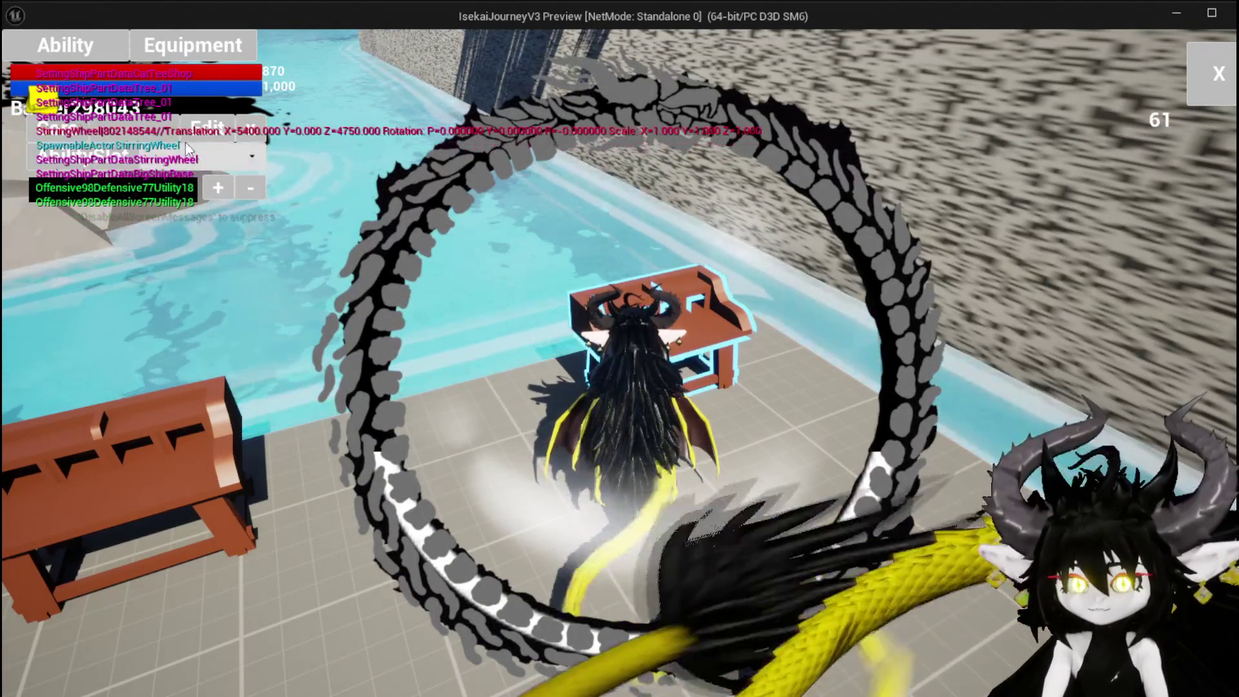
pyautogui.click(129, 129)
pyautogui.click(167, 161)
pyautogui.click(208, 160)
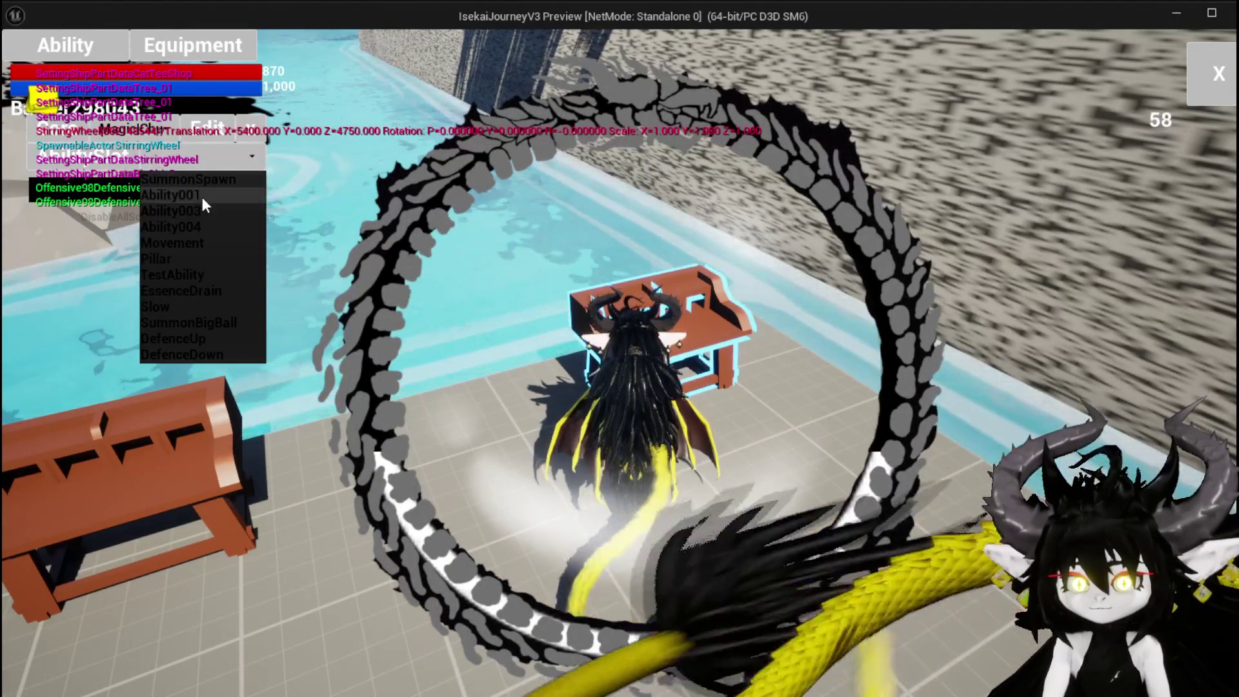
pyautogui.click(176, 227)
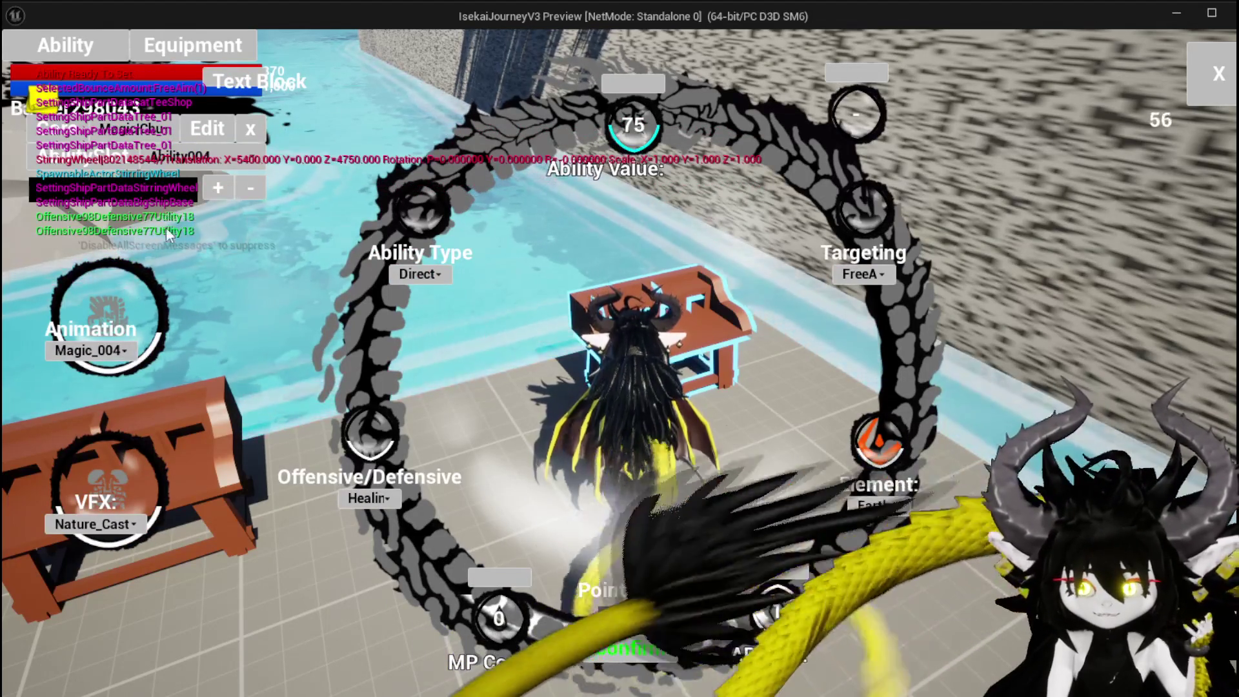
# Step: Keep Magic_004 animation and Nature_Cast effect, and make Ability004 a Petrify Status ability
pyautogui.click(98, 353)
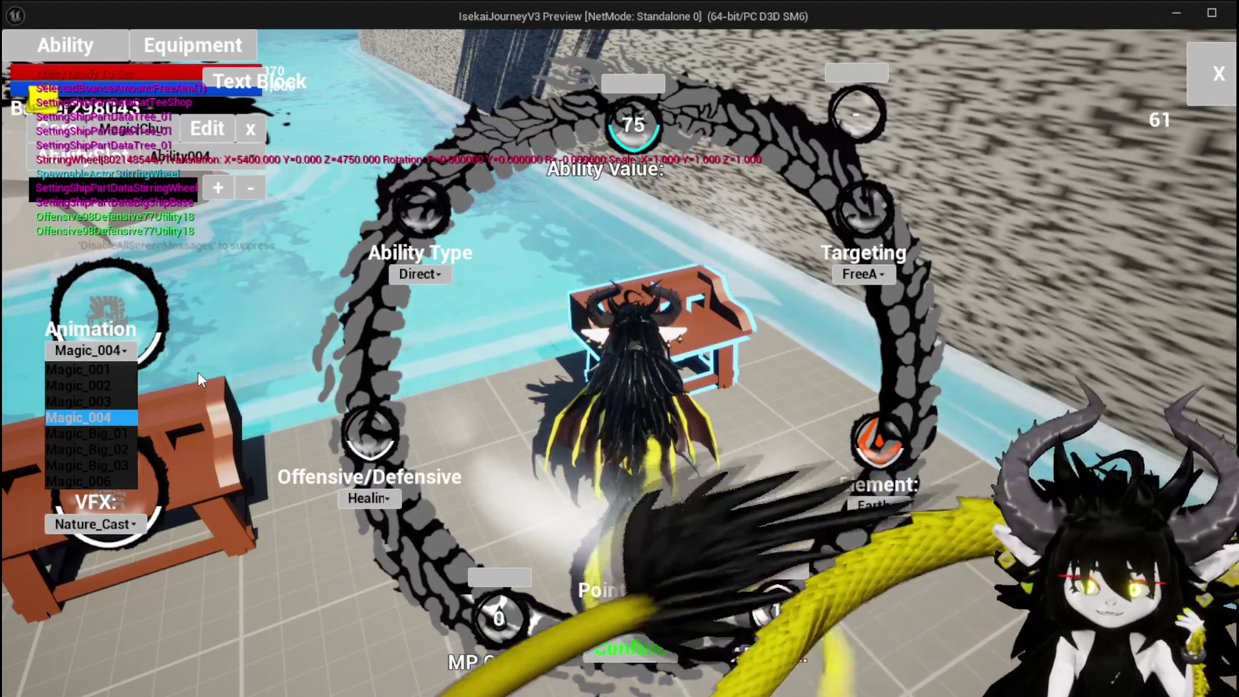
pyautogui.click(198, 381)
pyautogui.click(246, 415)
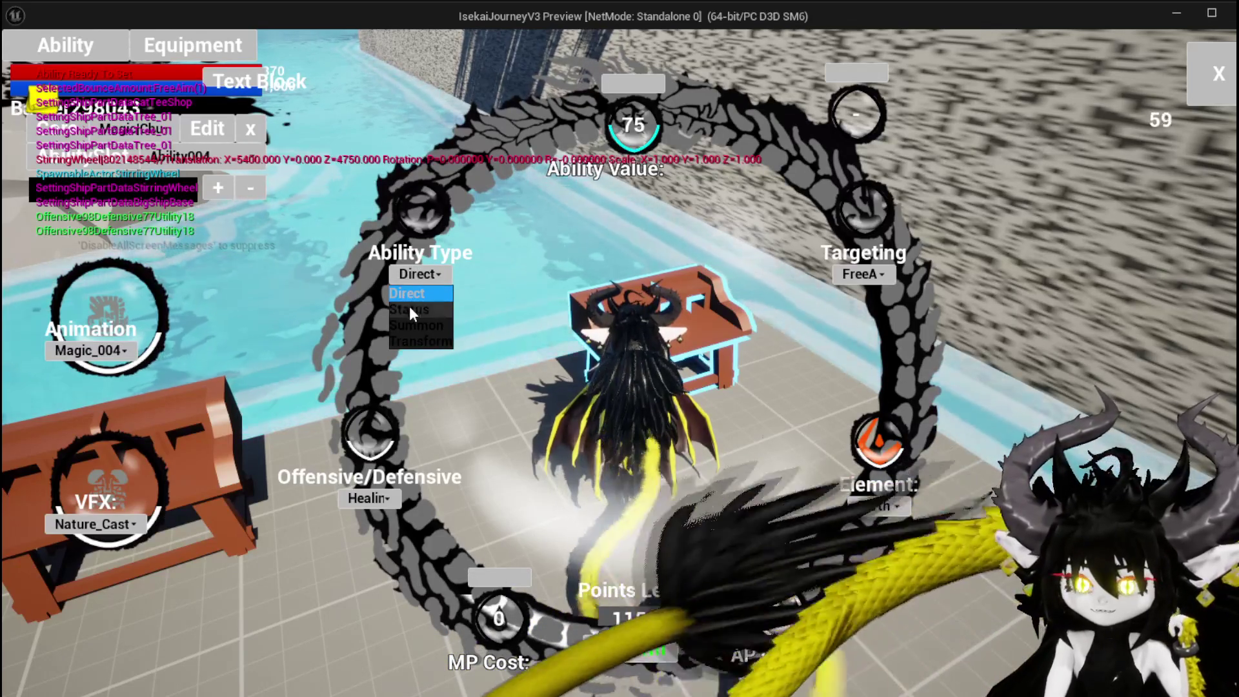
pyautogui.click(416, 309)
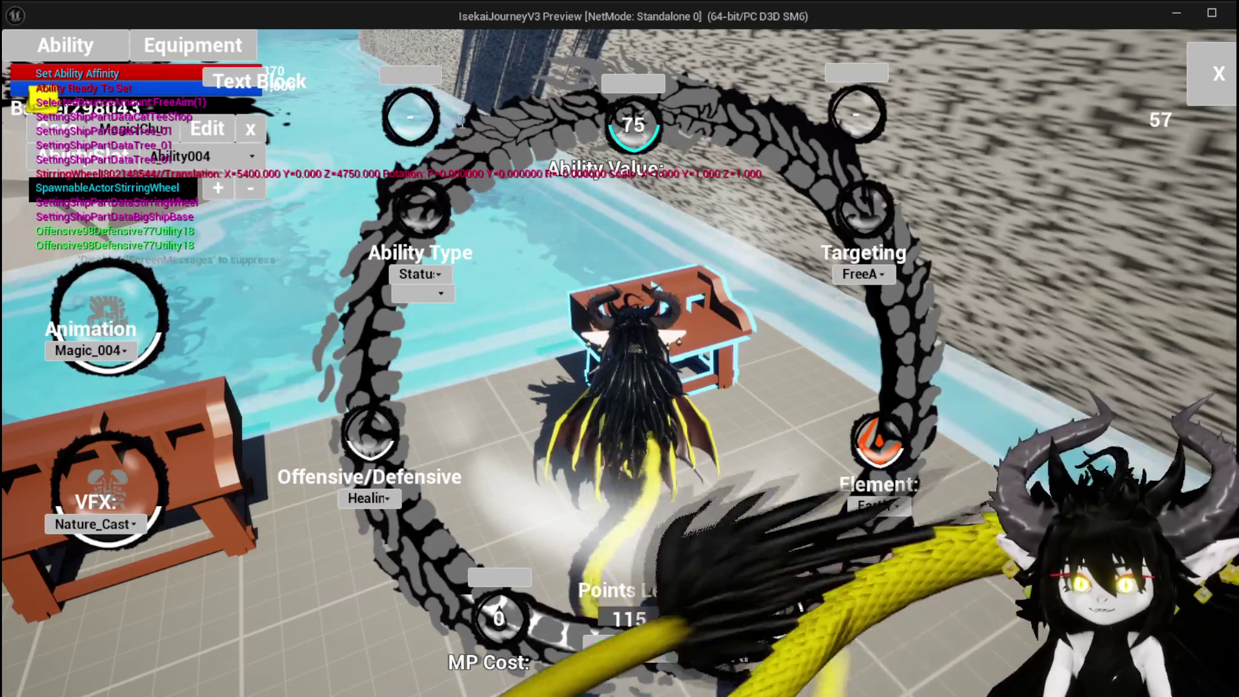
pyautogui.click(419, 295)
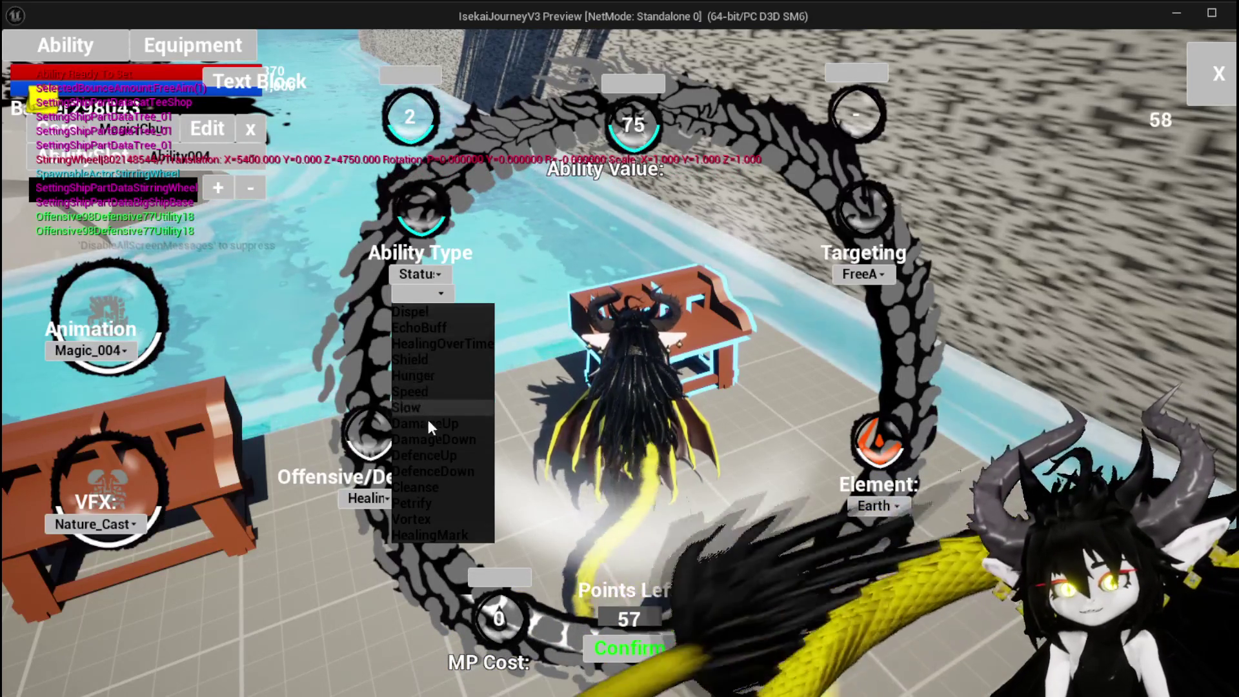
pyautogui.click(438, 504)
pyautogui.click(373, 499)
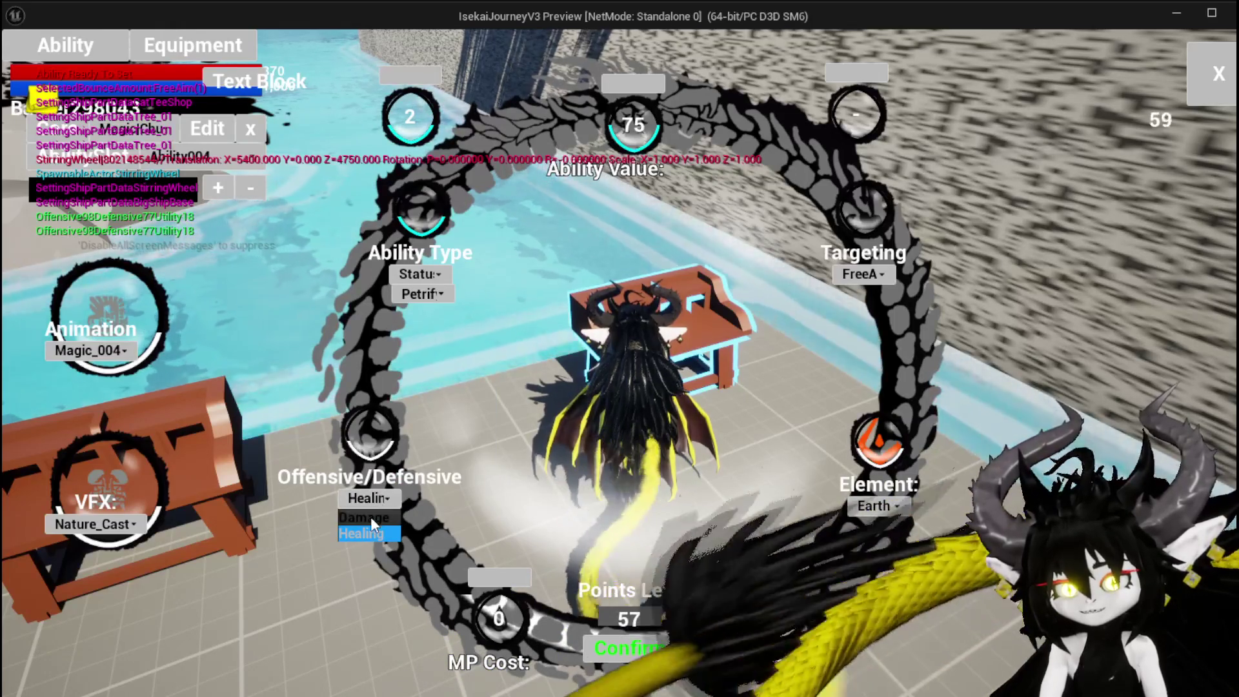
pyautogui.click(365, 518)
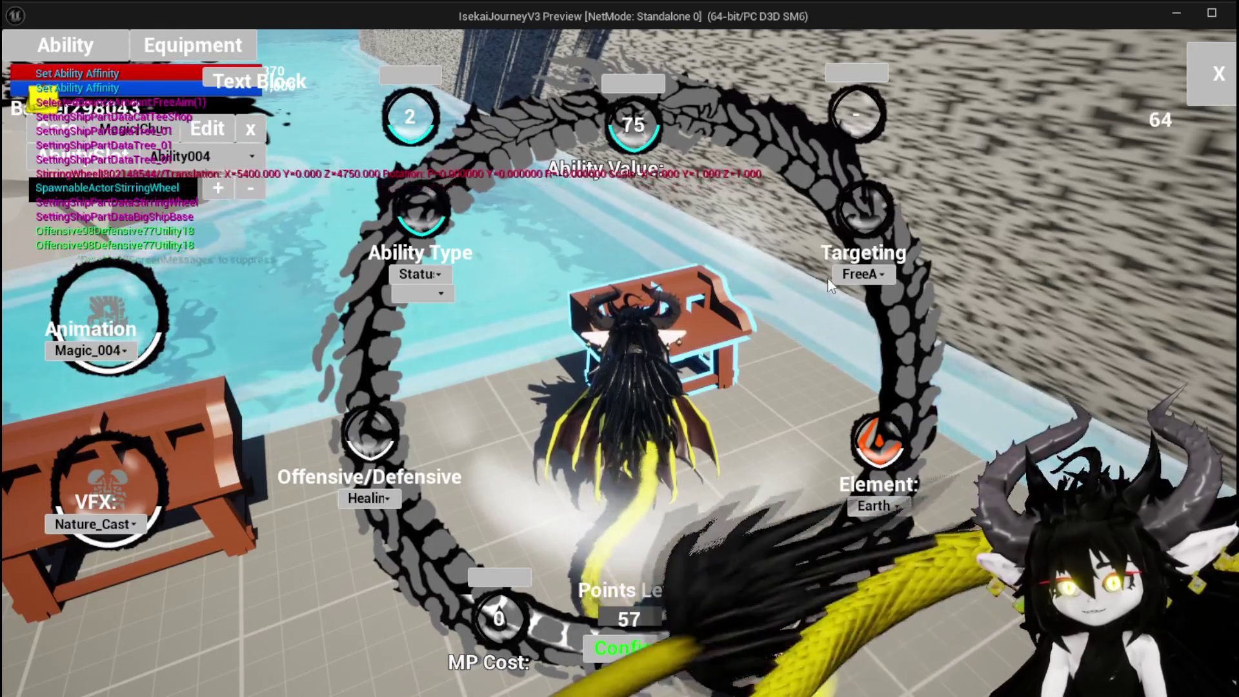
# Step: Set Ability004's targeting to Bounce and close the ability editor
pyautogui.click(863, 273)
pyautogui.click(858, 303)
pyautogui.click(863, 274)
pyautogui.click(858, 309)
pyautogui.click(876, 273)
pyautogui.click(853, 325)
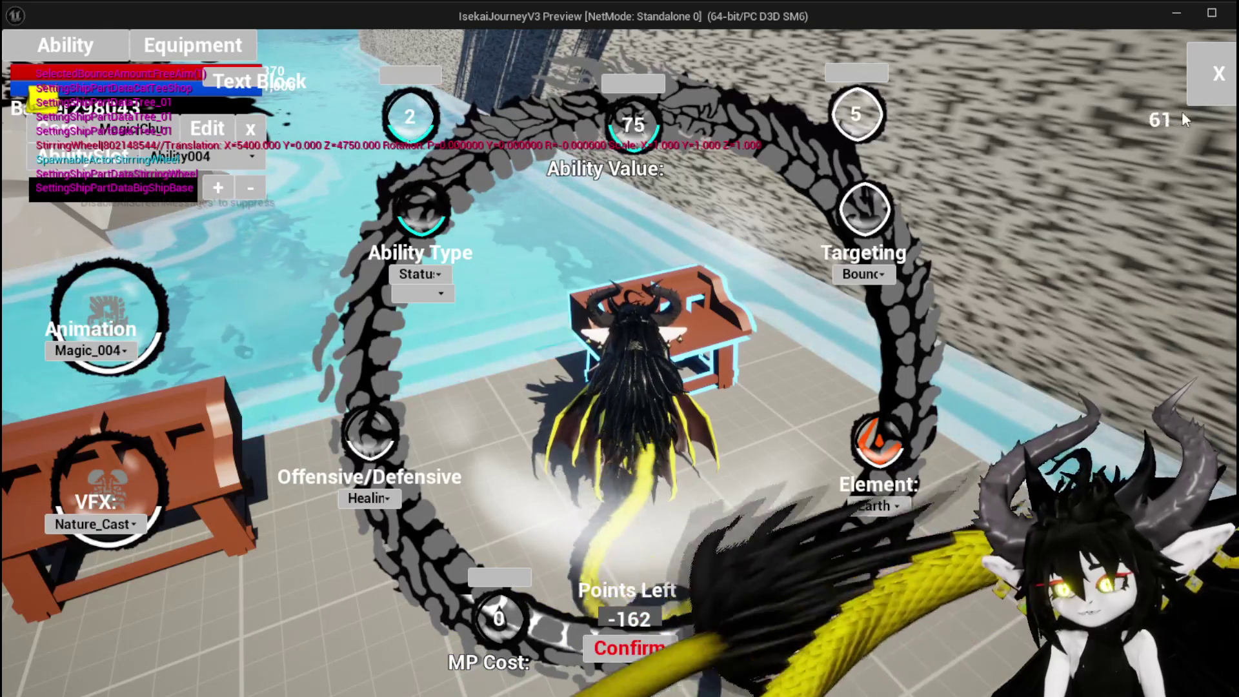
pyautogui.press('Escape')
pyautogui.press('a')
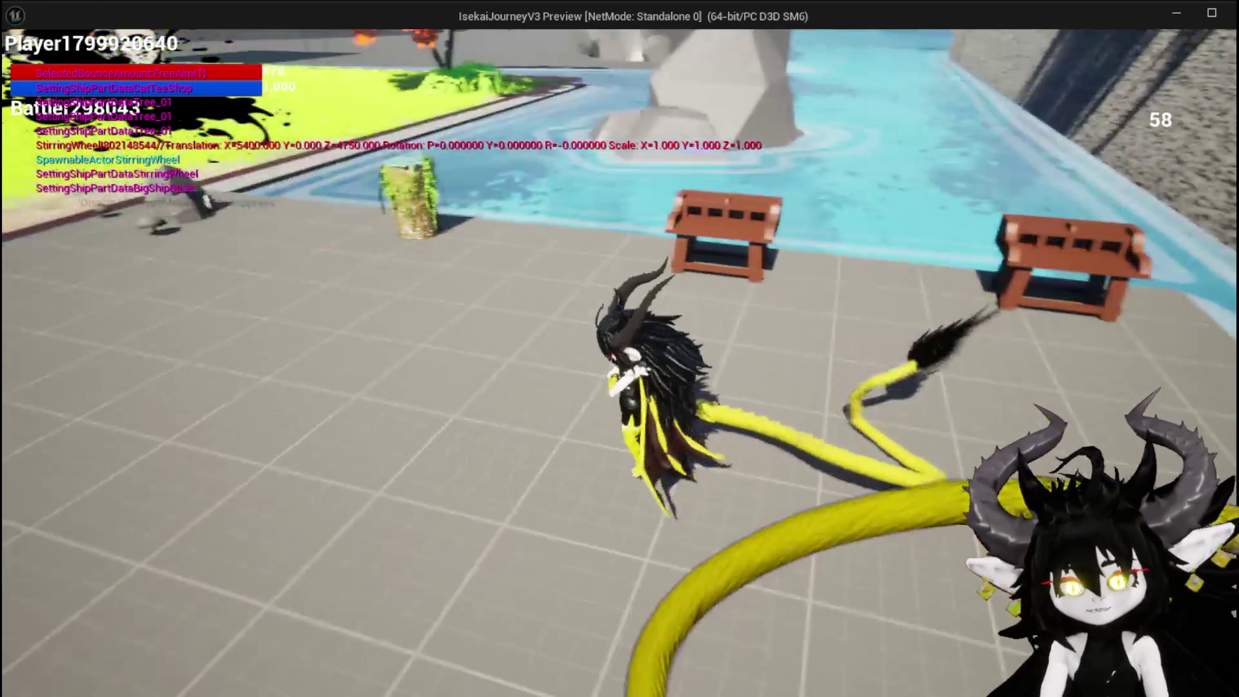
# Step: Equip the gear that deals Fist cards from the Equipment screen, then test it in play
pyautogui.press('Tab')
pyautogui.click(135, 43)
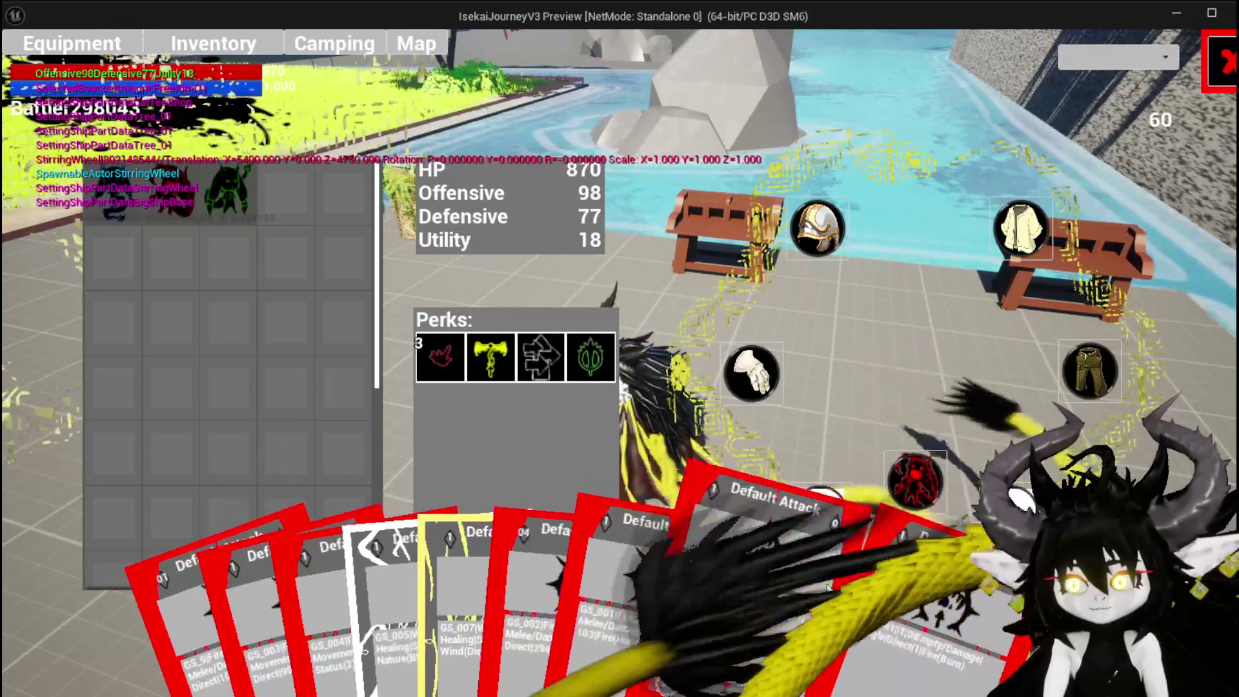
pyautogui.click(223, 202)
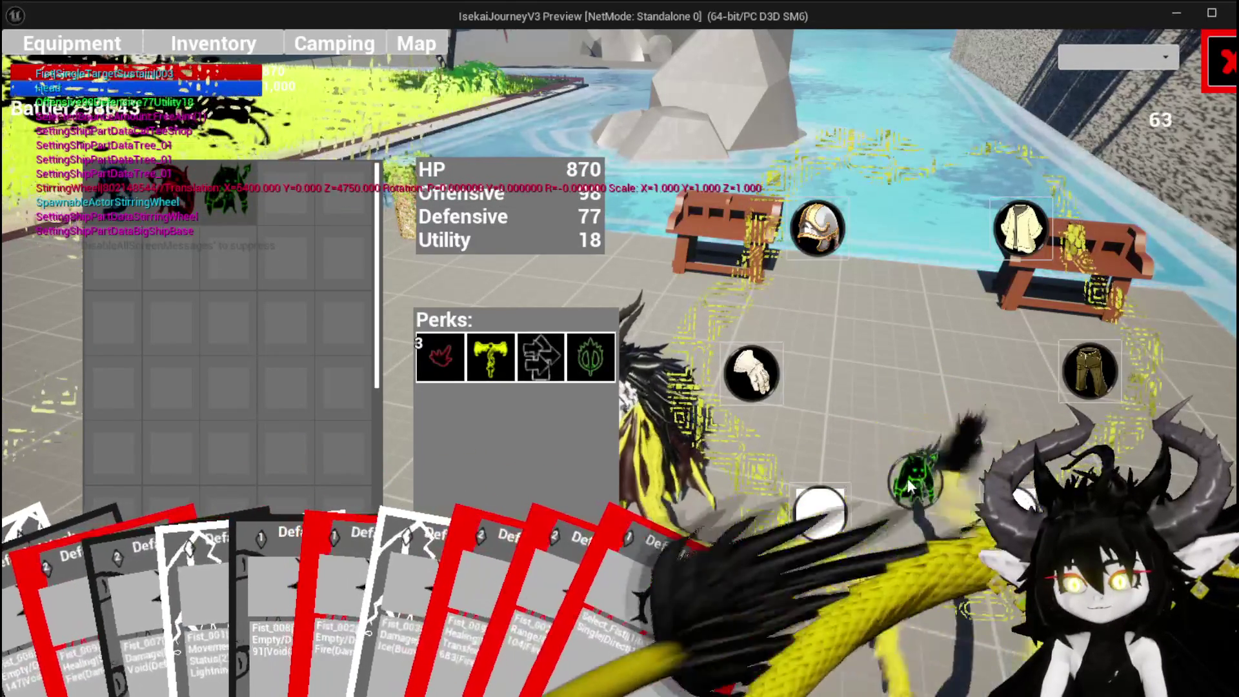
pyautogui.click(1219, 61)
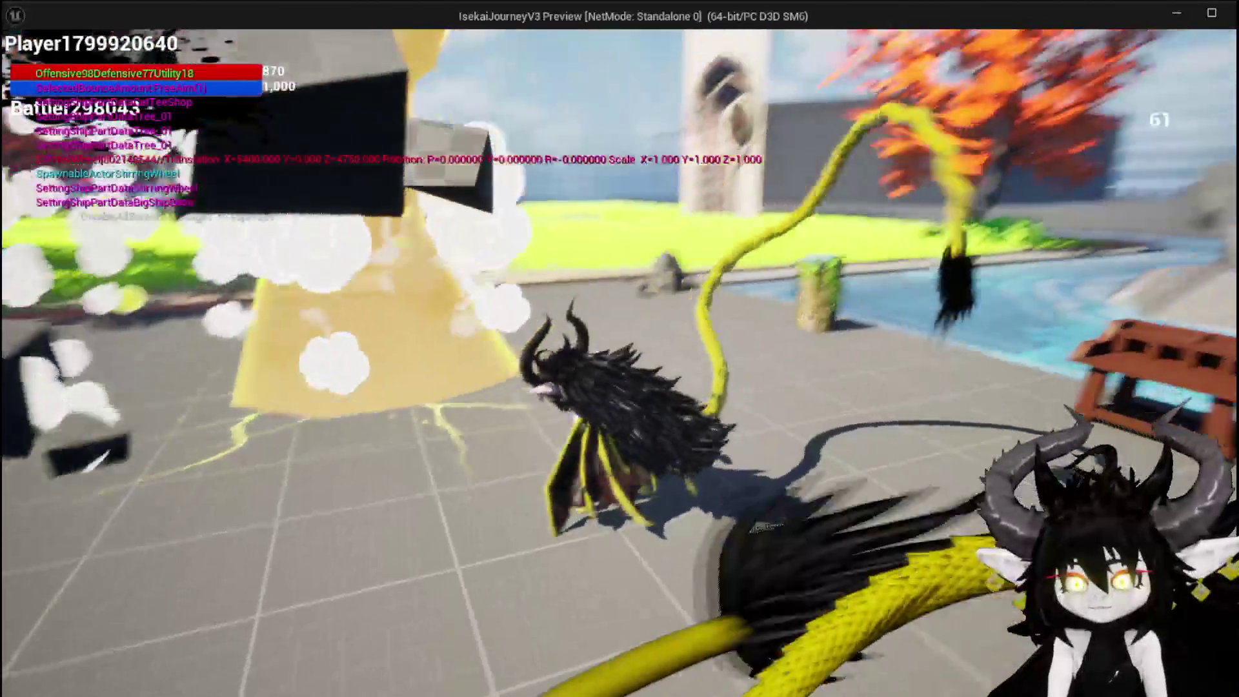
pyautogui.press('i')
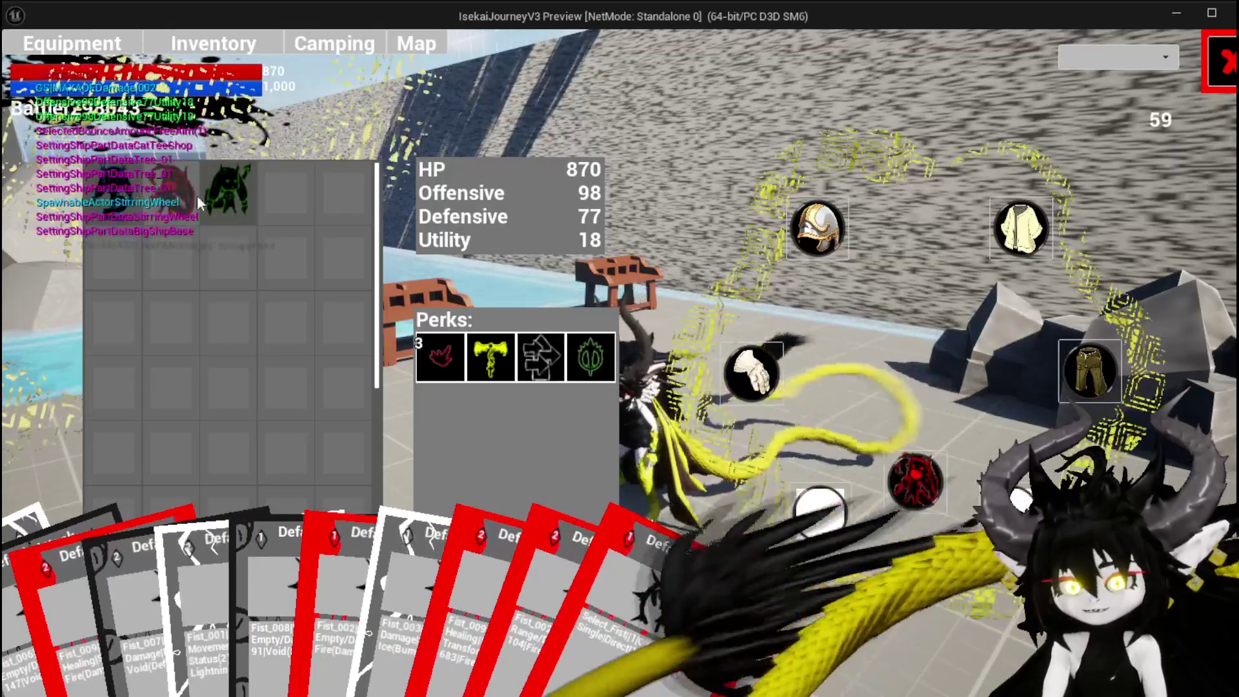
pyautogui.press('i')
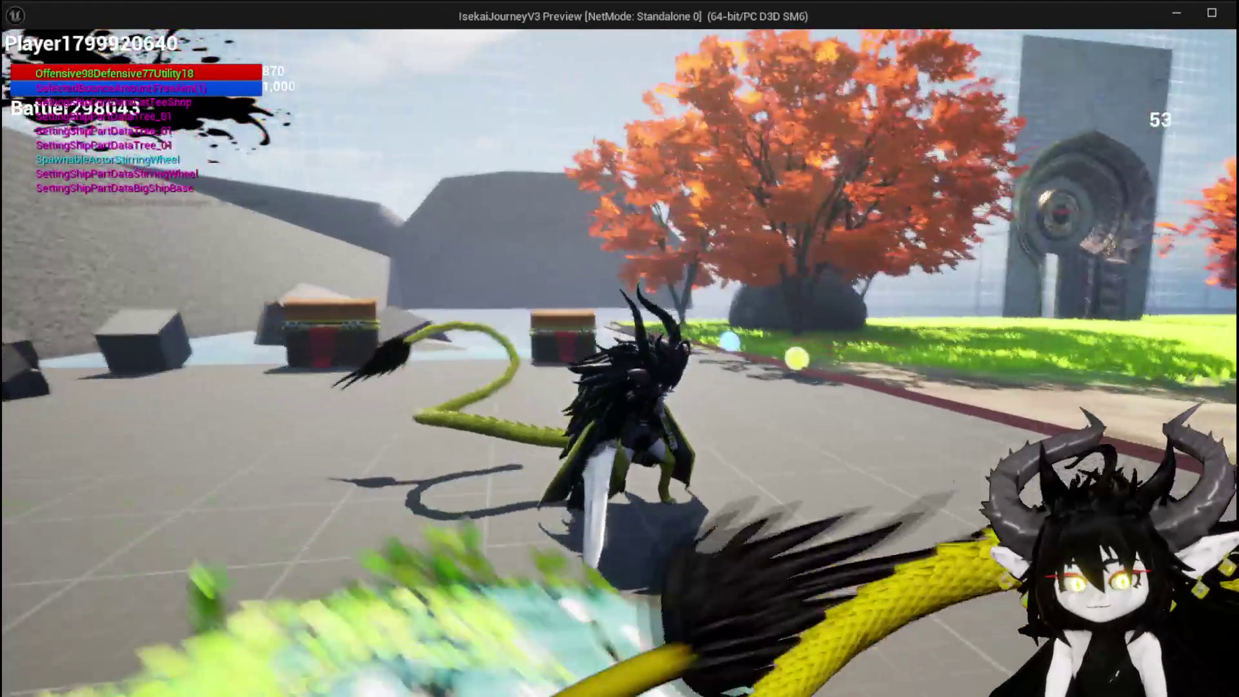
# Step: End Play In Editor with Esc, back in the L_DungeonCreationTest level editor
pyautogui.press('Escape')
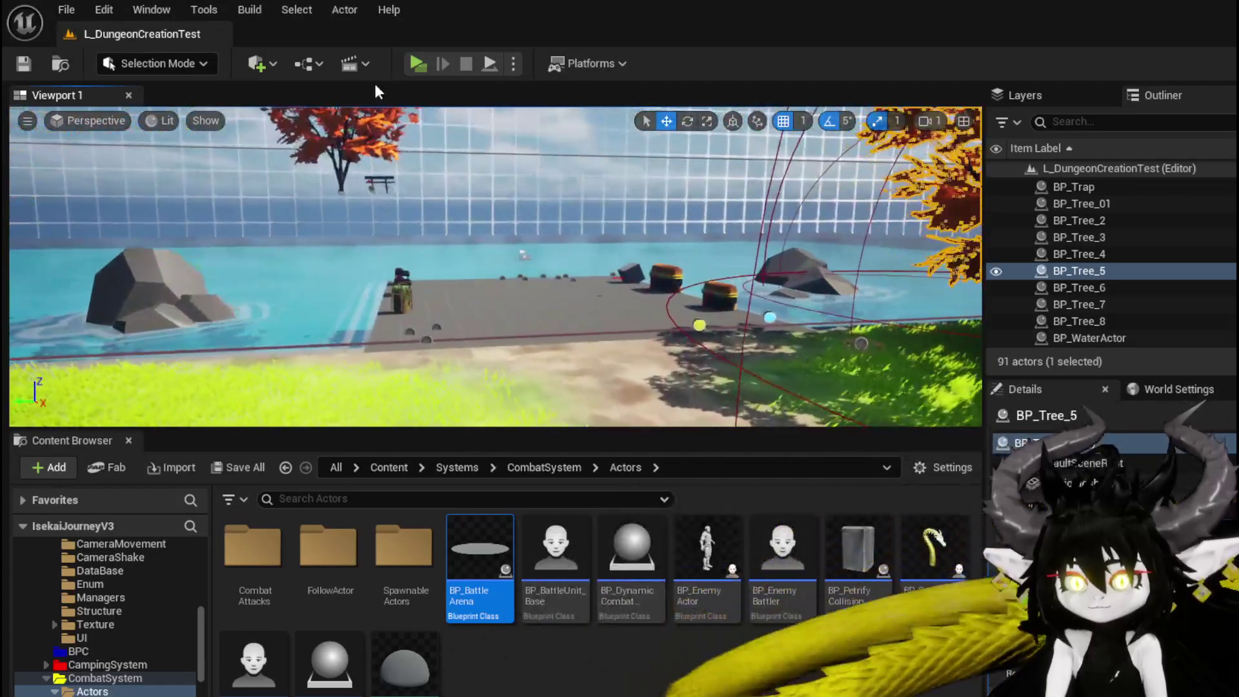
# Step: Relaunch the preview, drag the summon item into the gear slot, and jump toward the workbench
pyautogui.click(413, 62)
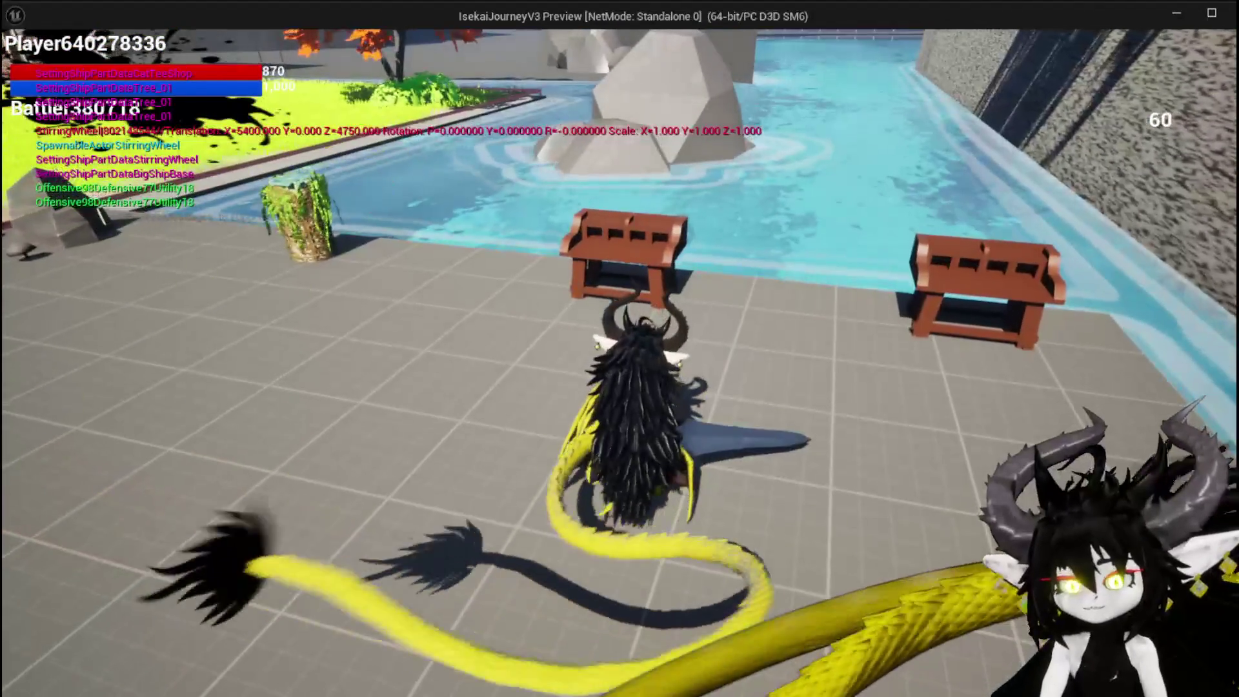
pyautogui.press('i')
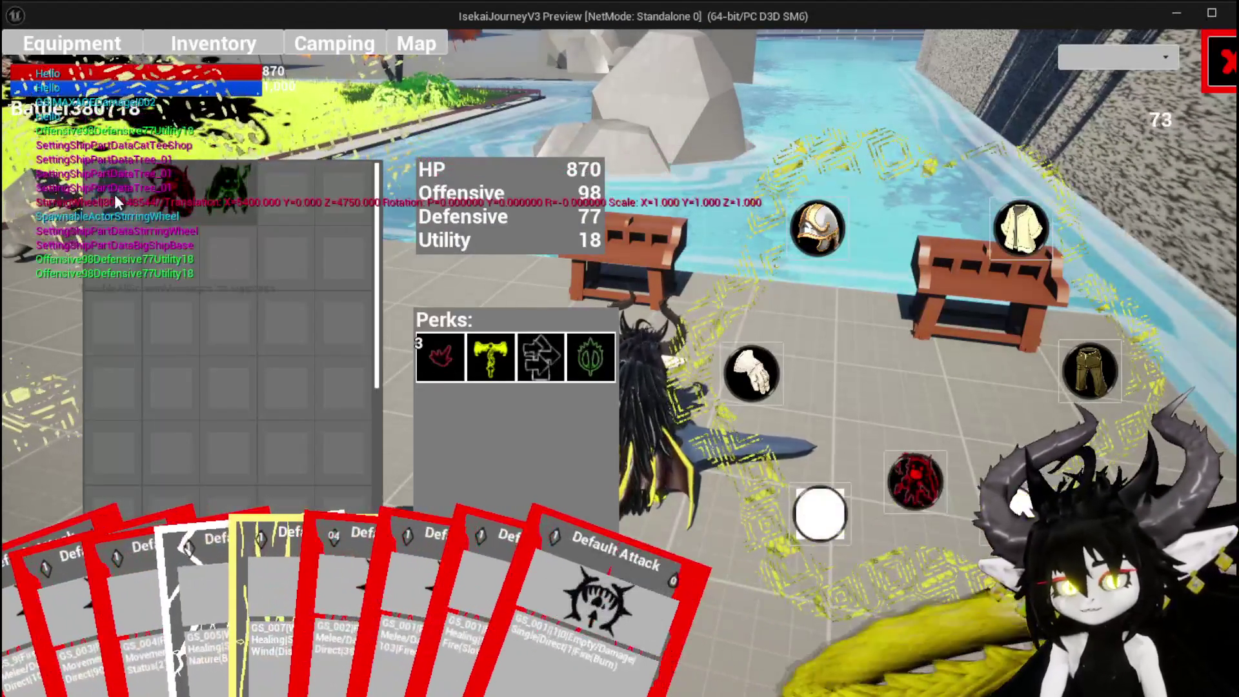
pyautogui.moveTo(114, 195)
pyautogui.mouseDown()
pyautogui.moveTo(161, 249)
pyautogui.moveTo(939, 490)
pyautogui.mouseUp()
pyautogui.press('i')
pyautogui.press('space')
# Step: At the workbench, build an Iron Chest piece, spending iron ingots for upgrade points
pyautogui.press('w')
pyautogui.press('e')
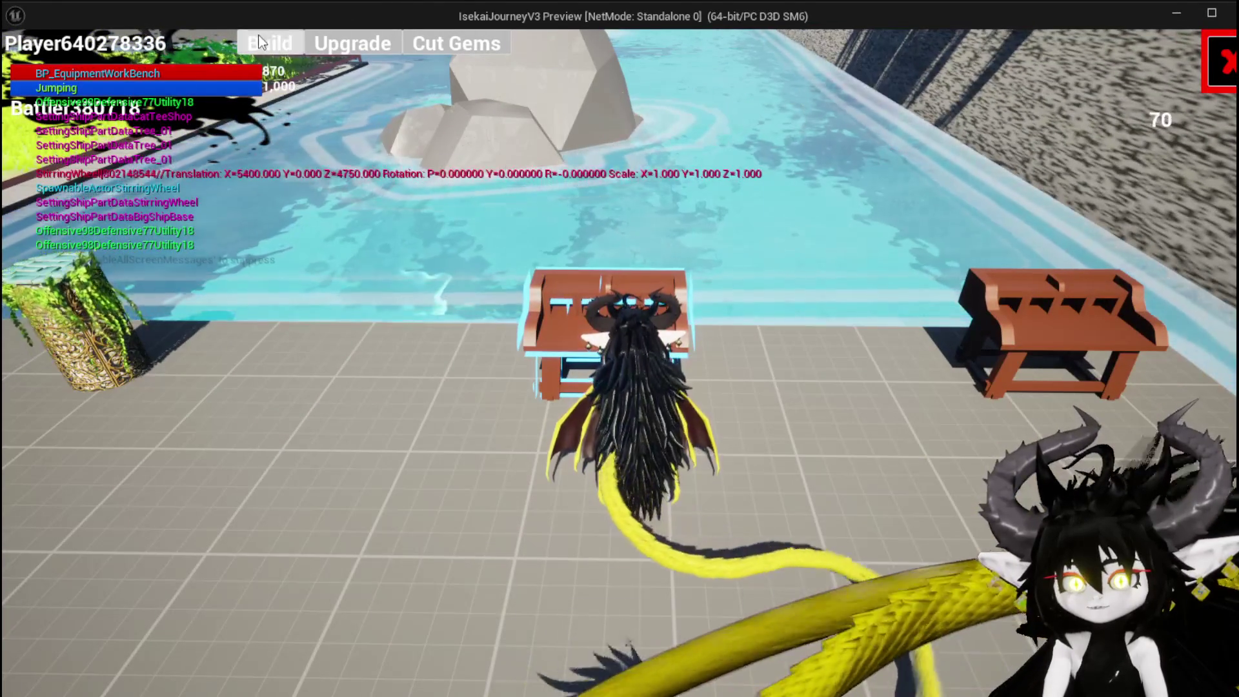
pyautogui.click(265, 40)
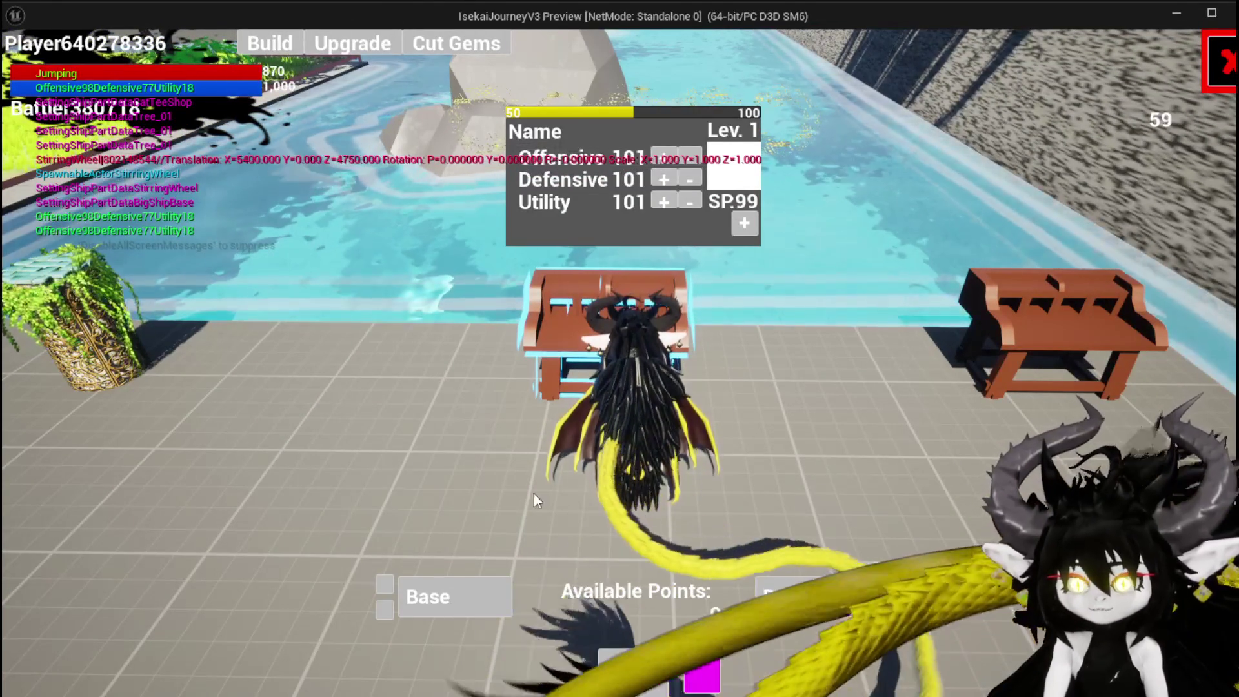
pyautogui.click(449, 589)
pyautogui.click(614, 309)
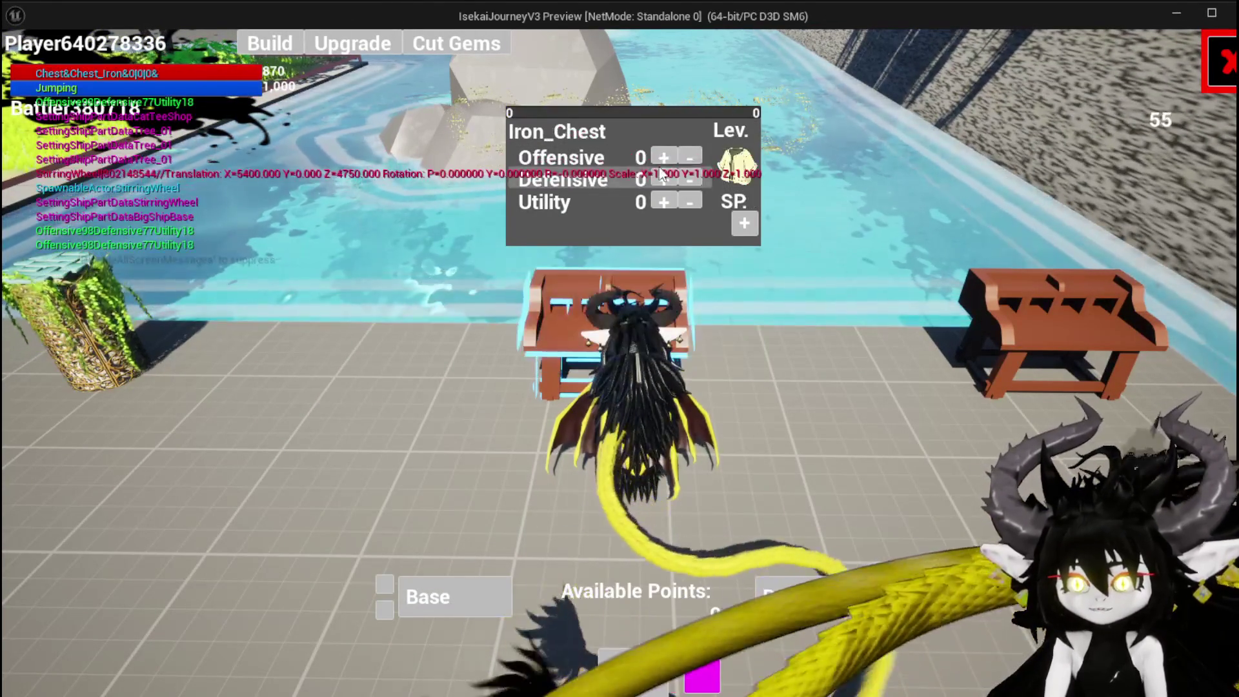
pyautogui.click(780, 598)
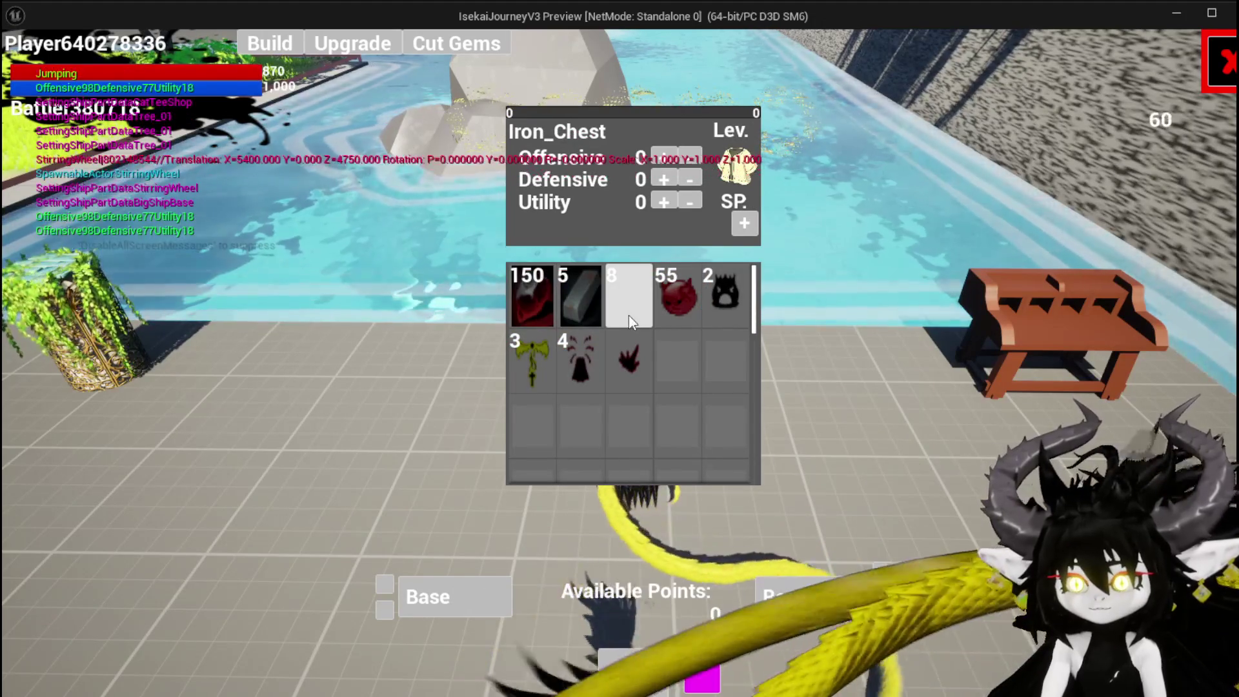
pyautogui.click(599, 316)
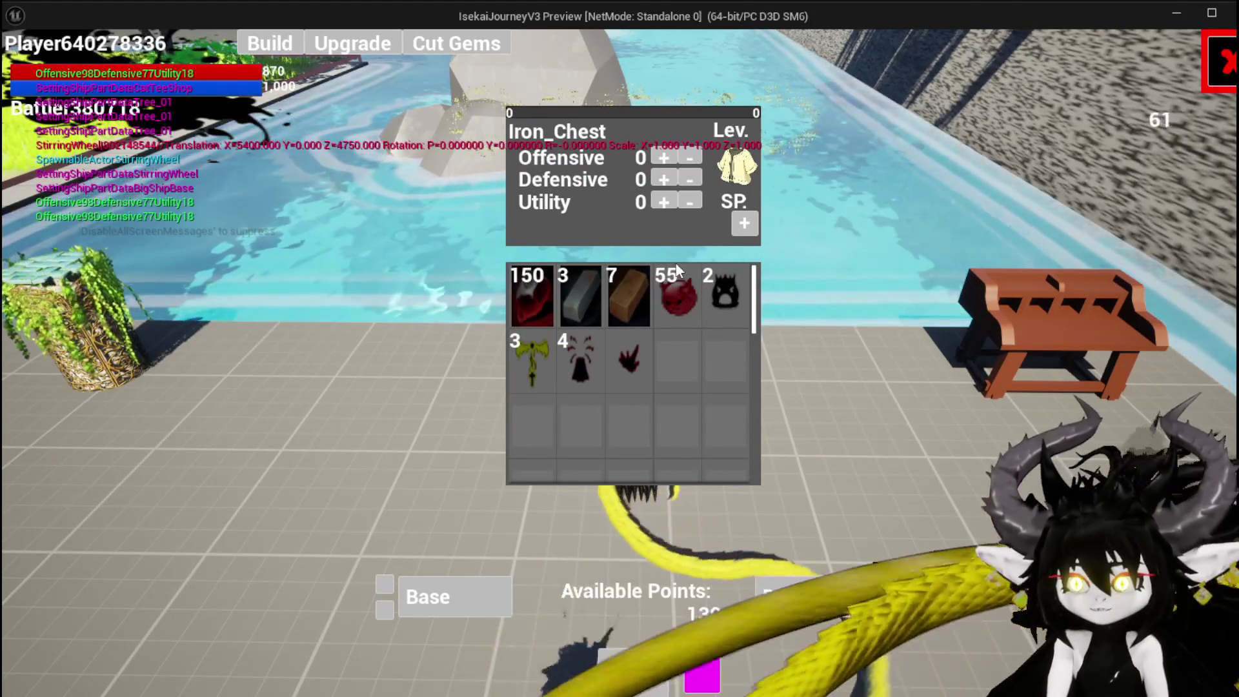
# Step: Raise Iron_Chest to Offensive 21 and Defensive 13, and socket a diamond gem
pyautogui.click(654, 160)
pyautogui.click(654, 159)
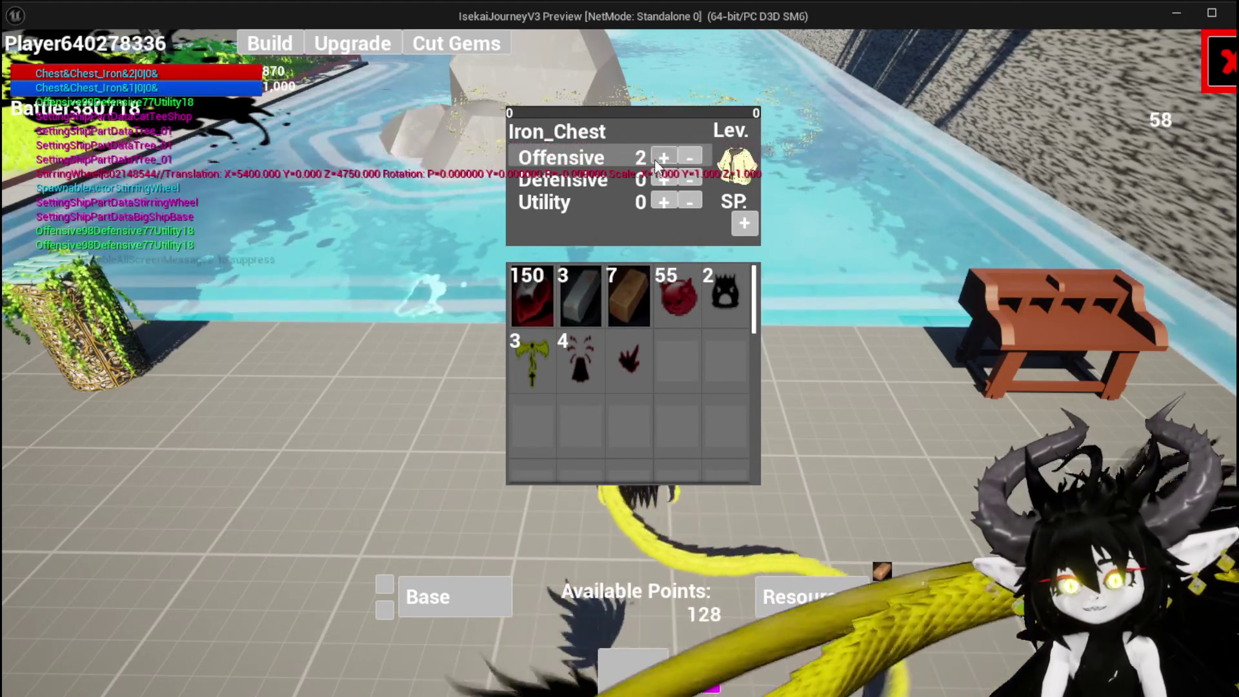
pyautogui.click(655, 160)
pyautogui.click(655, 161)
pyautogui.click(654, 159)
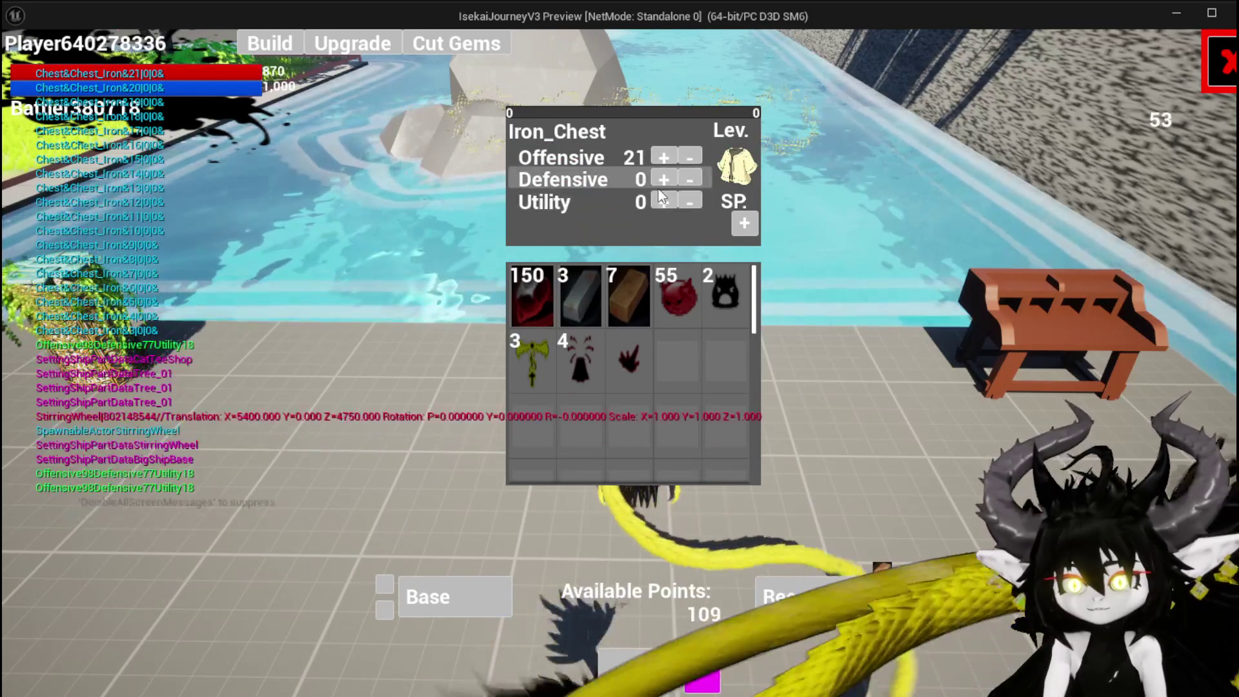
pyautogui.click(661, 181)
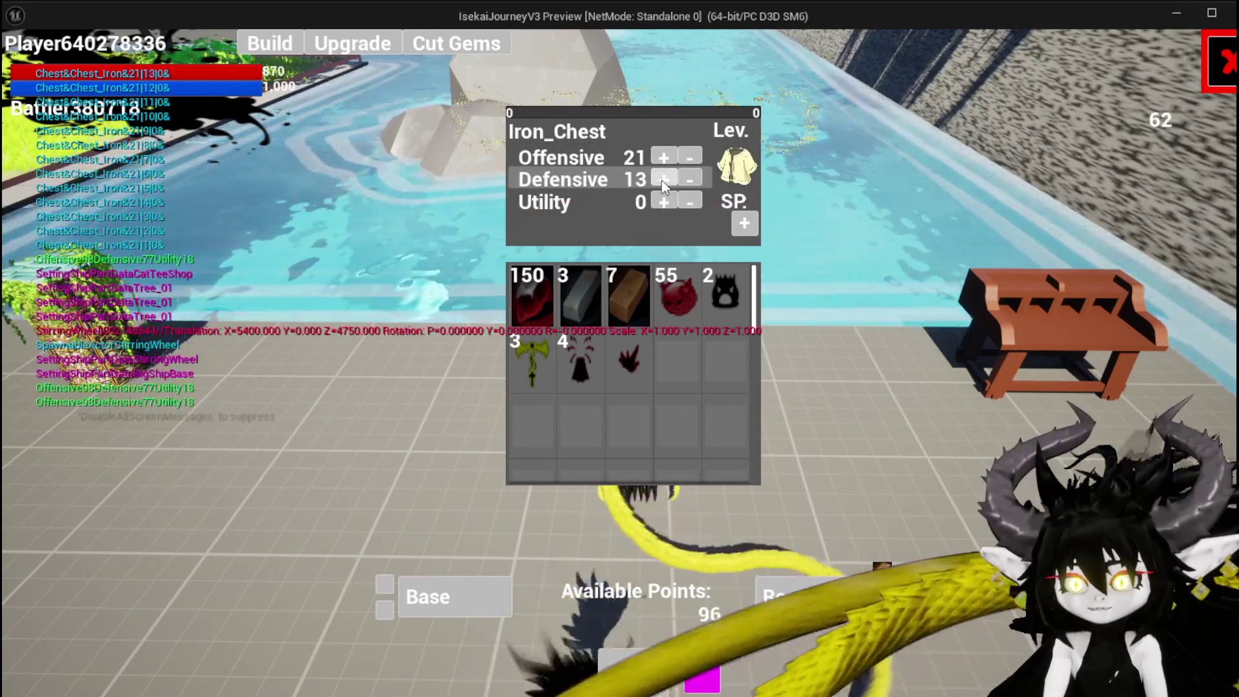
pyautogui.click(743, 224)
pyautogui.moveTo(568, 290)
pyautogui.mouseDown()
pyautogui.moveTo(553, 222)
pyautogui.moveTo(533, 231)
pyautogui.mouseUp()
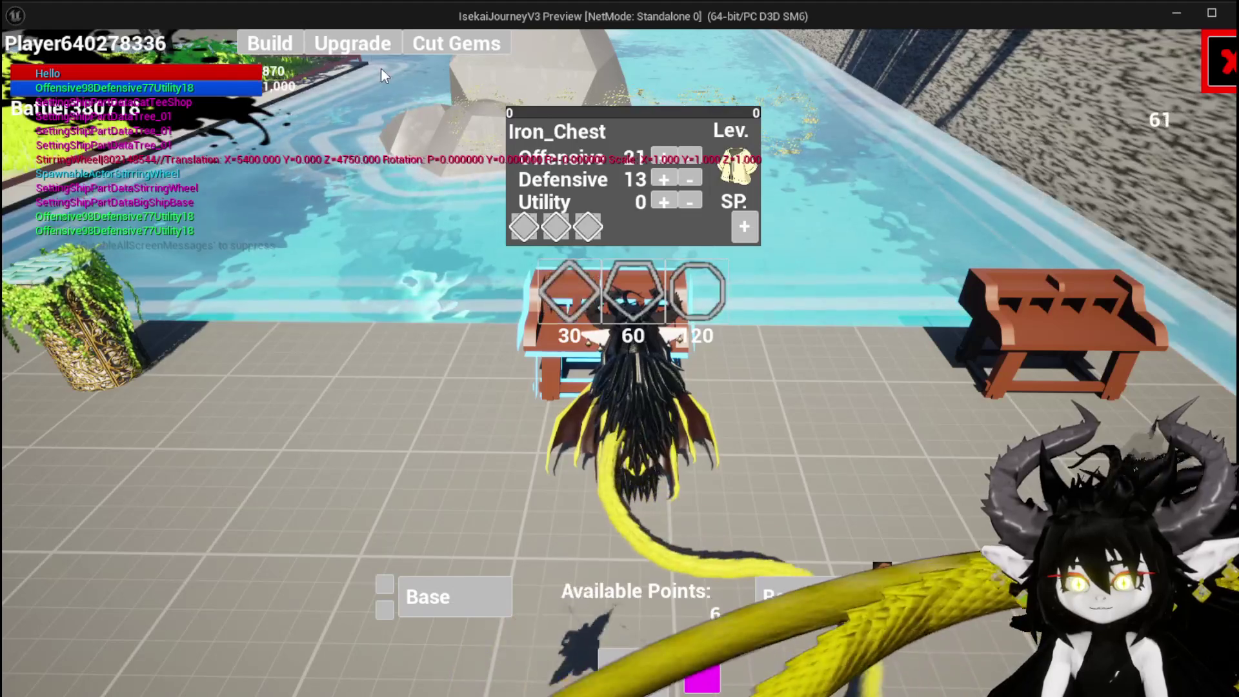
pyautogui.click(371, 52)
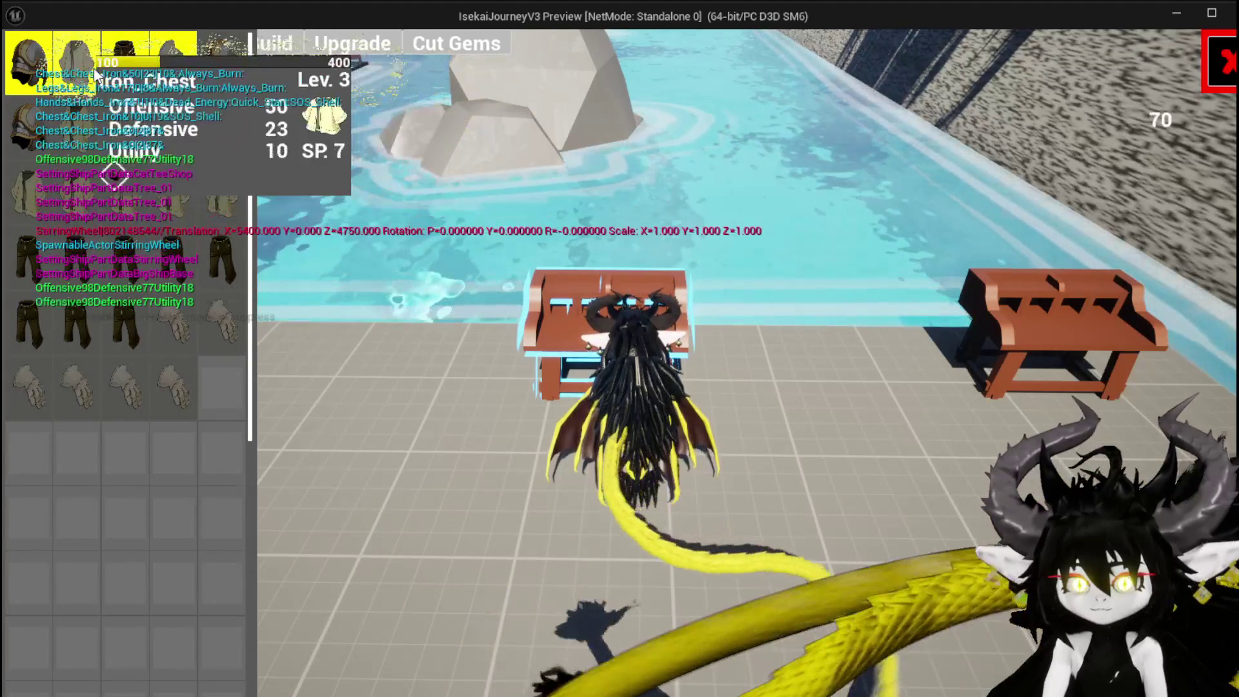
# Step: Socket a diamond in the Iron_Hands' first slot and a red gem in its fourth
pyautogui.moveTo(196, 75)
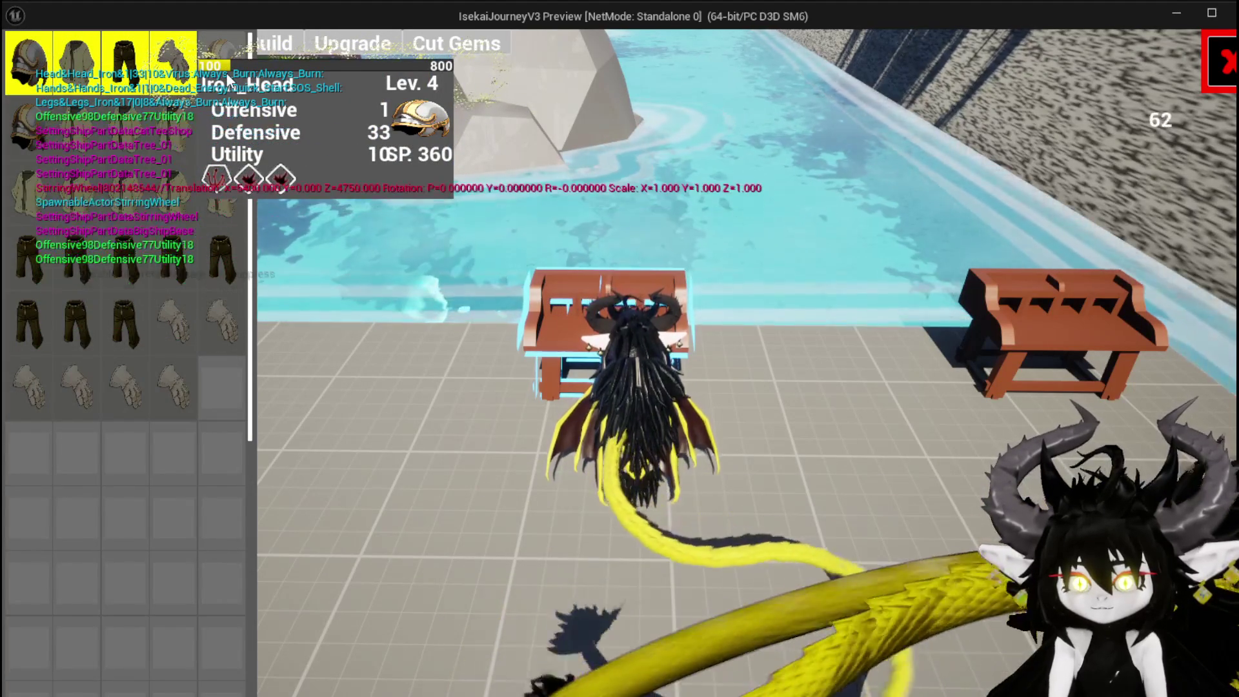
pyautogui.click(167, 77)
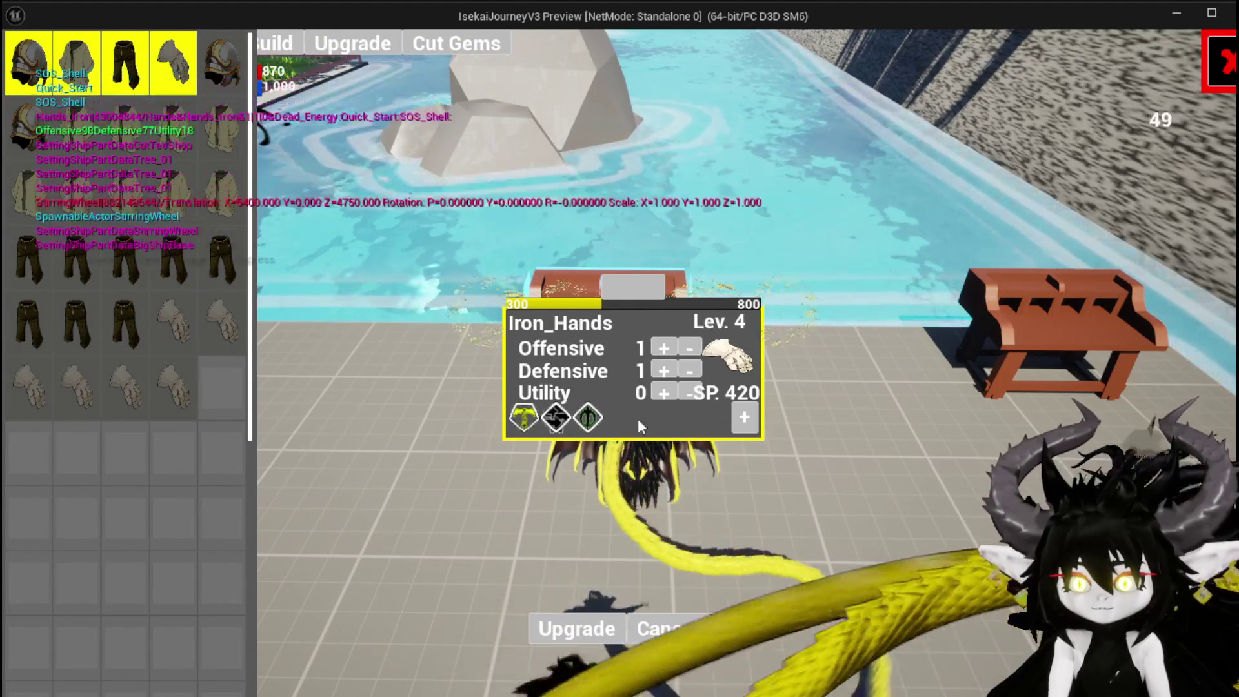
pyautogui.click(580, 481)
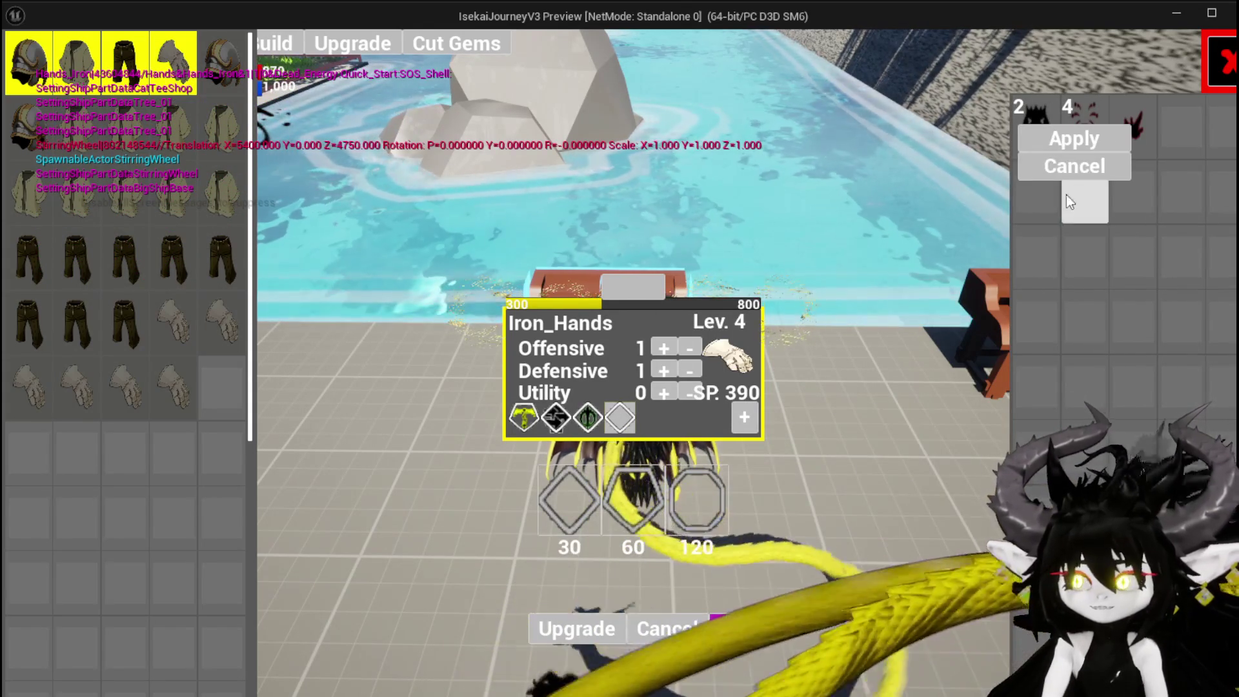
pyautogui.click(1085, 144)
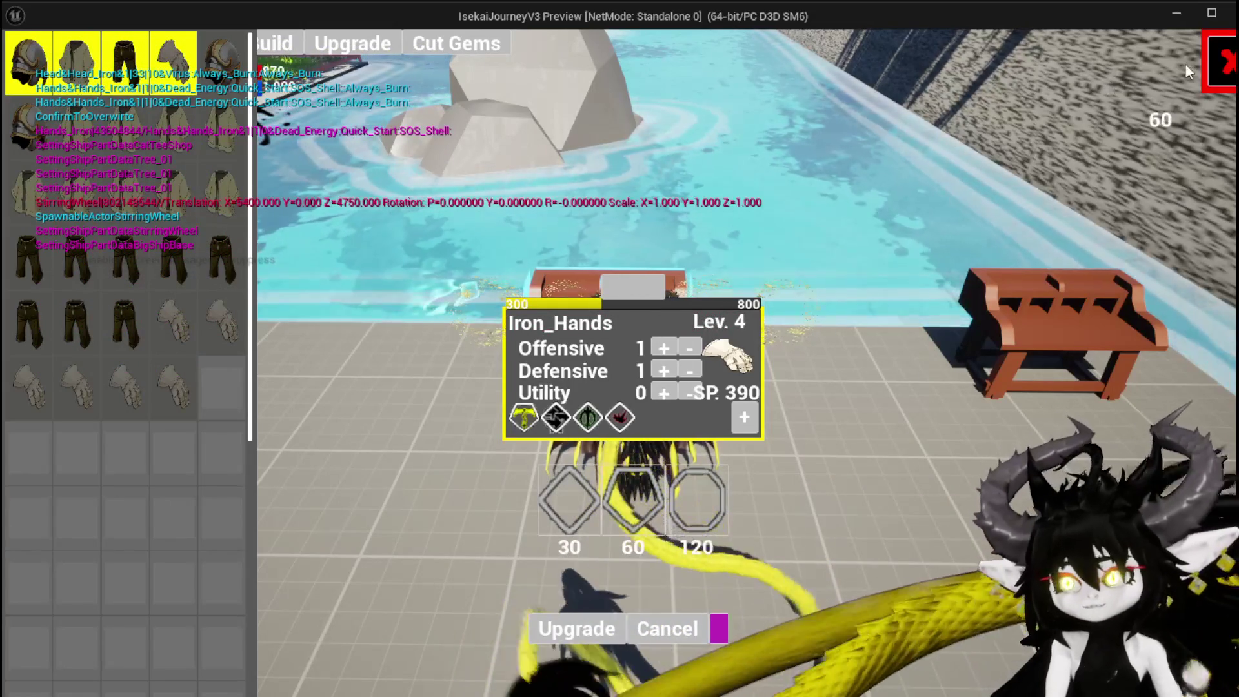
pyautogui.click(1211, 77)
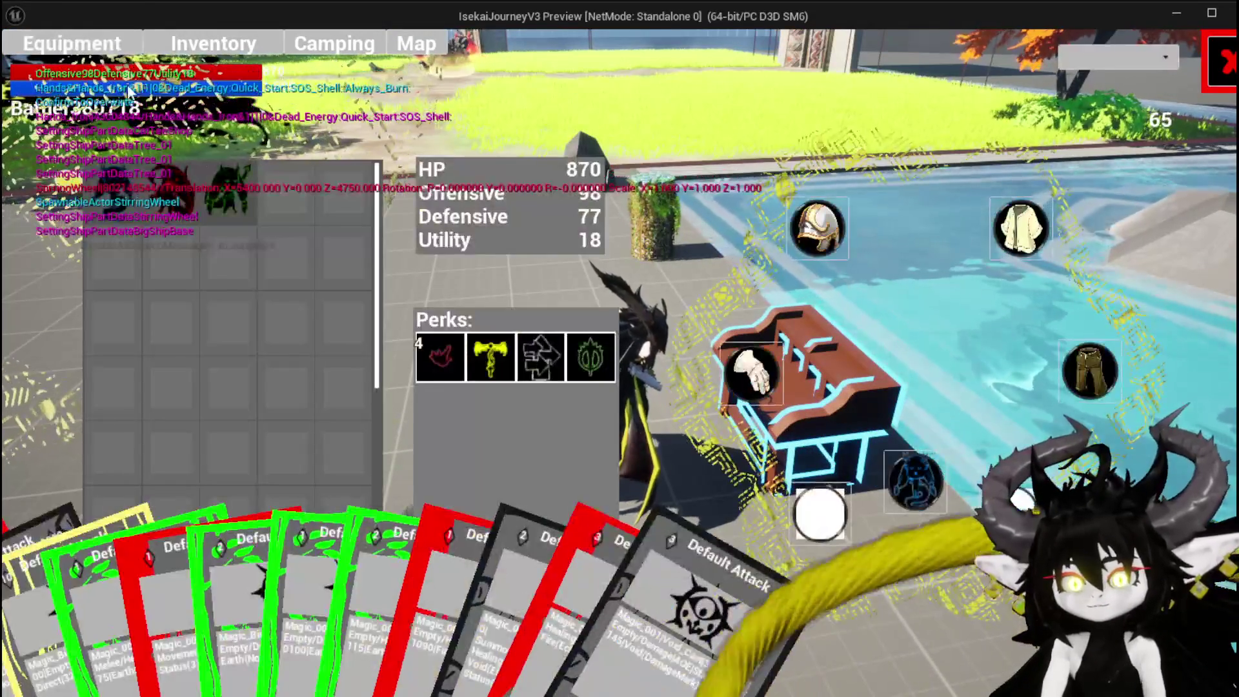
# Step: Review the equipment stats and perks, then close the game menus
pyautogui.moveTo(430, 382)
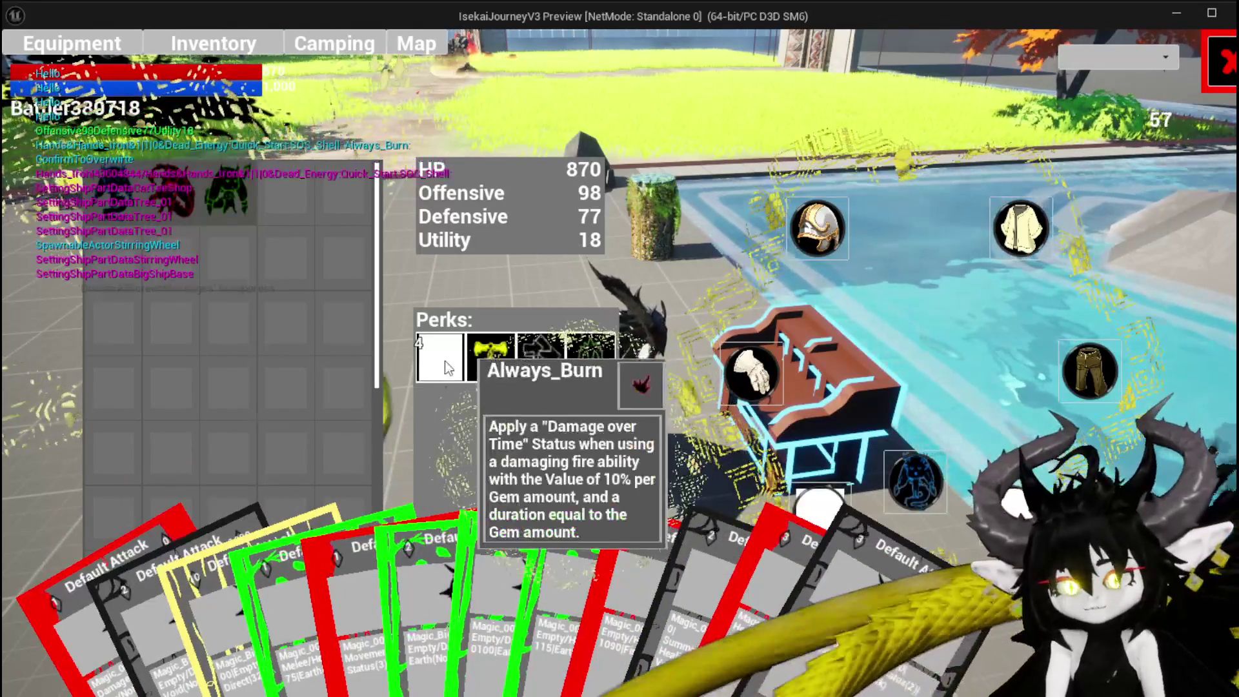
pyautogui.click(1213, 74)
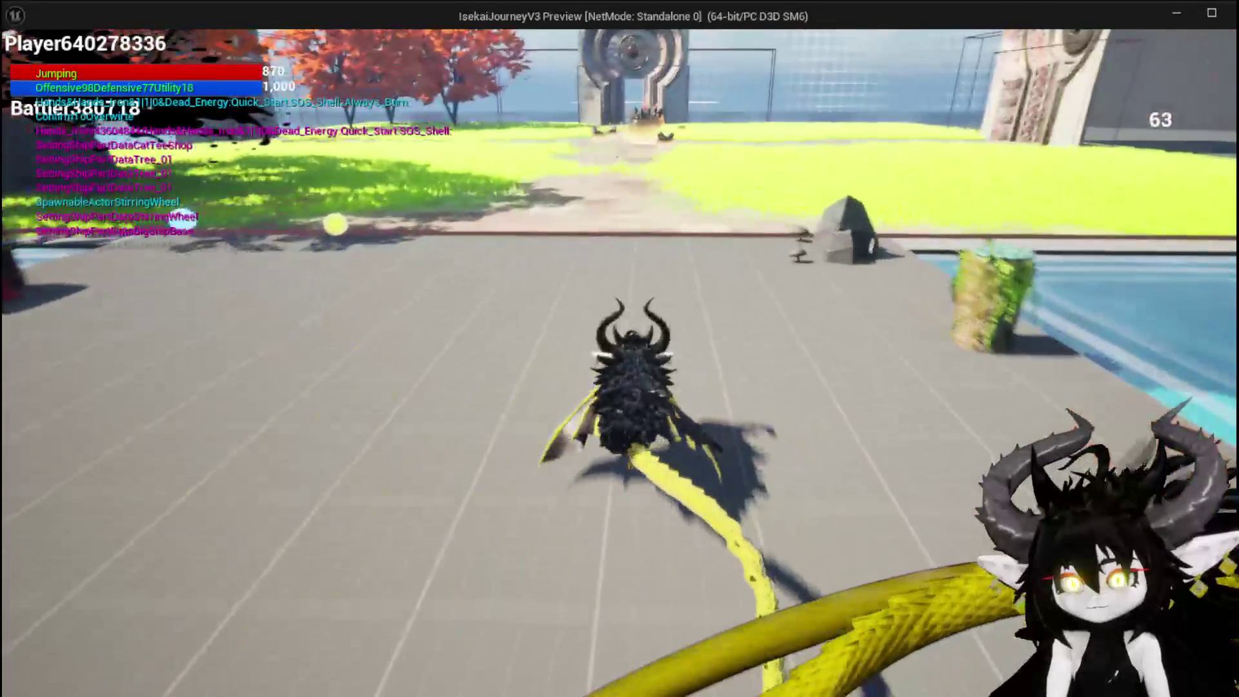
pyautogui.press('Tab')
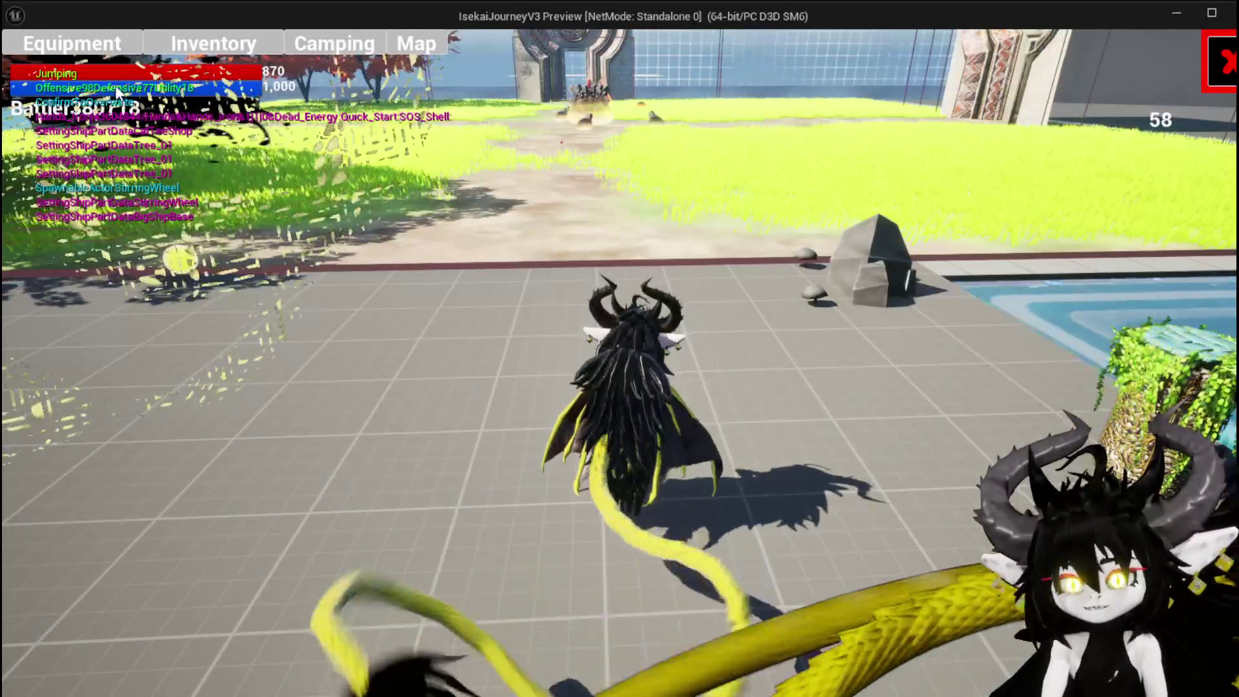
pyautogui.click(1217, 64)
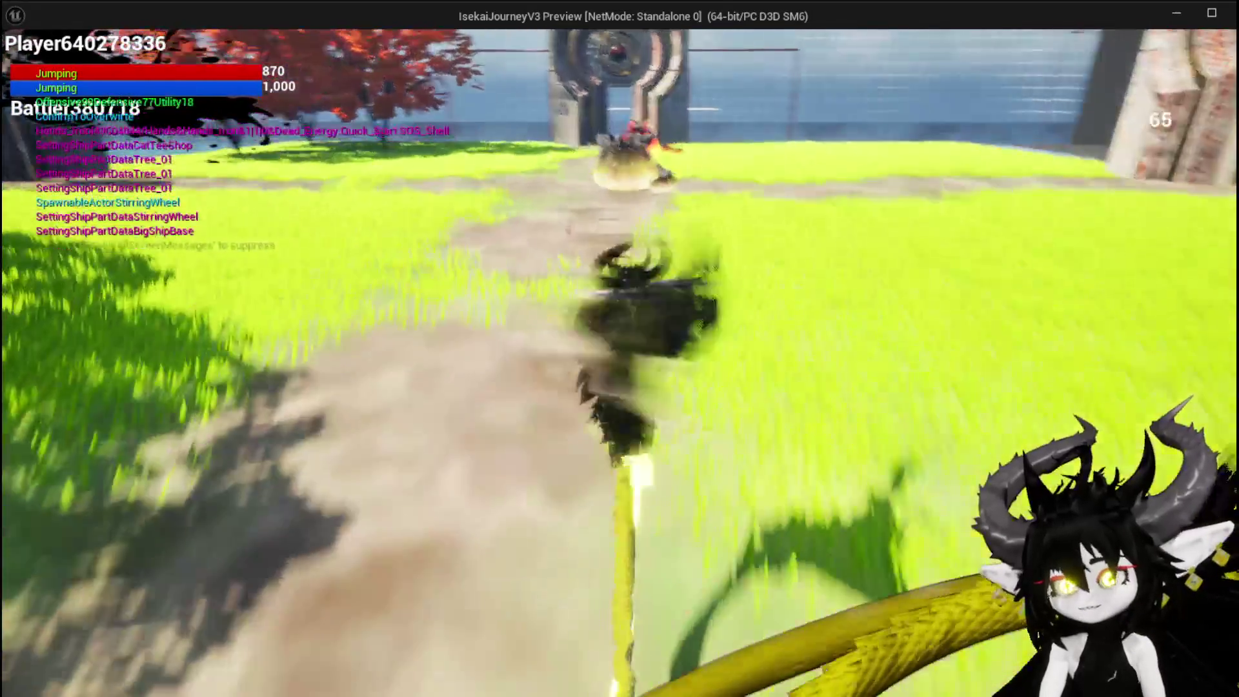
# Step: Run into the earth slime and accept the encounter prompt to start combat
pyautogui.press('w')
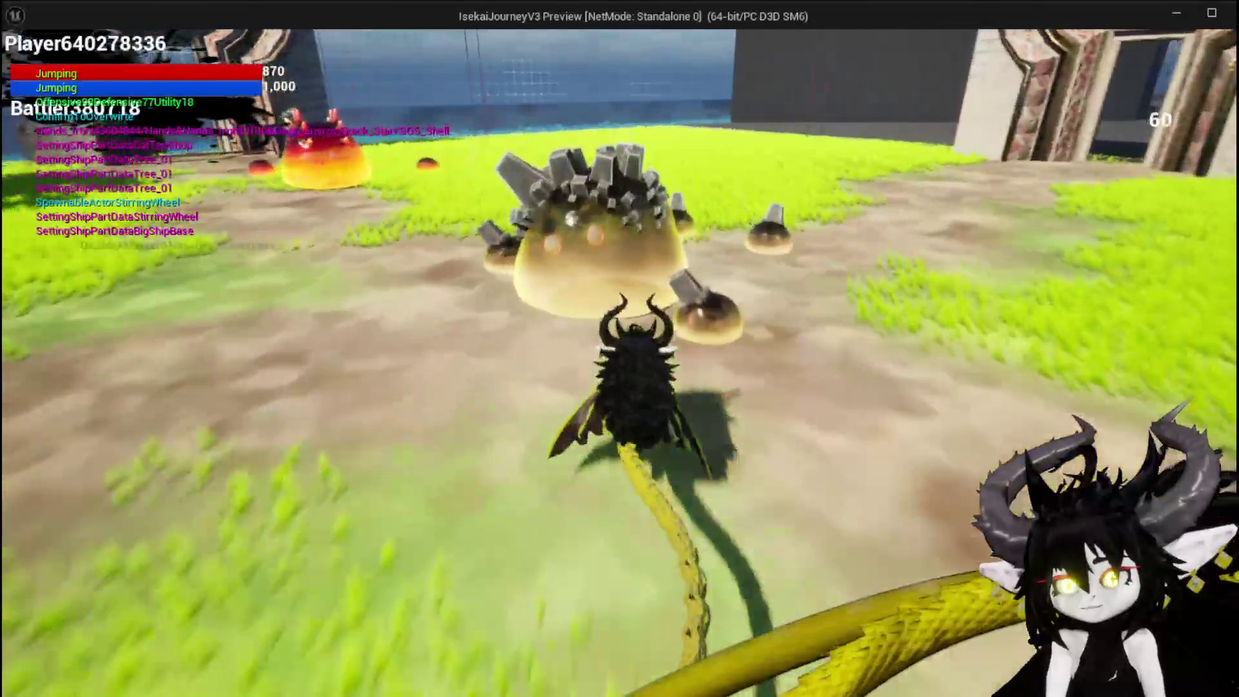
pyautogui.press('w')
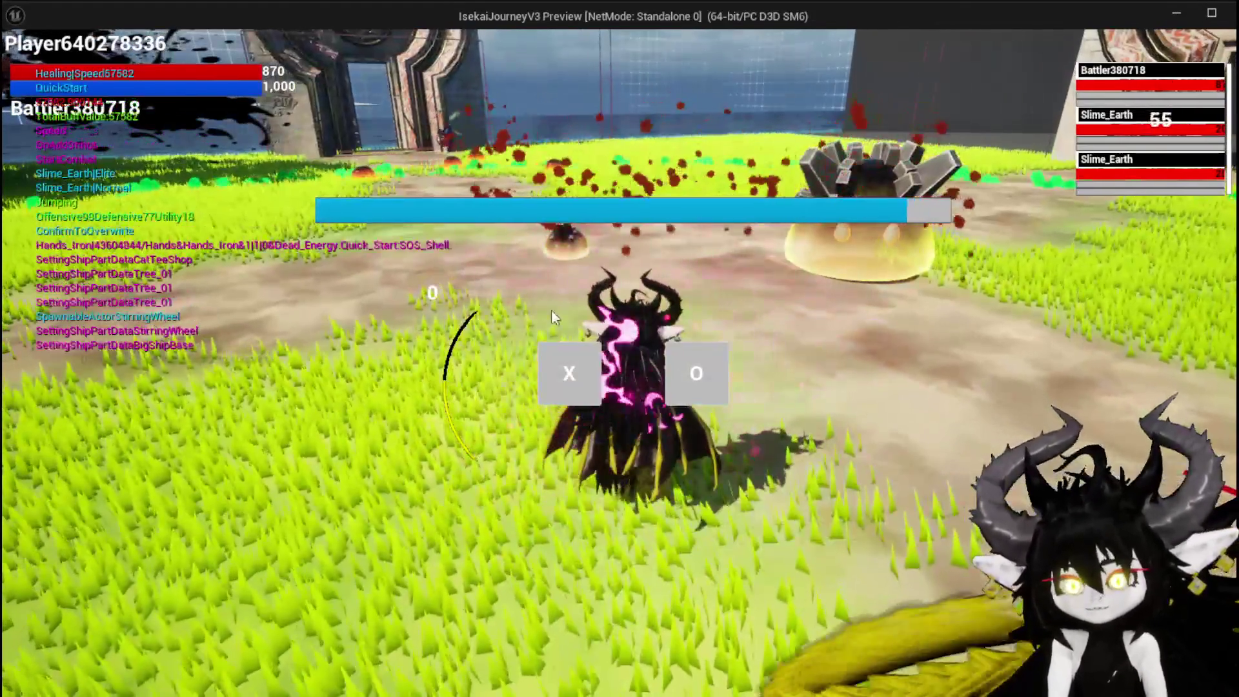
pyautogui.click(548, 387)
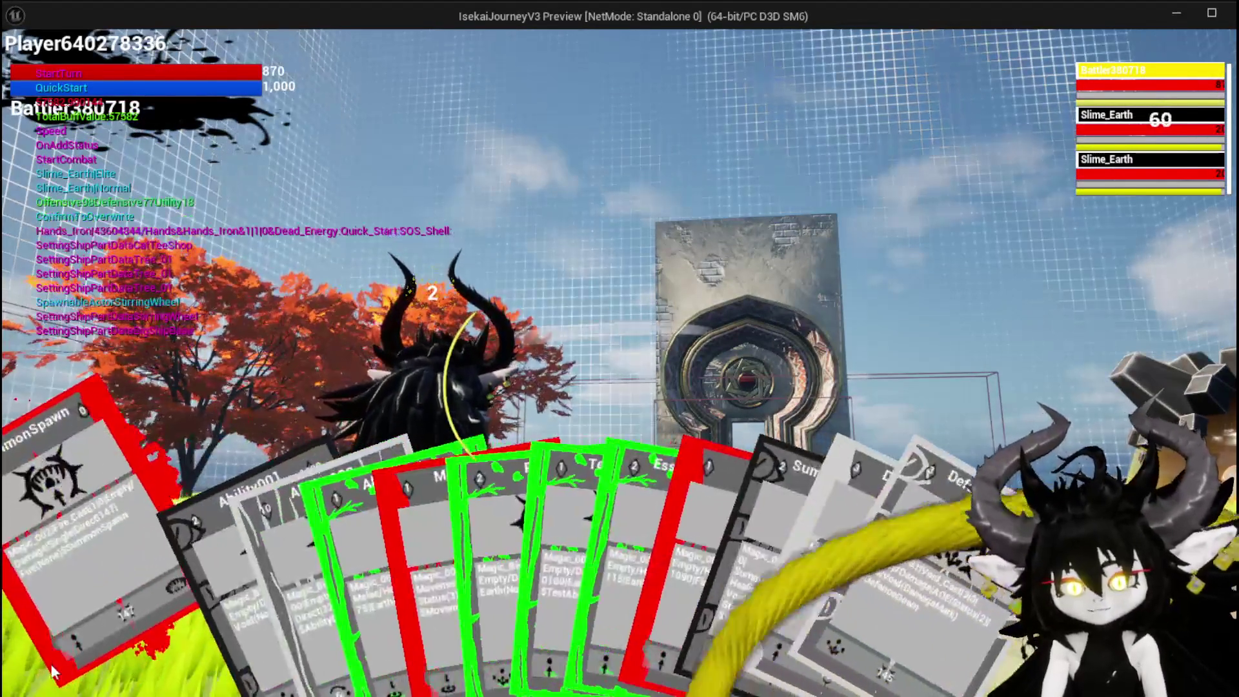
# Step: Play SummonSpawn against a Slime_Earth to win, roam toward the portal, then stop play with Esc
pyautogui.moveTo(97, 581); pyautogui.dragTo(282, 543)
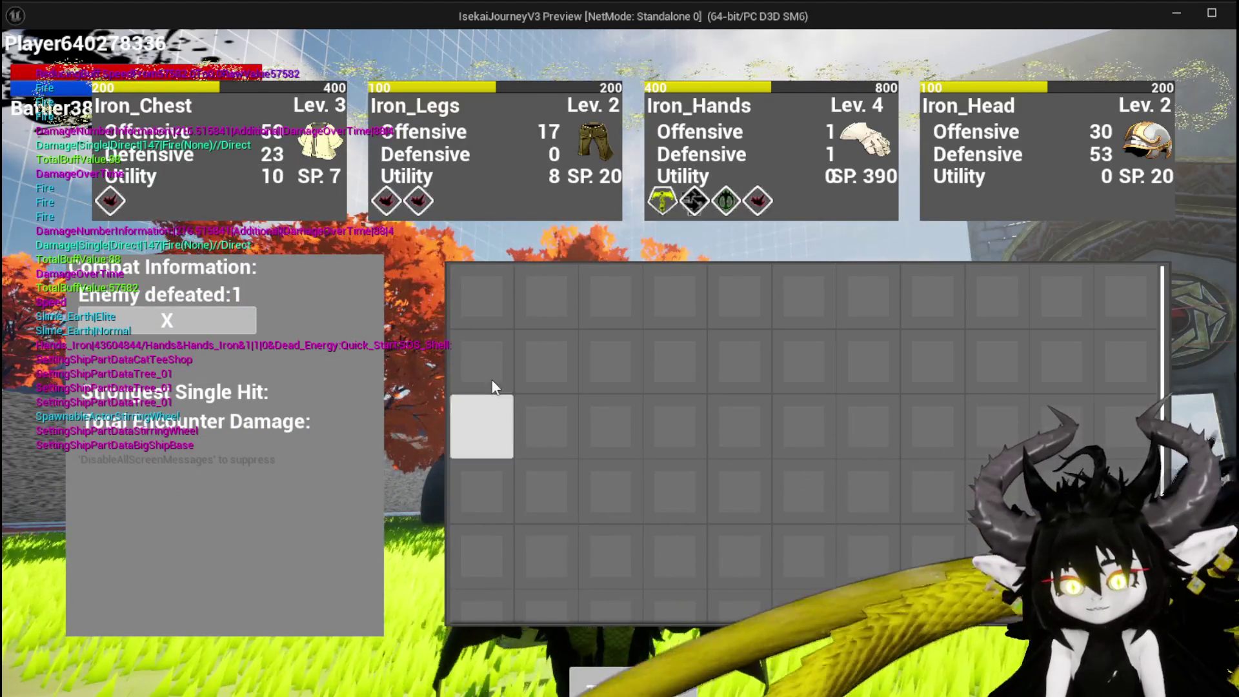
pyautogui.press('i')
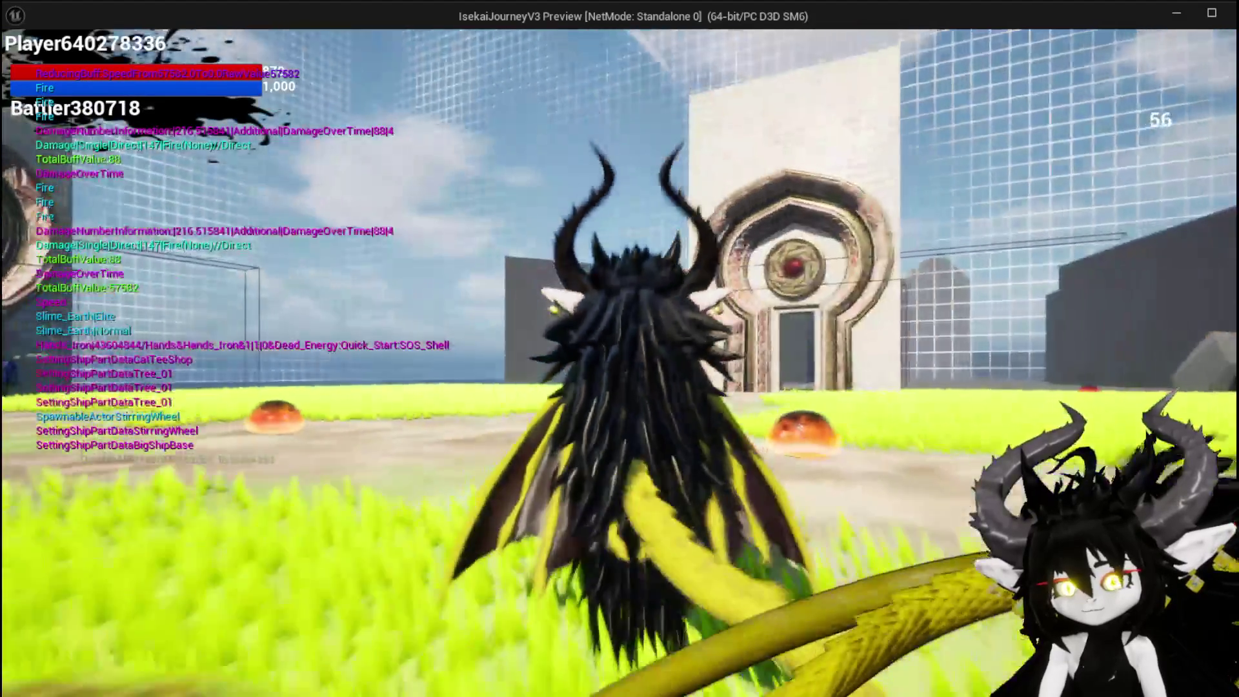
pyautogui.press('space')
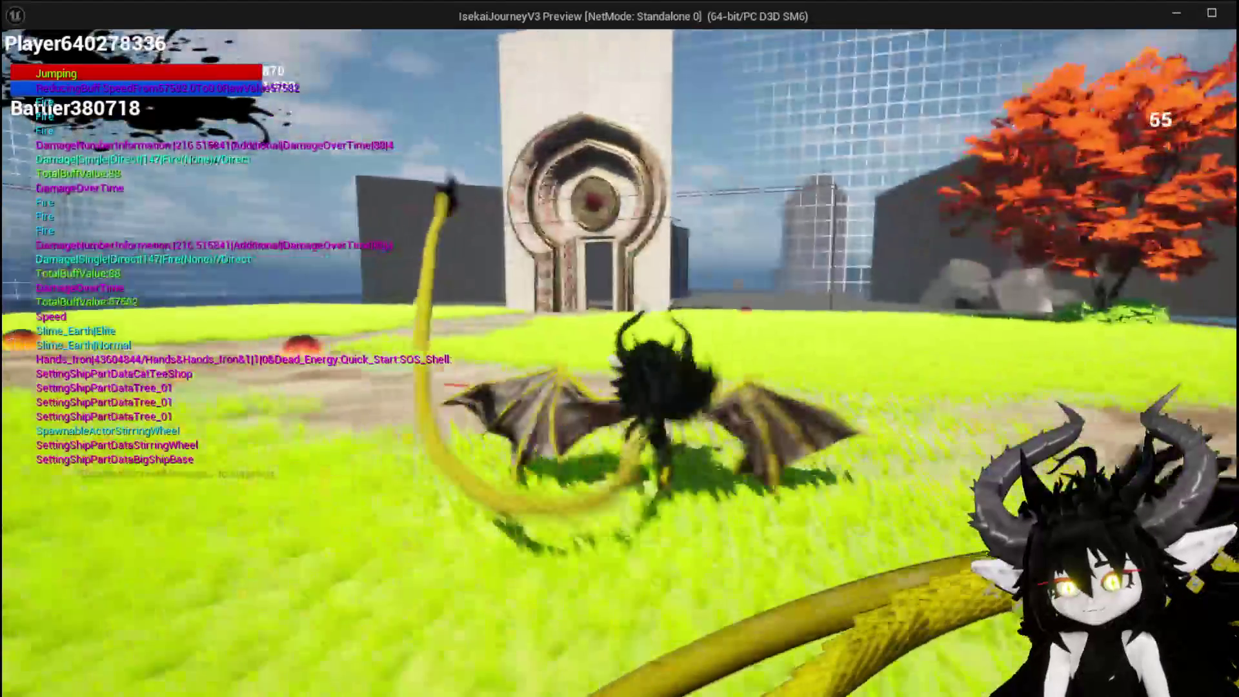
pyautogui.press('space')
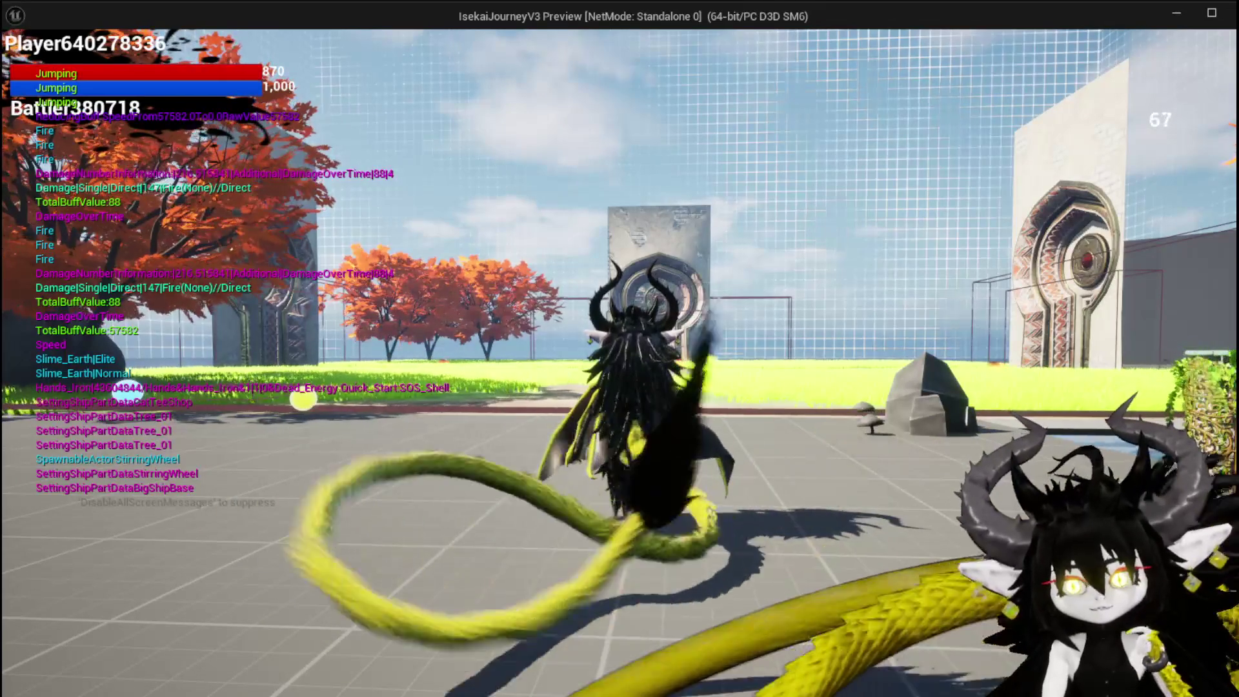
pyautogui.press('w')
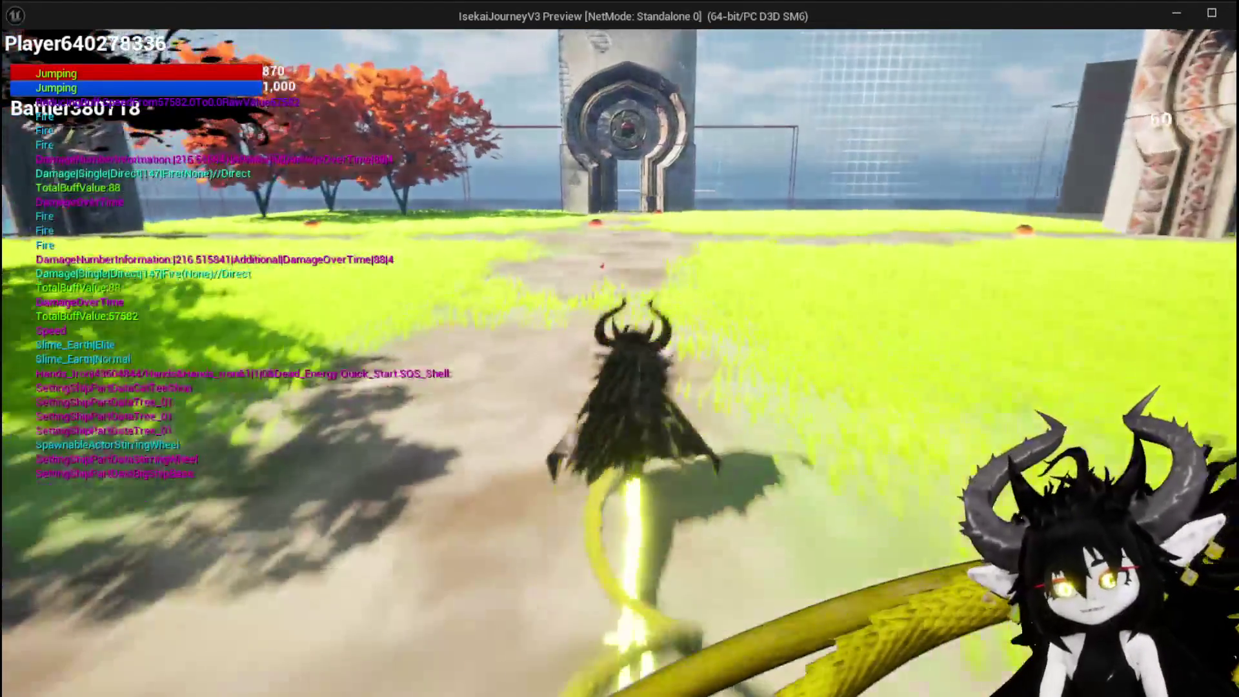
pyautogui.press('w')
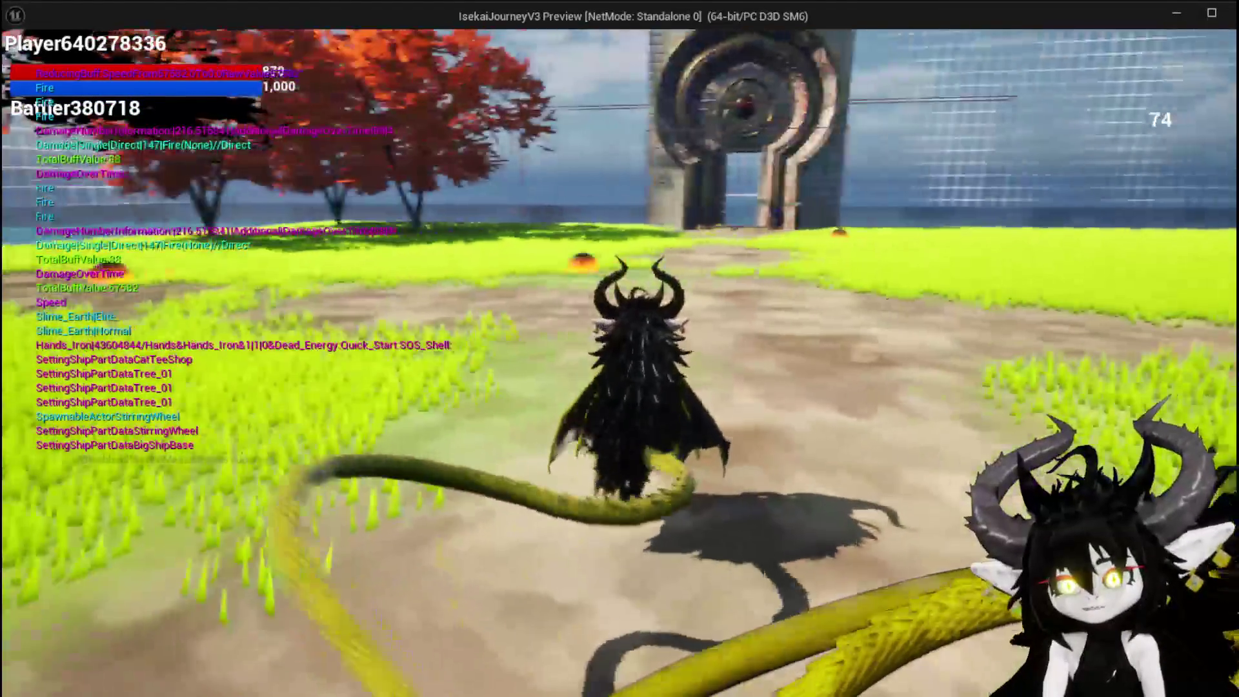
pyautogui.press('w')
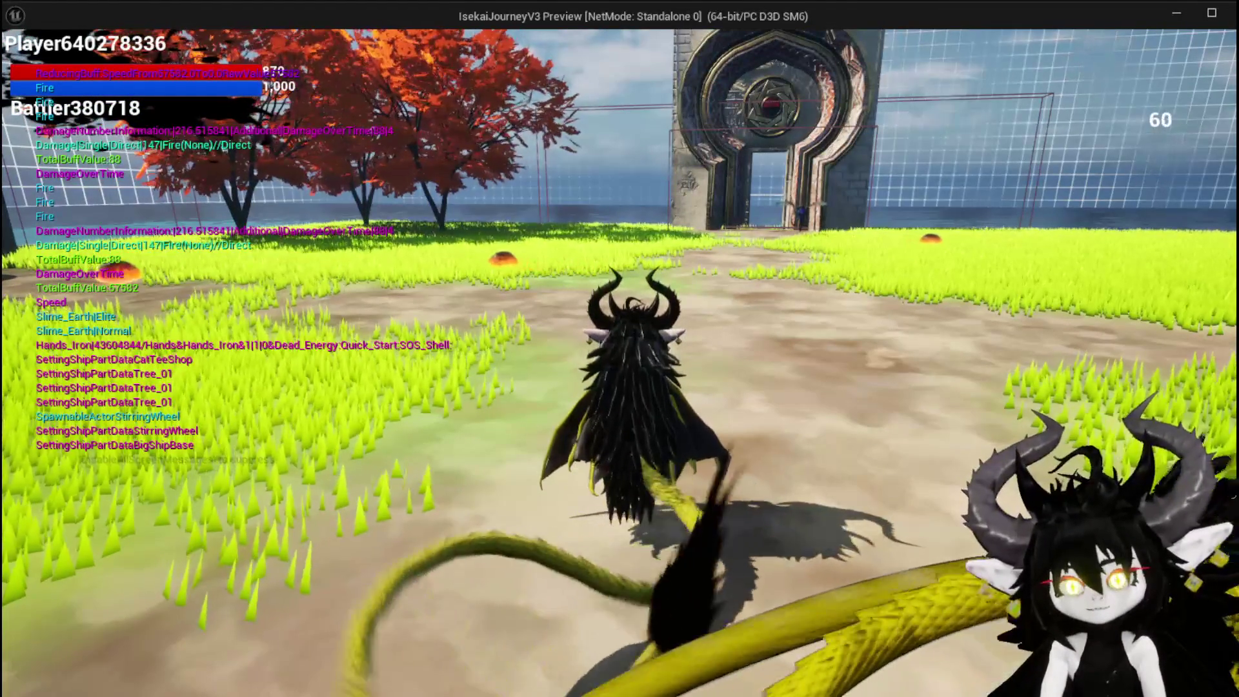
pyautogui.press('Escape')
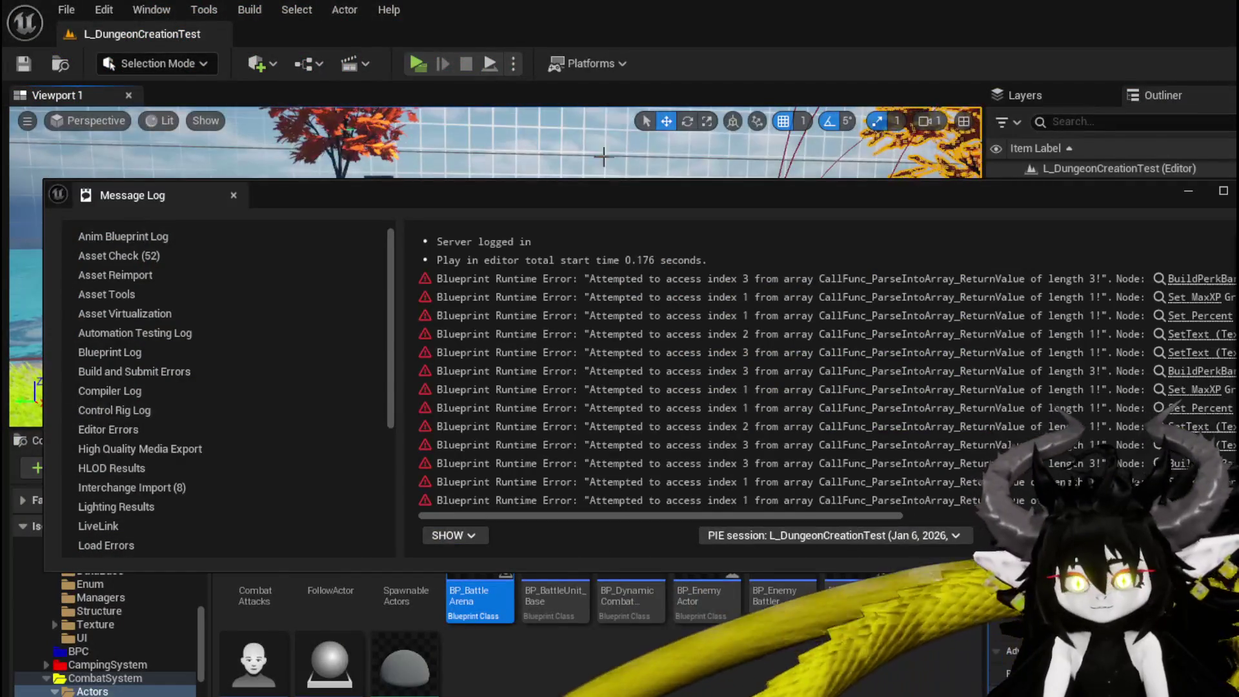
# Step: Replay the level, attack the crystal slime boss, accept the encounter, then stop the session
pyautogui.click(540, 100)
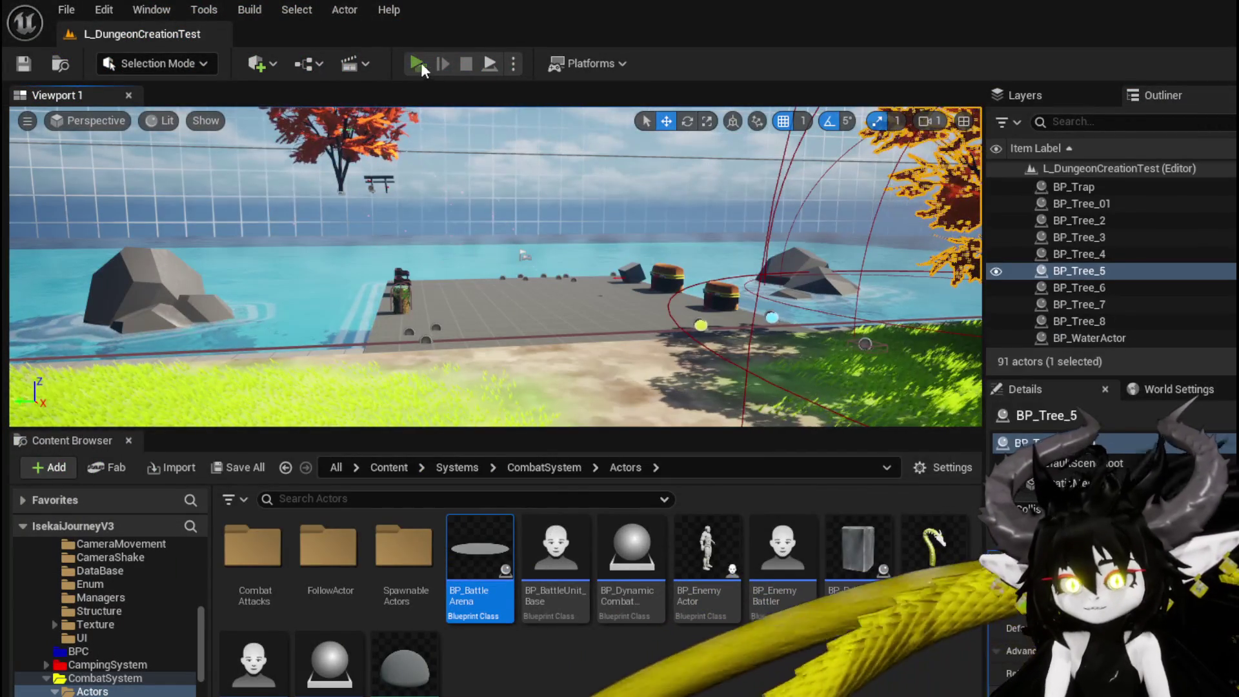
pyautogui.click(417, 63)
pyautogui.press('w')
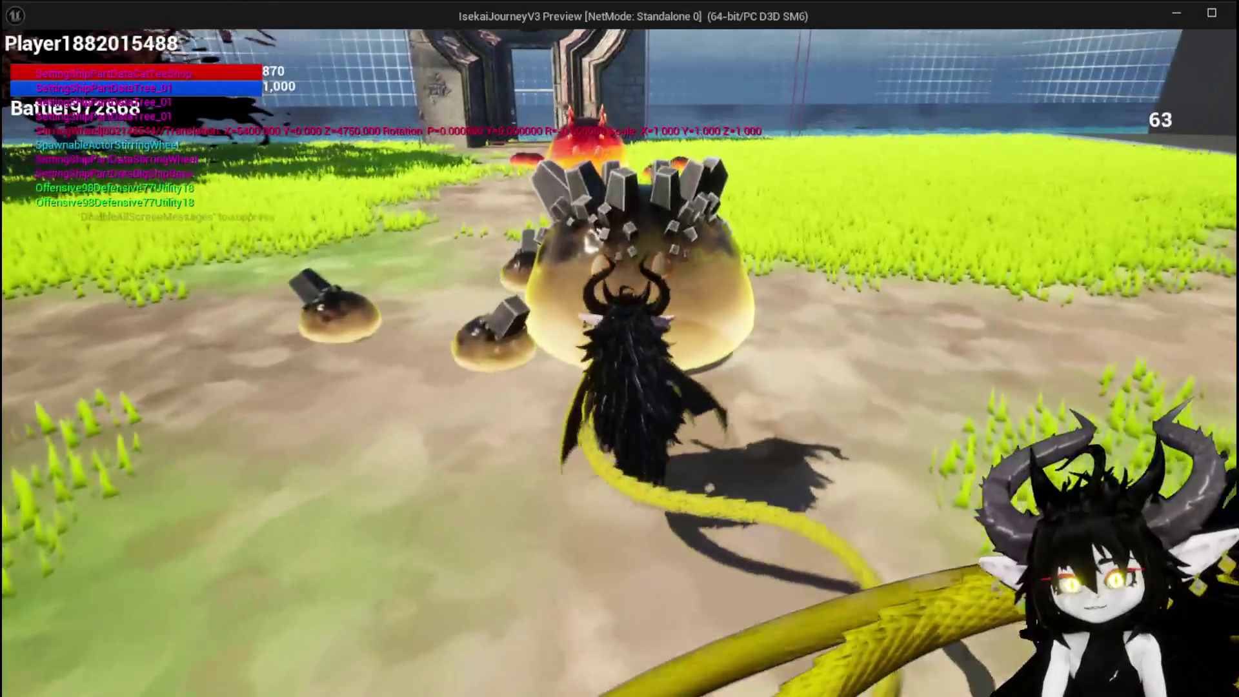
pyautogui.press('e')
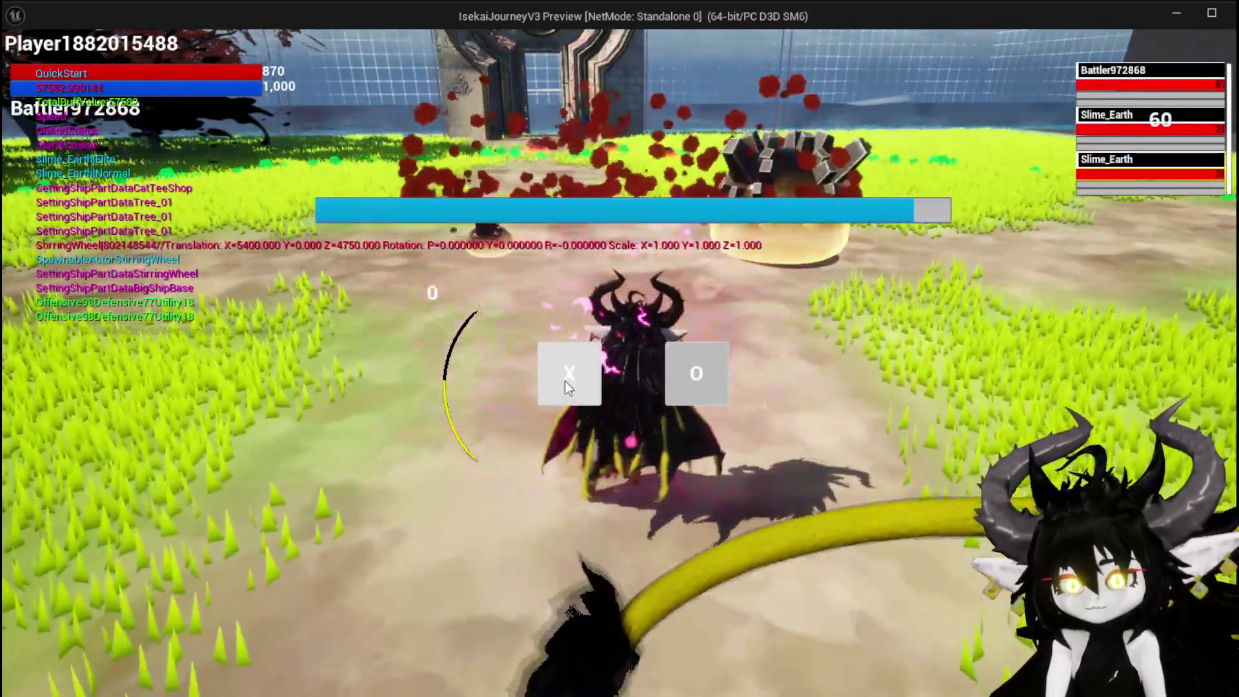
pyautogui.click(564, 380)
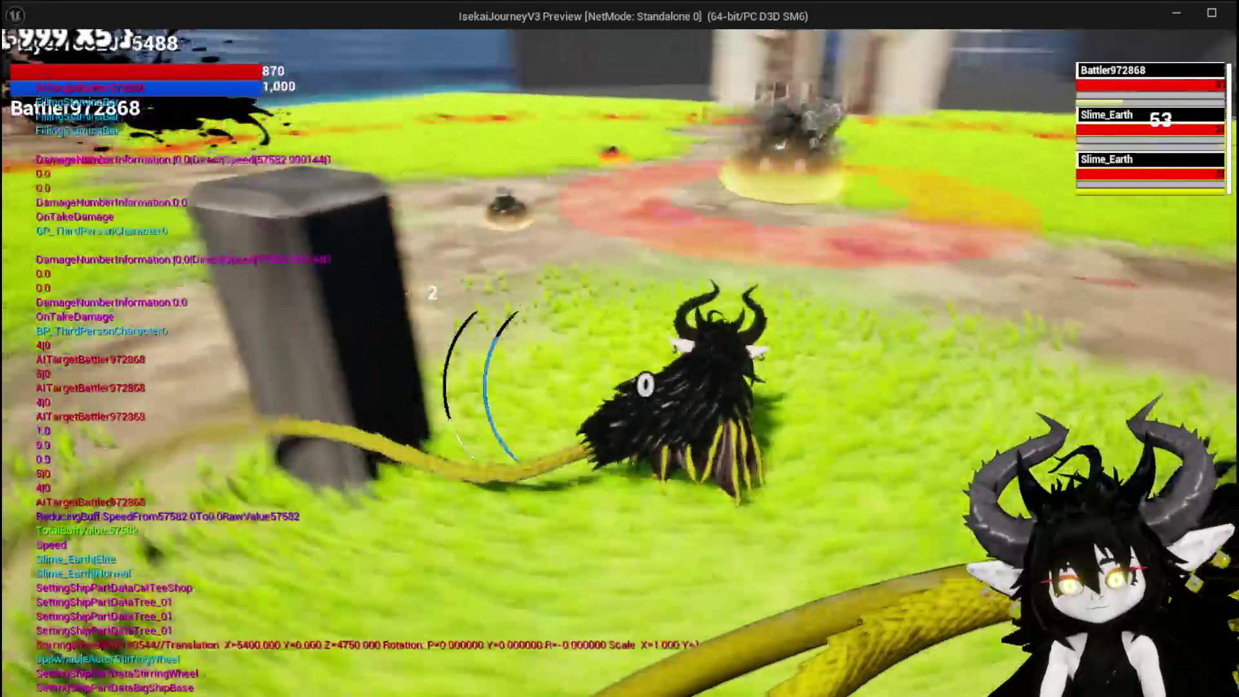
pyautogui.press('Escape')
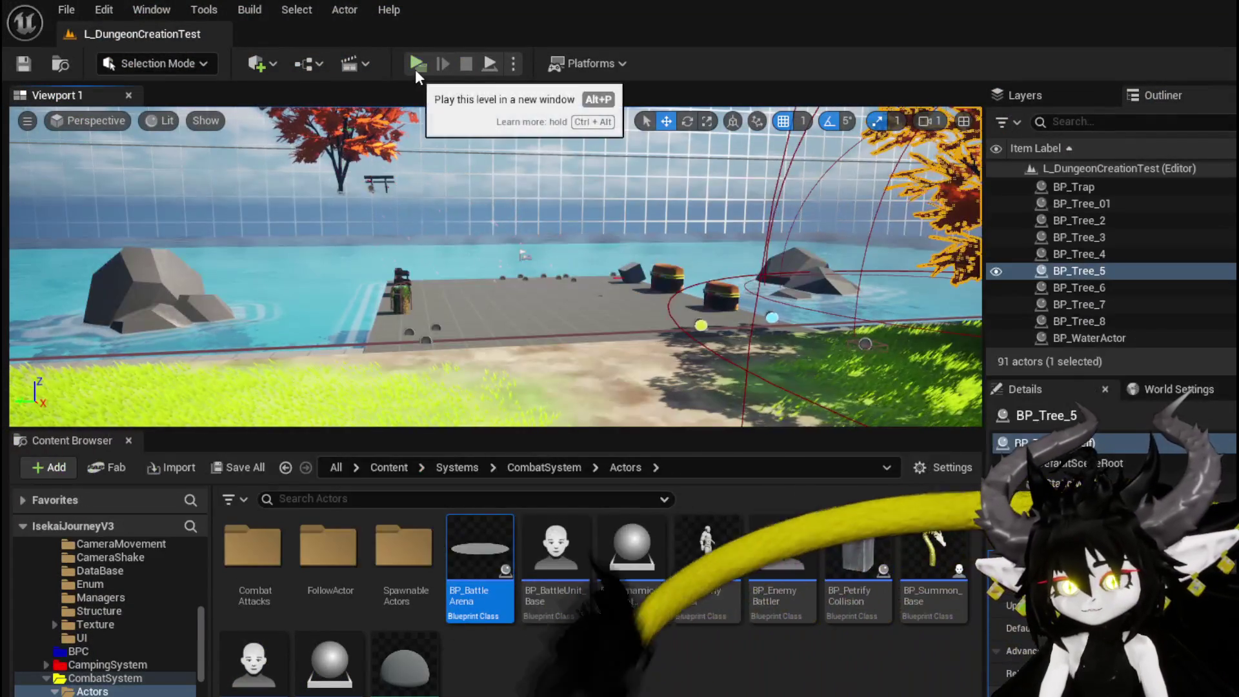
# Step: Relaunch the game, travel to the BountyBoard location, then stop and return to the editor
pyautogui.click(416, 69)
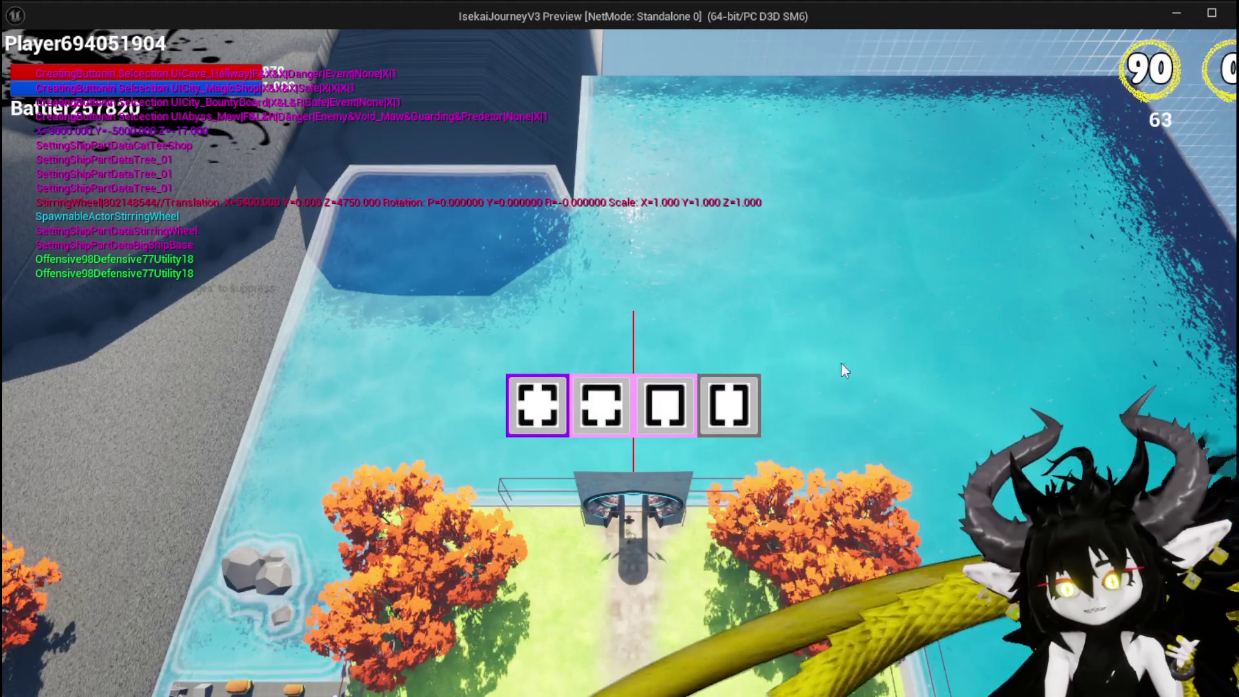
pyautogui.moveTo(737, 396)
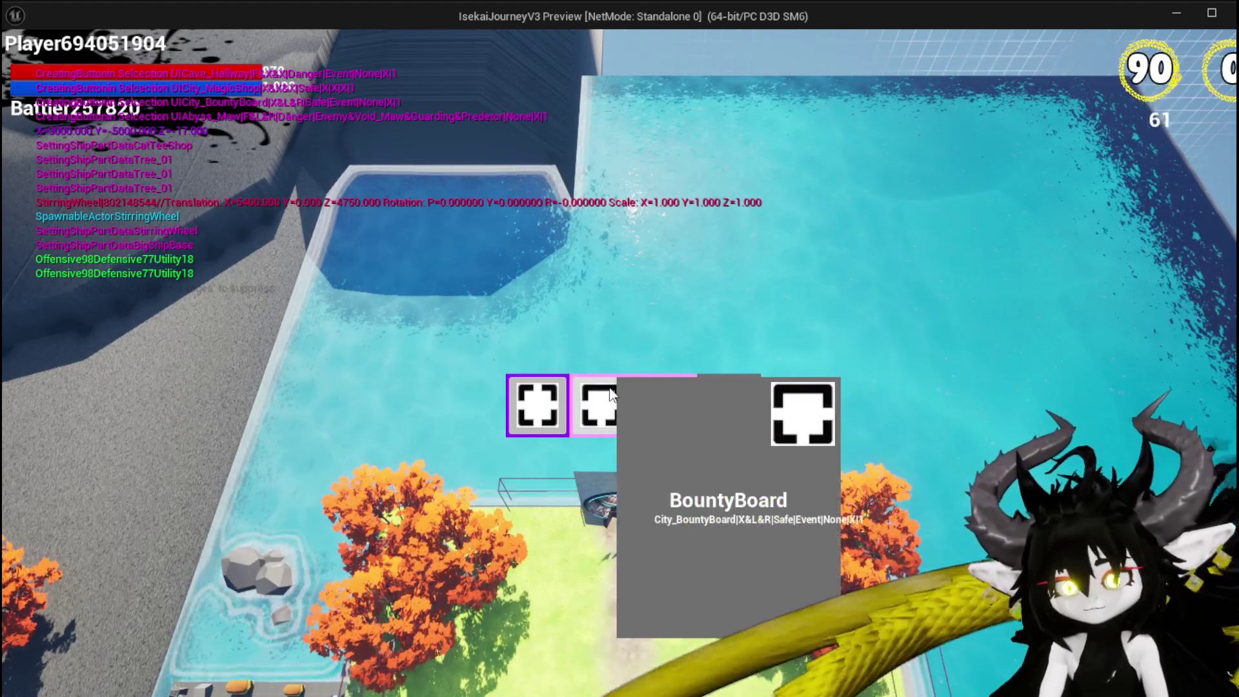
pyautogui.click(665, 406)
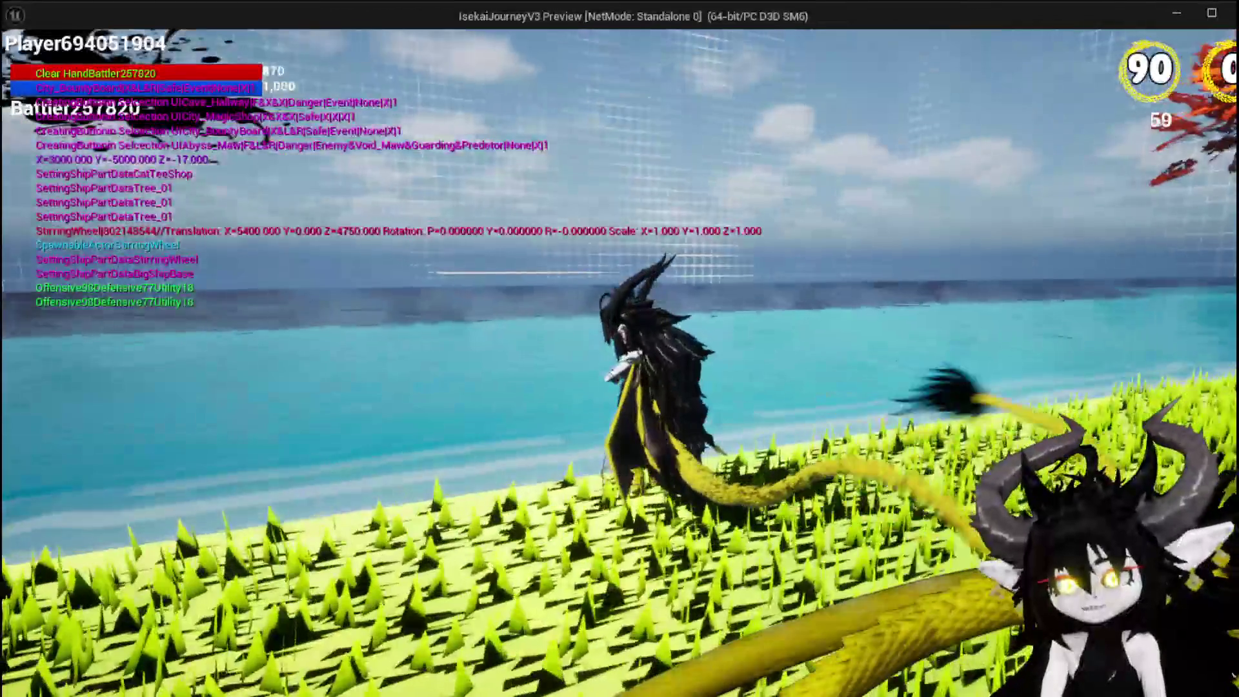
pyautogui.press('Escape')
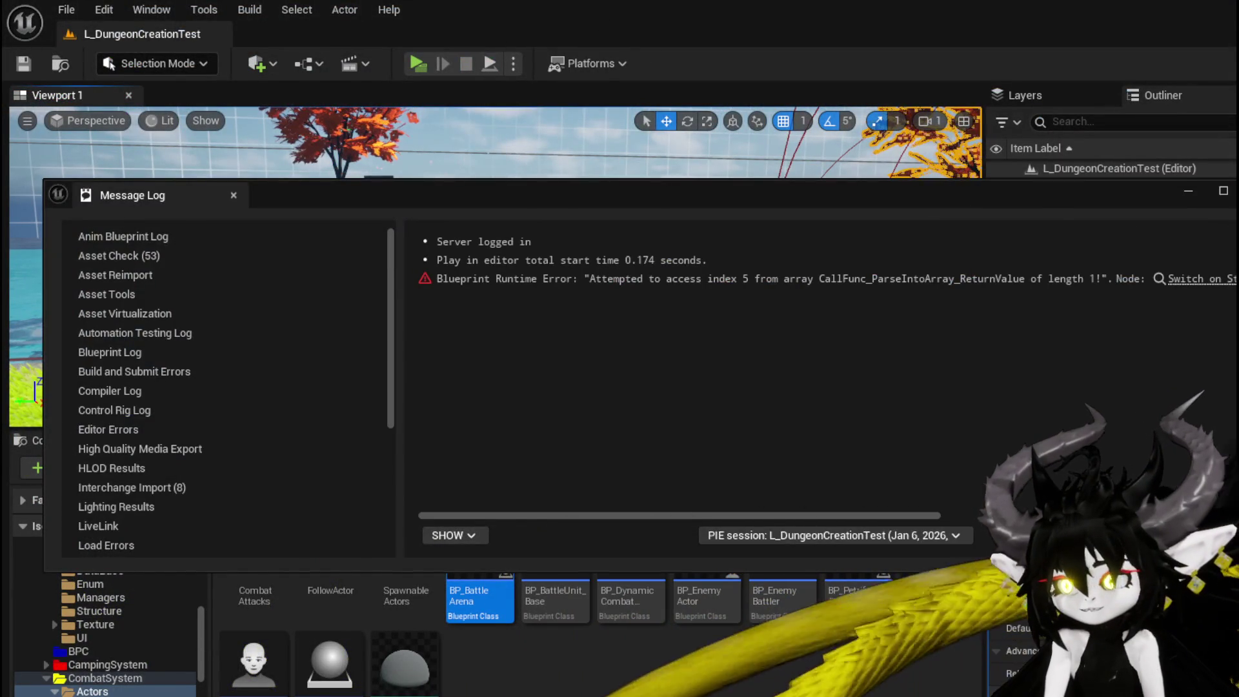
# Step: Frame BP_Tree_5, then test double jumps and winged flight over the grey wall
pyautogui.click(234, 195)
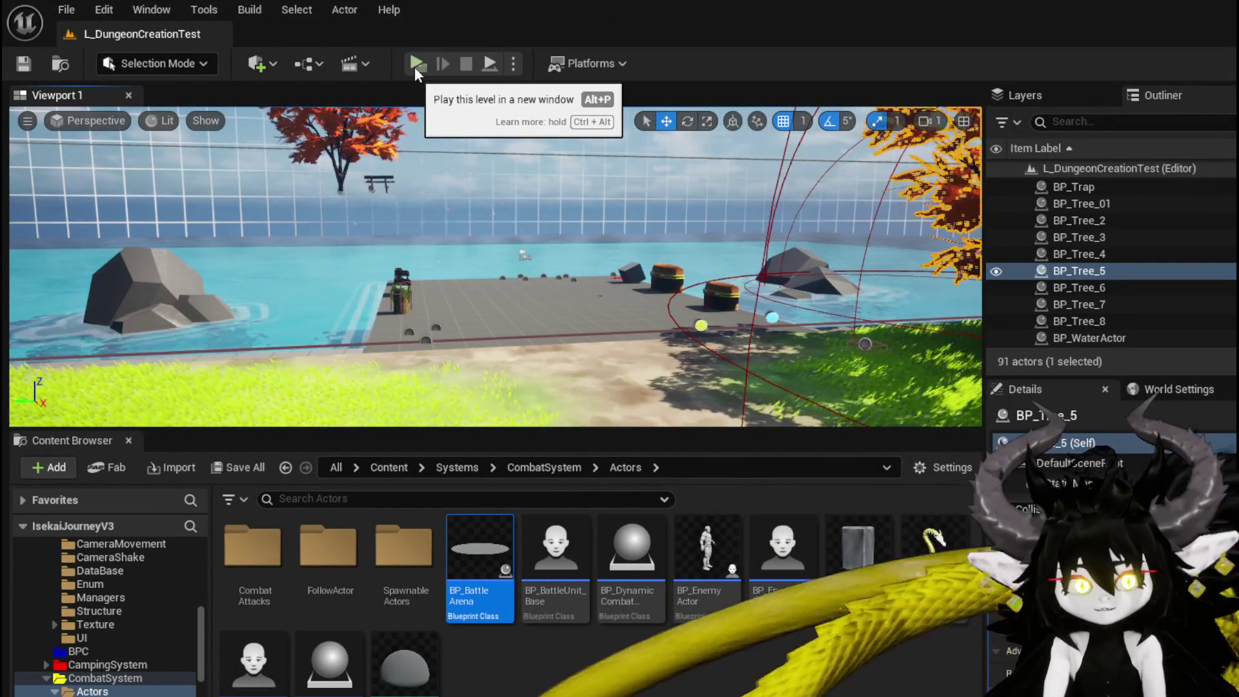
pyautogui.press('f')
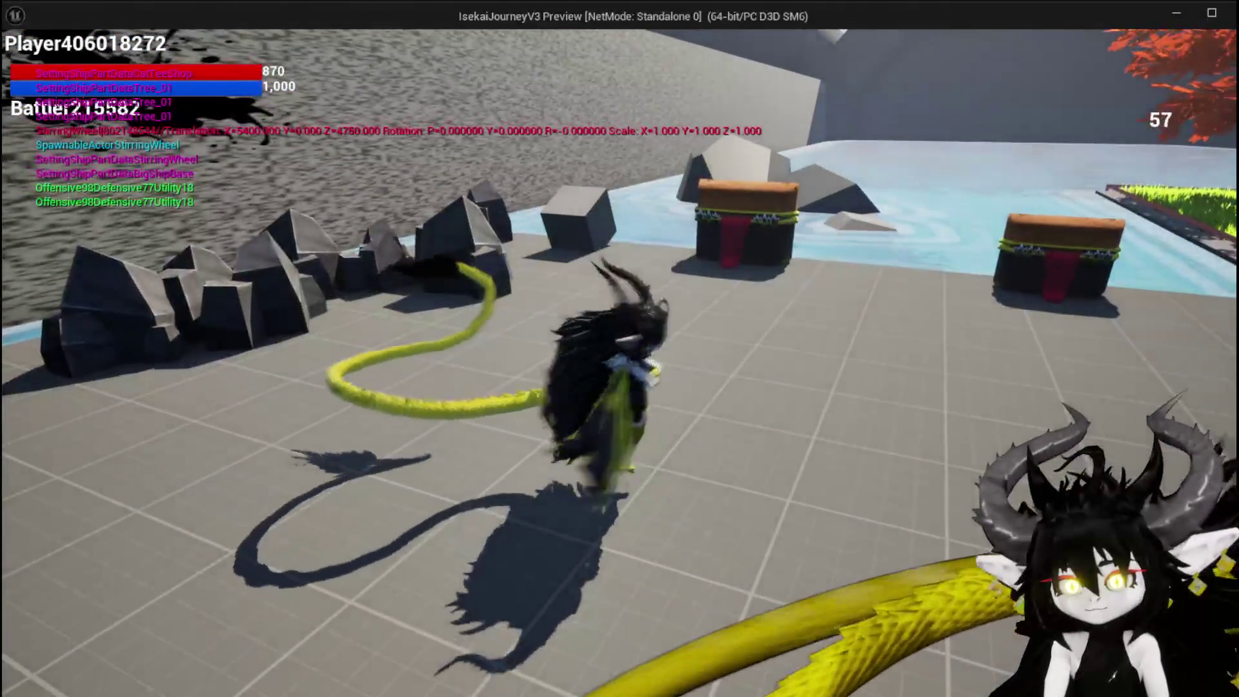
pyautogui.press('space')
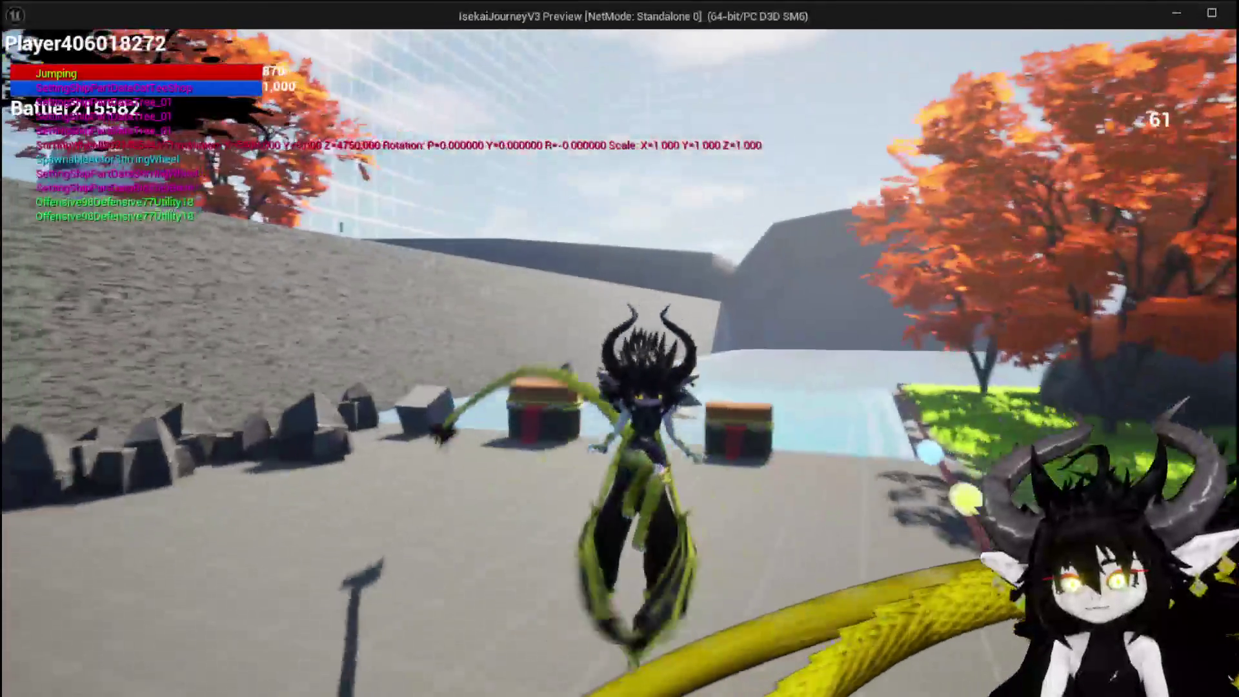
pyautogui.press('space')
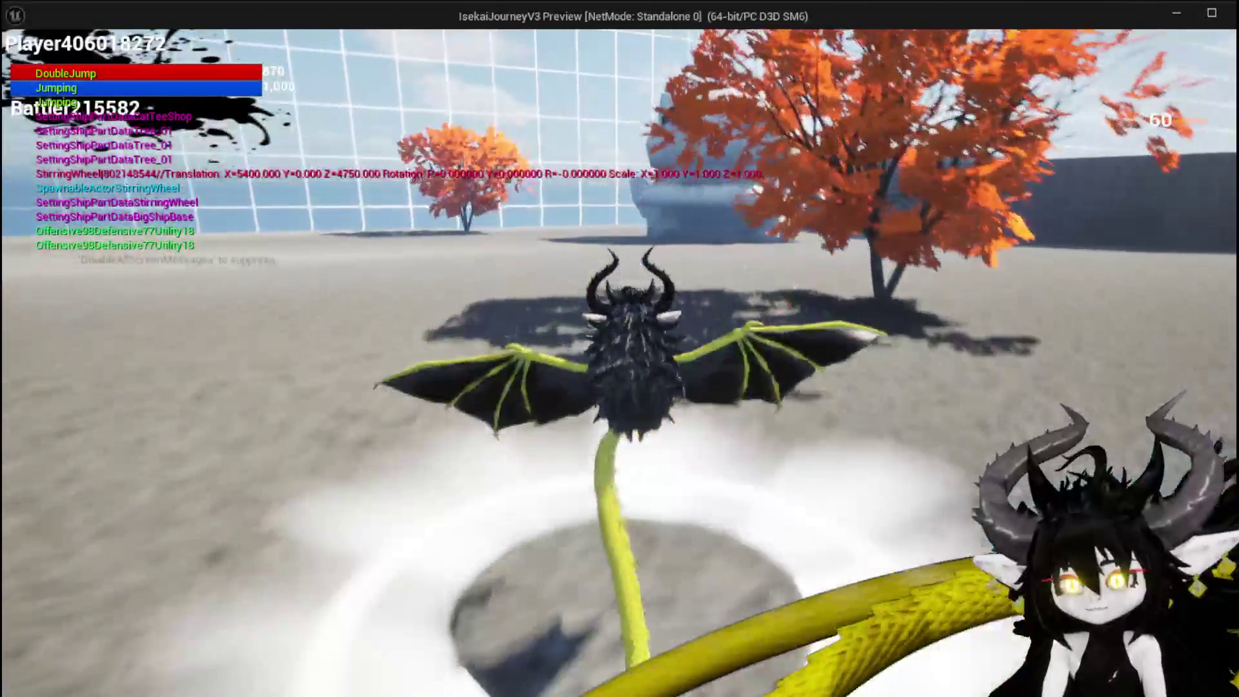
pyautogui.press('w')
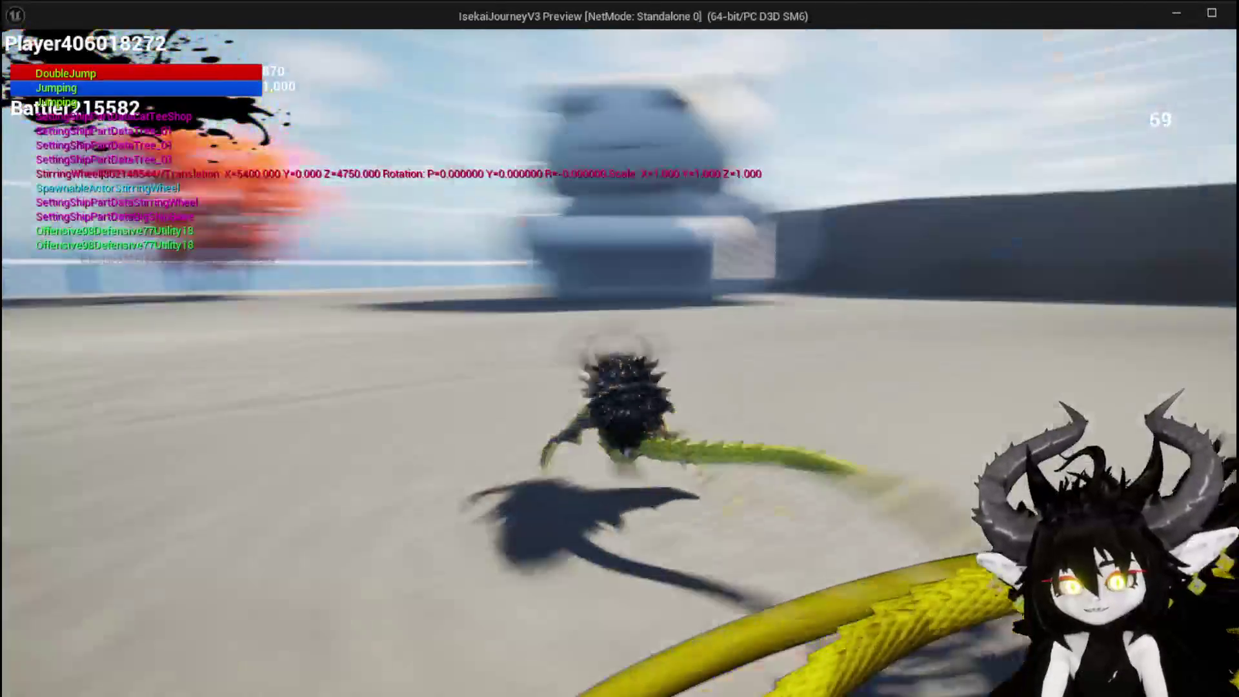
pyautogui.press('space')
pyautogui.press('space')
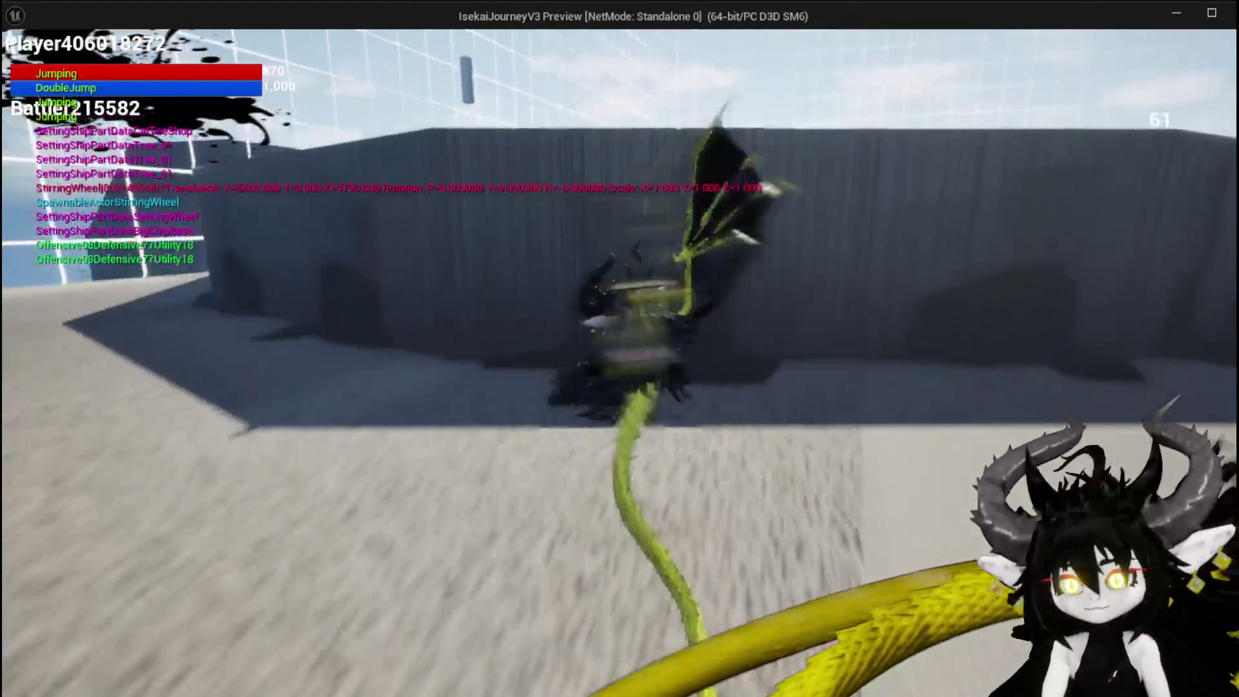
pyautogui.press('w')
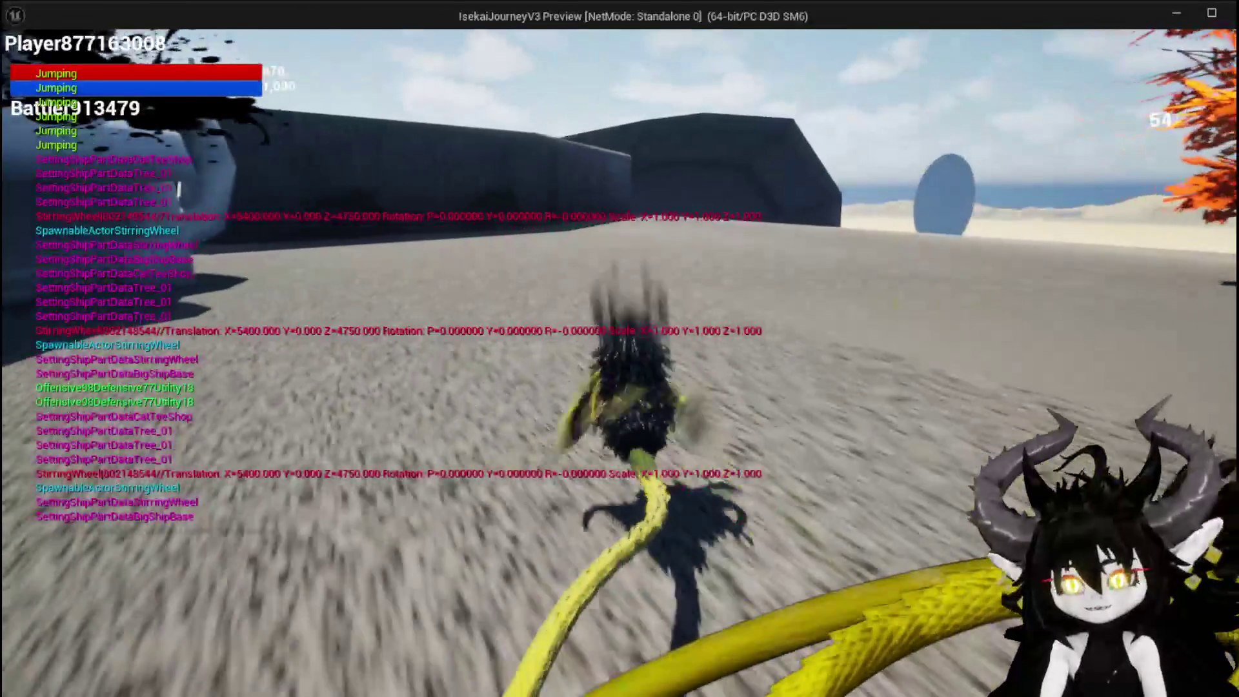
pyautogui.press('Escape')
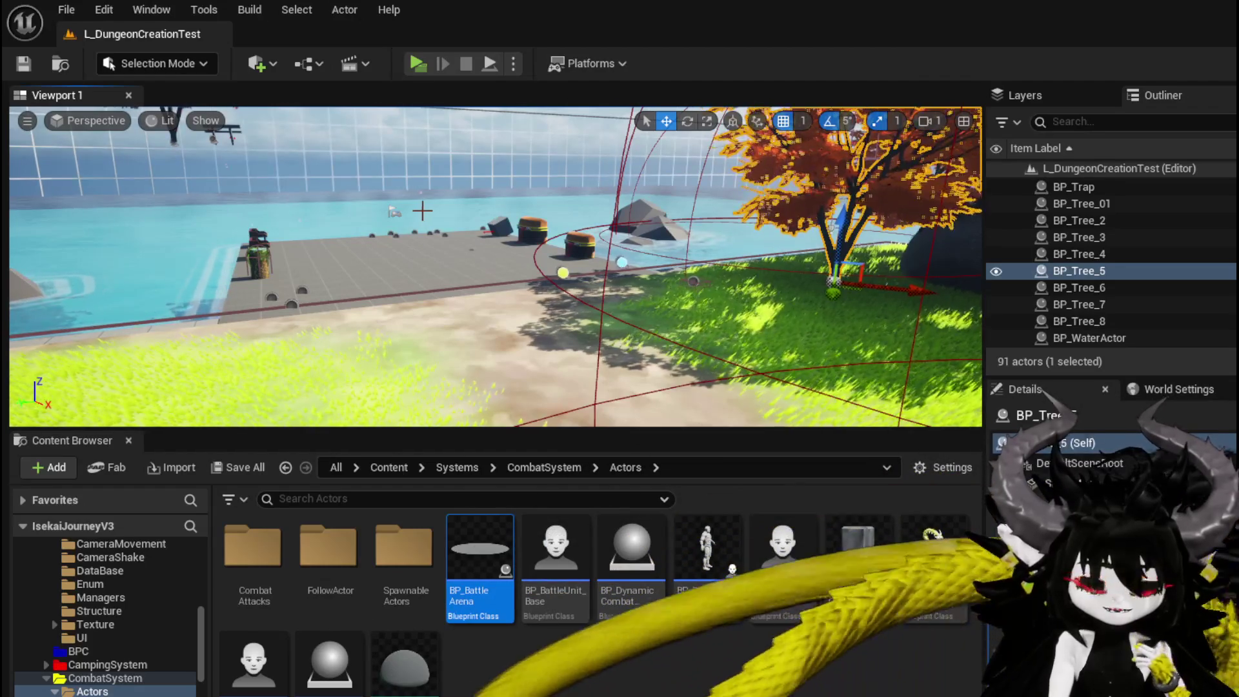
# Step: Walk the character into the glowing boss, answer the X/O battle prompt, and bring up the pause menu
pyautogui.click(418, 65)
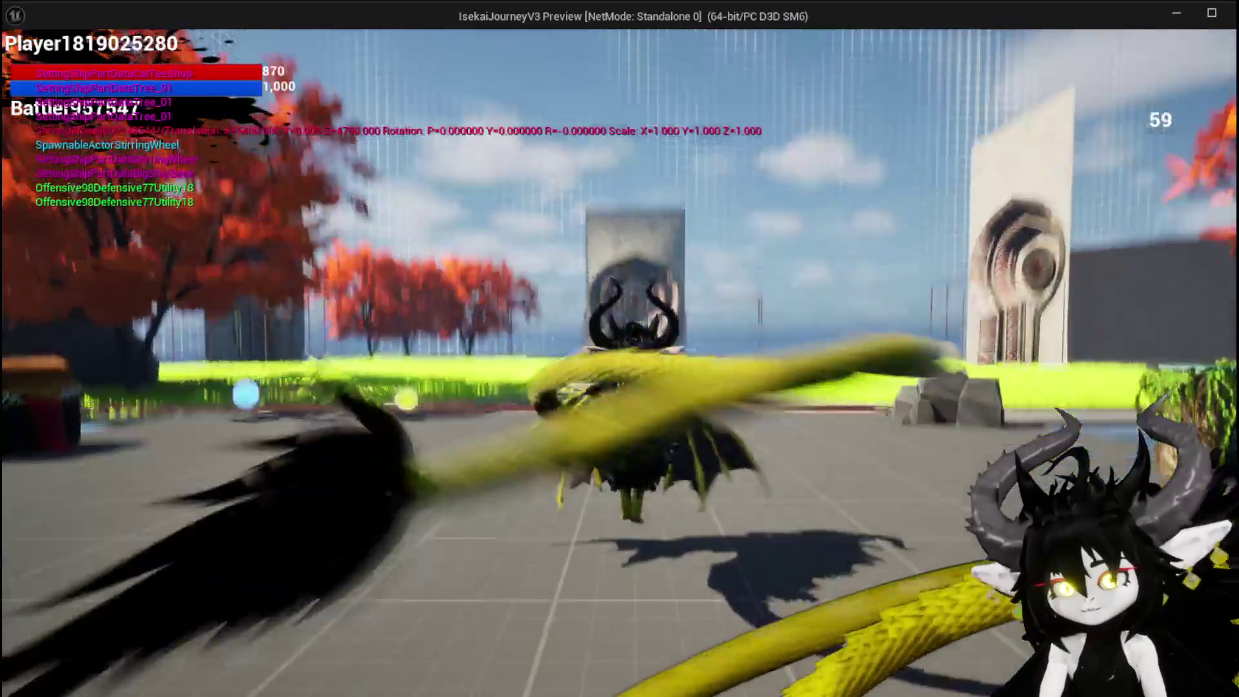
pyautogui.press('w')
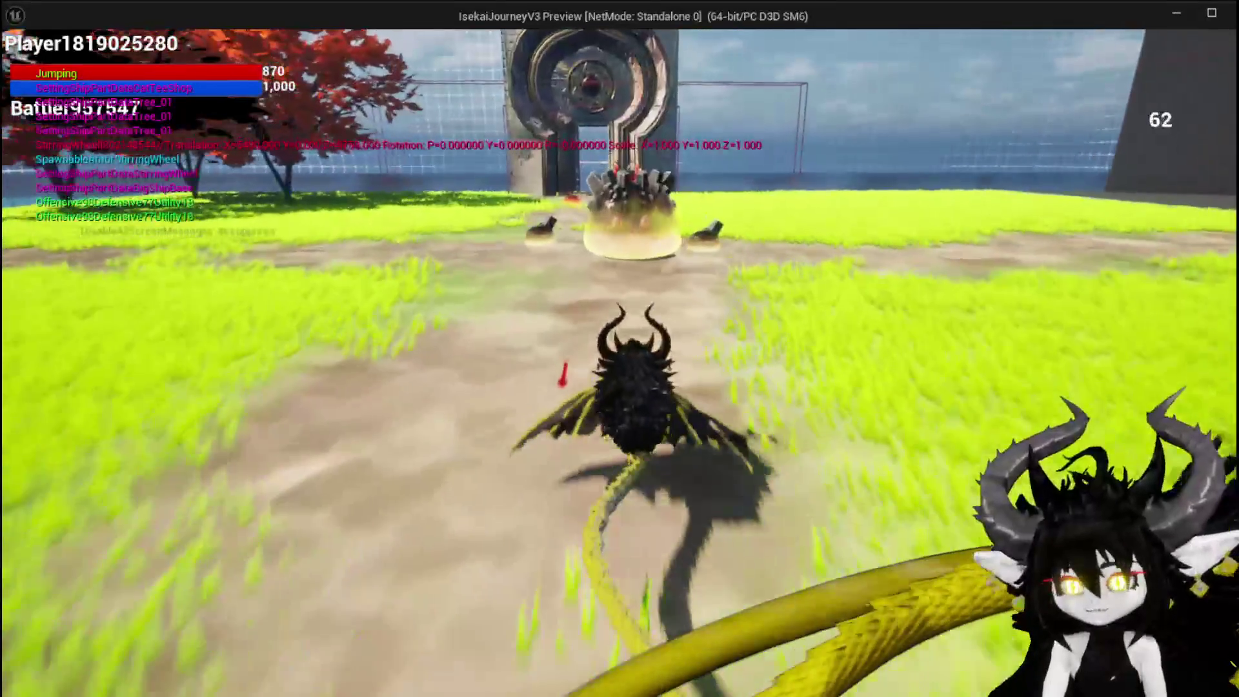
pyautogui.press('w')
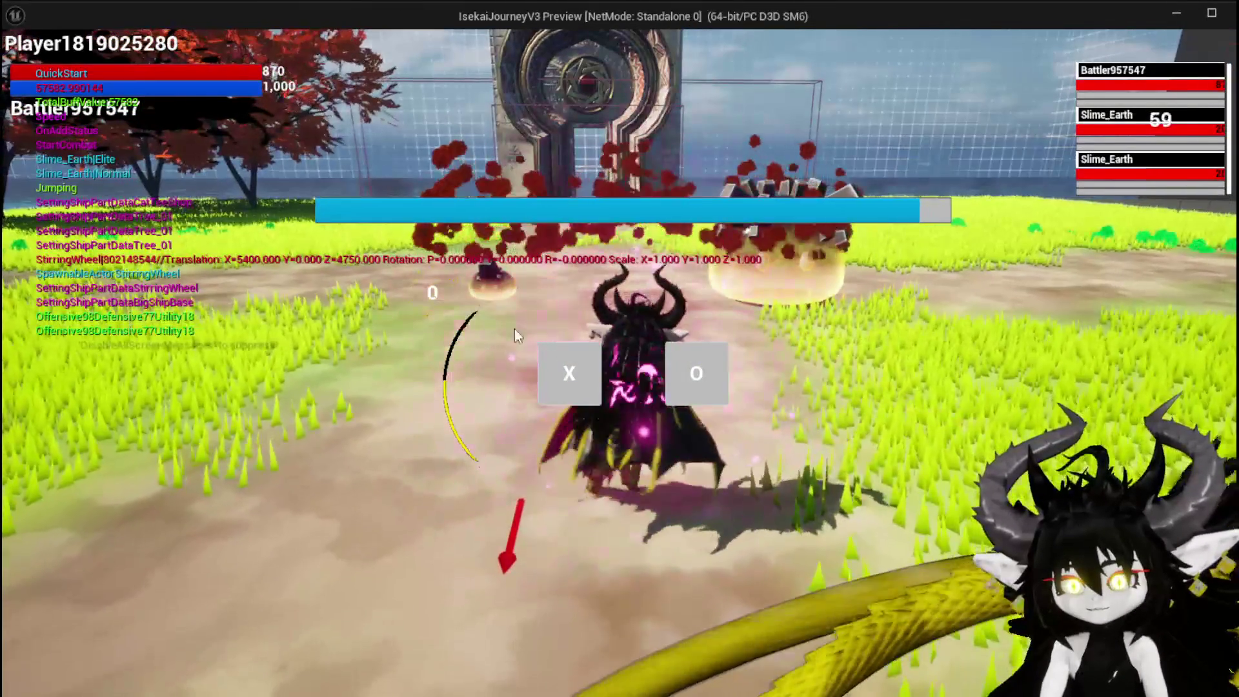
pyautogui.click(545, 369)
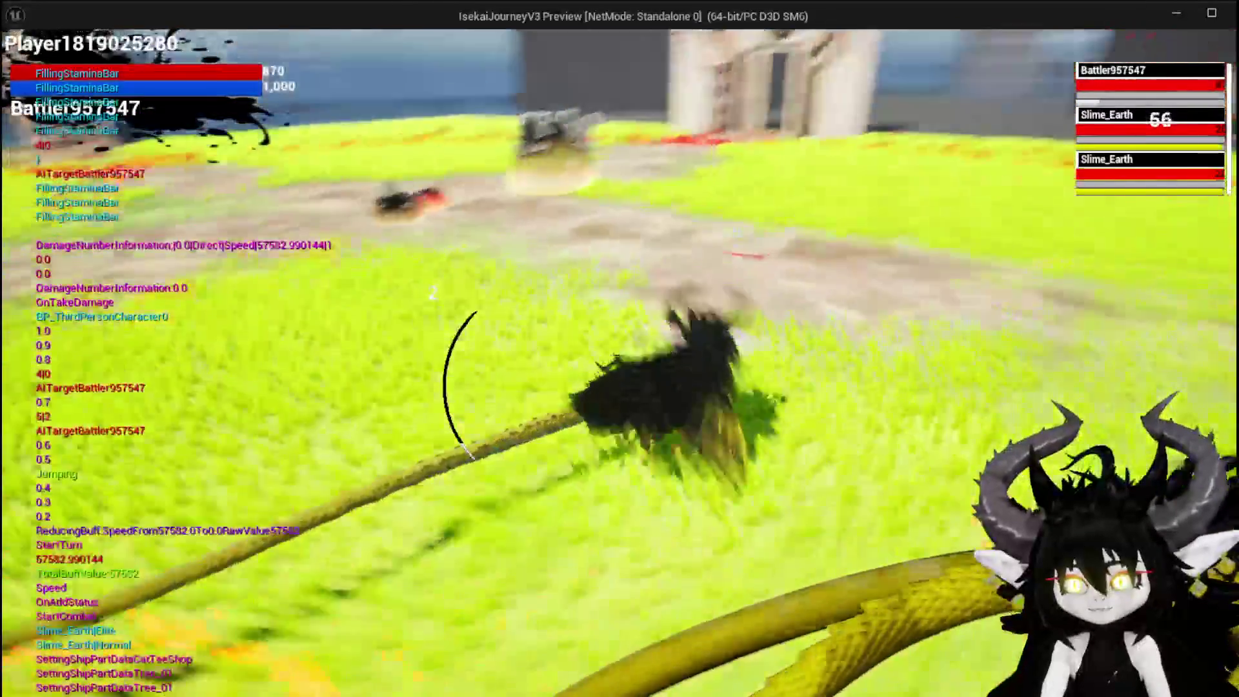
pyautogui.press('Escape')
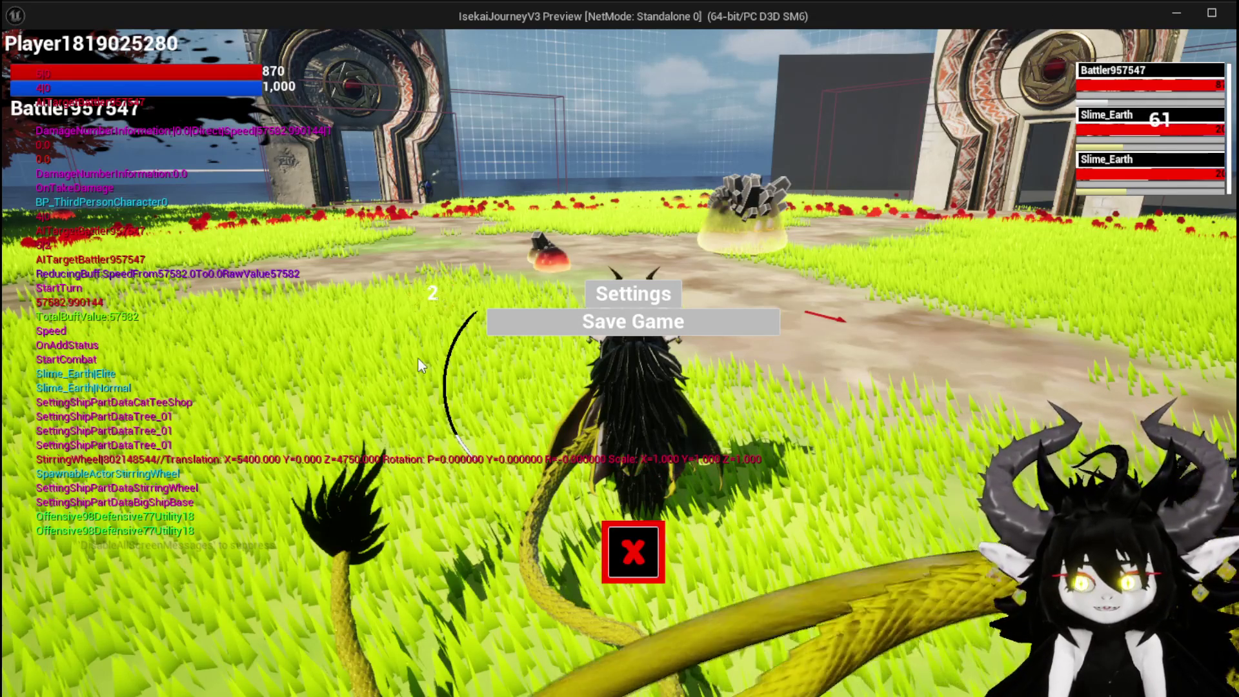
# Step: Resume the slime battle, look over the card hand, then stop the session for the error log
pyautogui.click(658, 543)
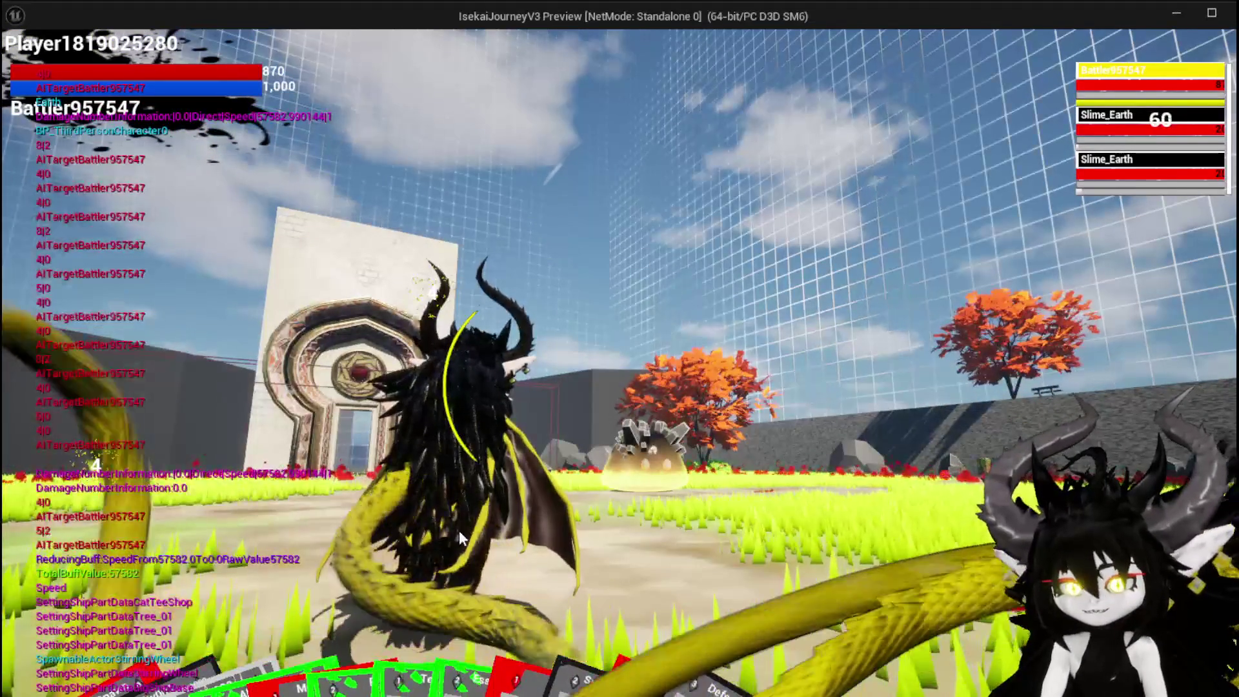
pyautogui.moveTo(661, 689)
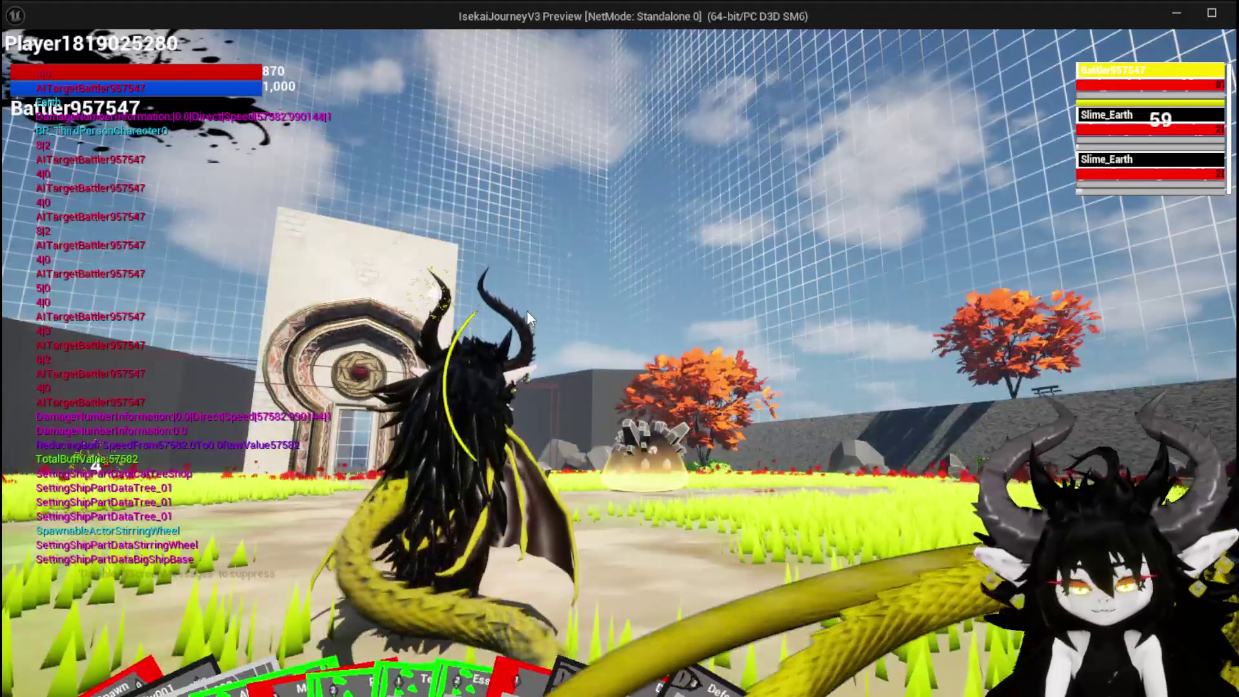
pyautogui.press('Escape')
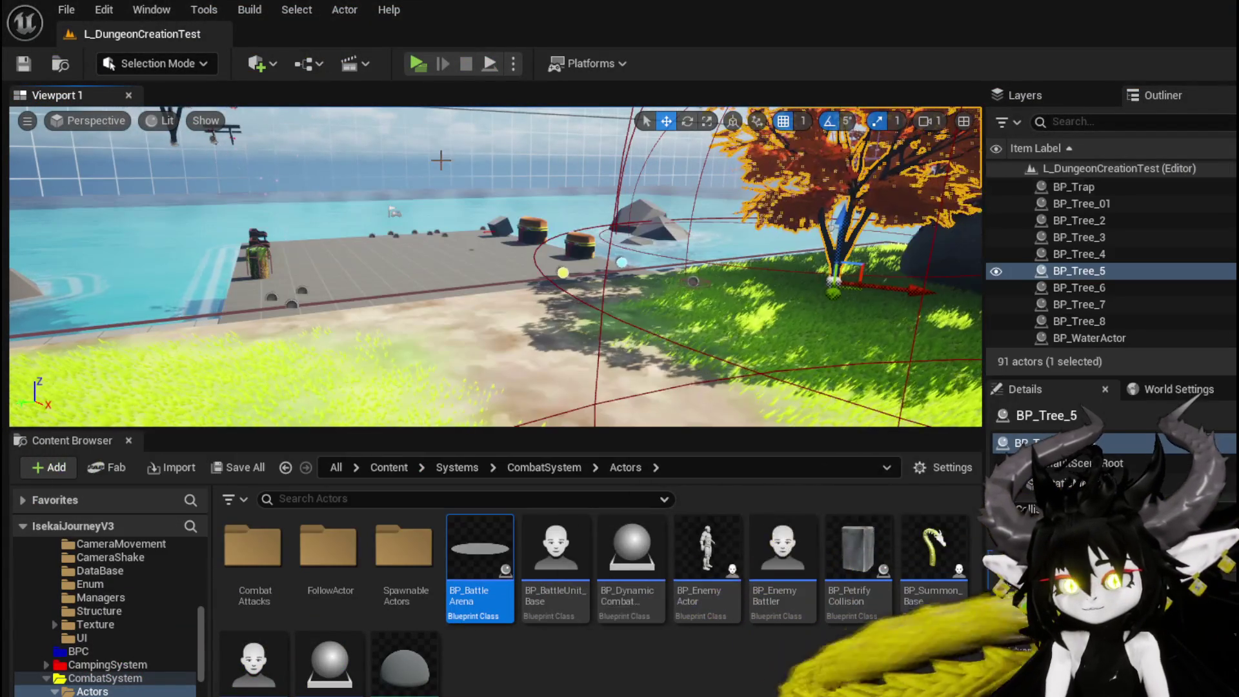
# Step: Orbit and fly the level view closer to the battle arena gate
pyautogui.moveTo(440, 160)
pyautogui.mouseDown()
pyautogui.moveTo(381, 165)
pyautogui.moveTo(384, 145)
pyautogui.mouseUp()
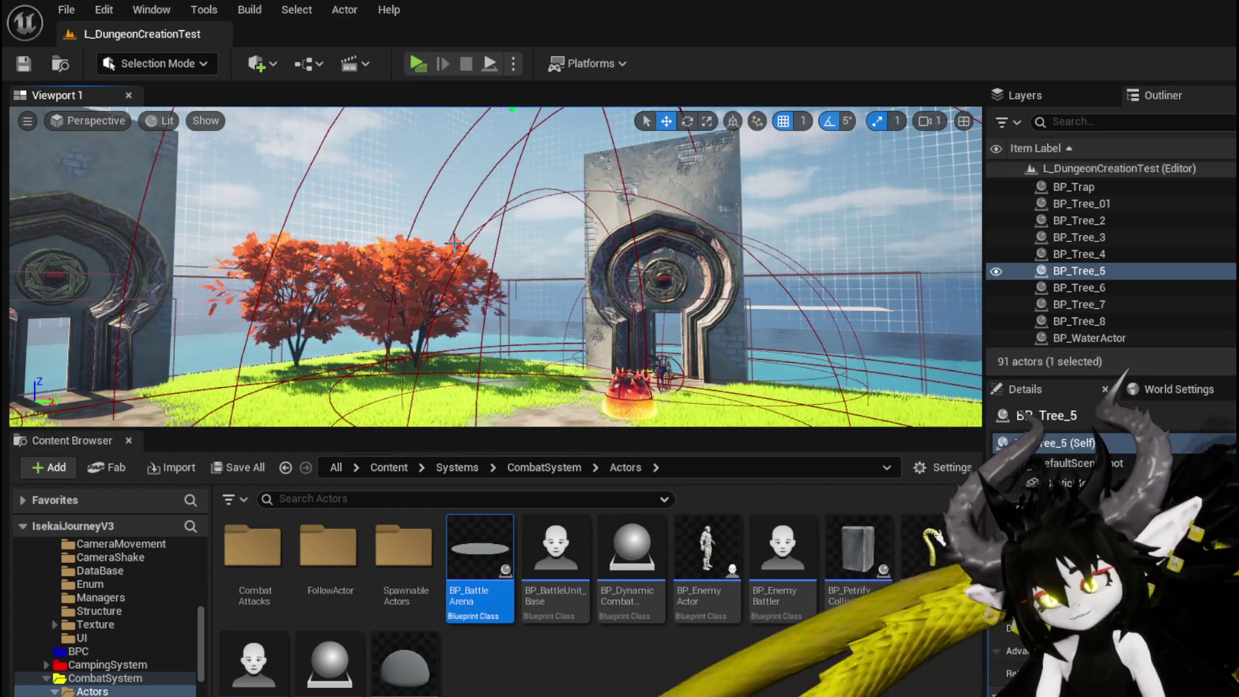
pyautogui.moveTo(460, 232)
pyautogui.mouseDown()
pyautogui.moveTo(516, 184)
pyautogui.moveTo(426, 189)
pyautogui.moveTo(542, 182)
pyautogui.mouseUp()
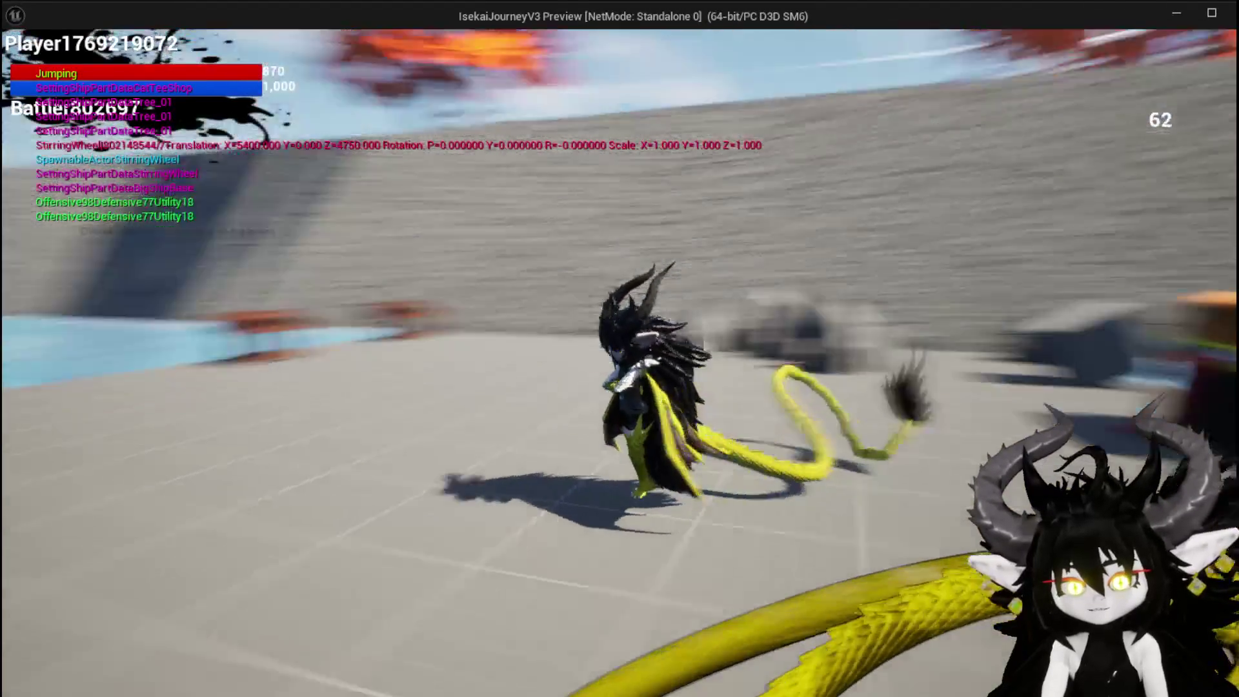
# Step: Do four jumps with a mid-air spin toward the portals, then stop the session and open File
pyautogui.press('space')
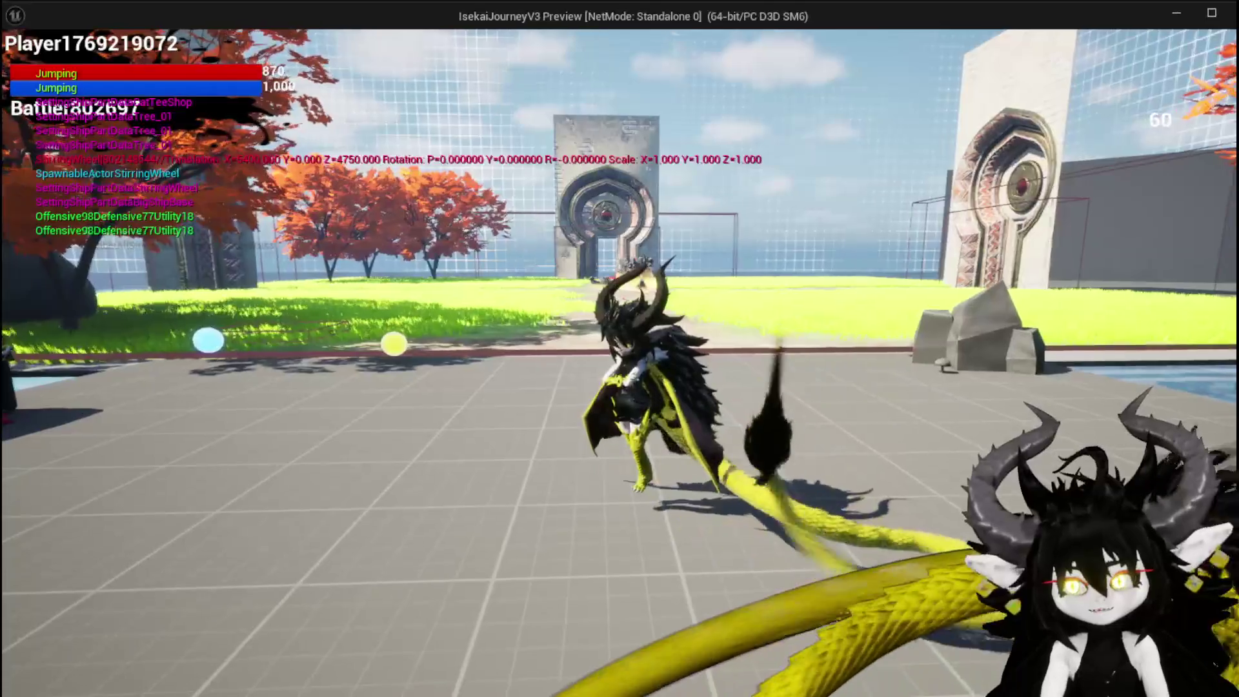
pyautogui.press('space')
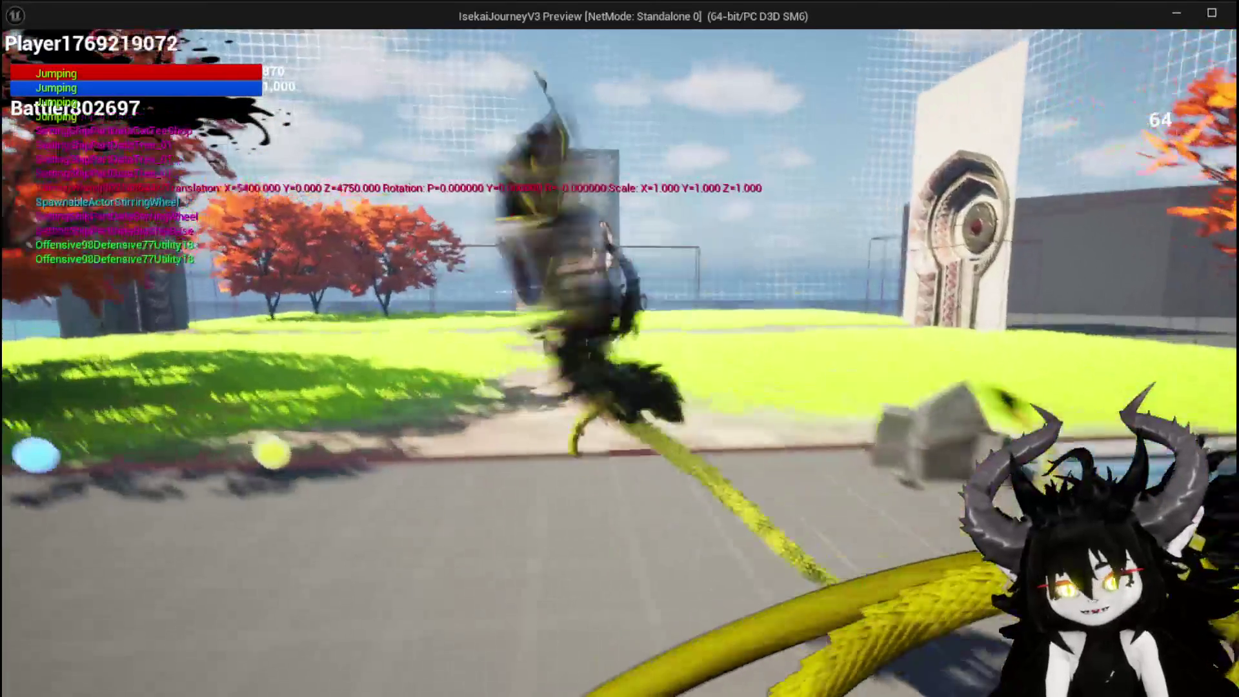
pyautogui.press('space')
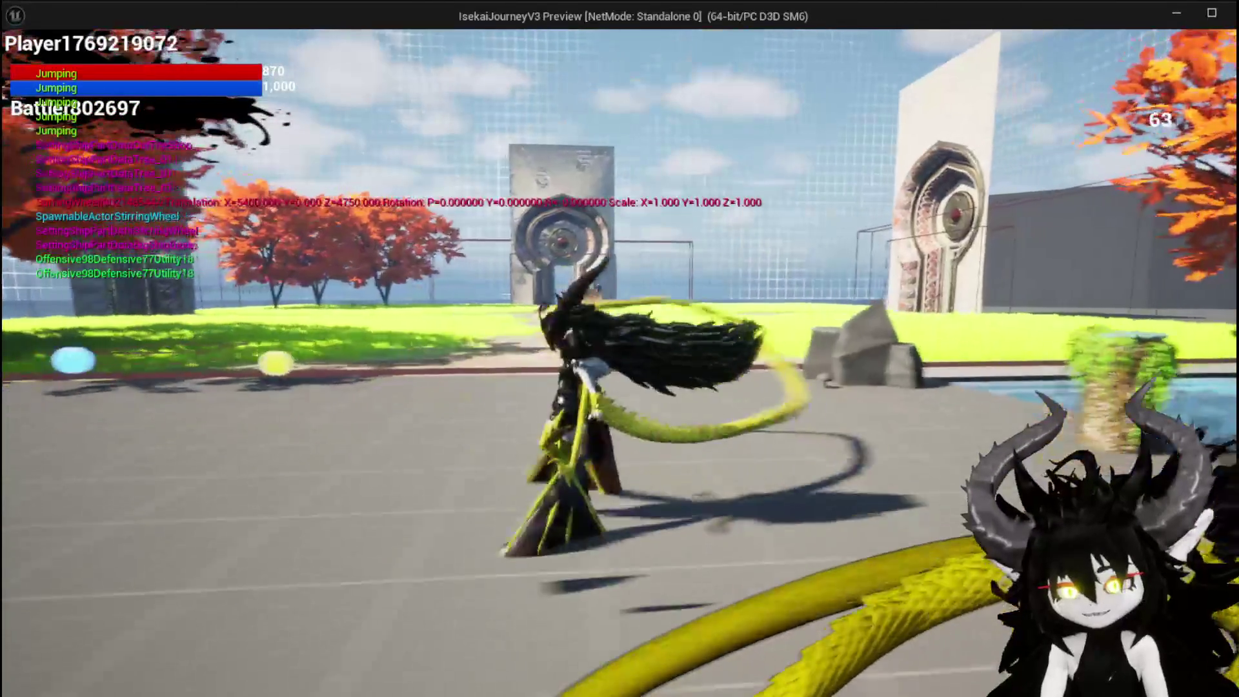
pyautogui.press('space')
pyautogui.press('space')
pyautogui.press('space')
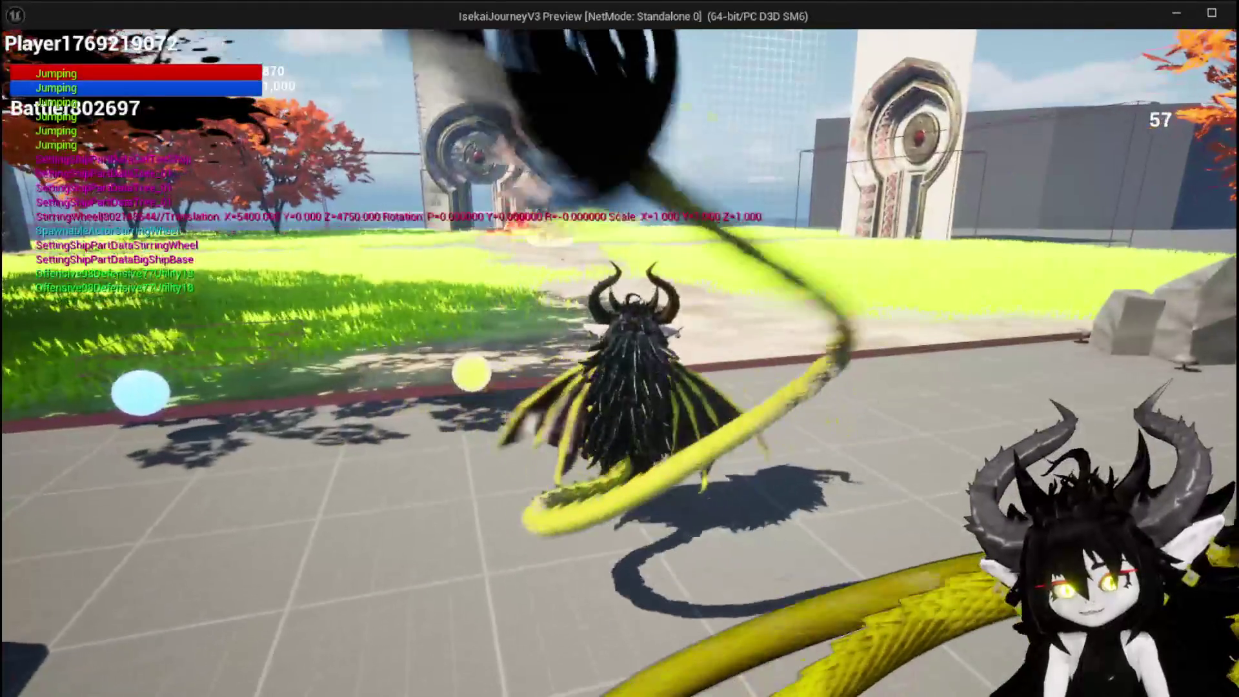
pyautogui.press('Escape')
pyautogui.click(67, 10)
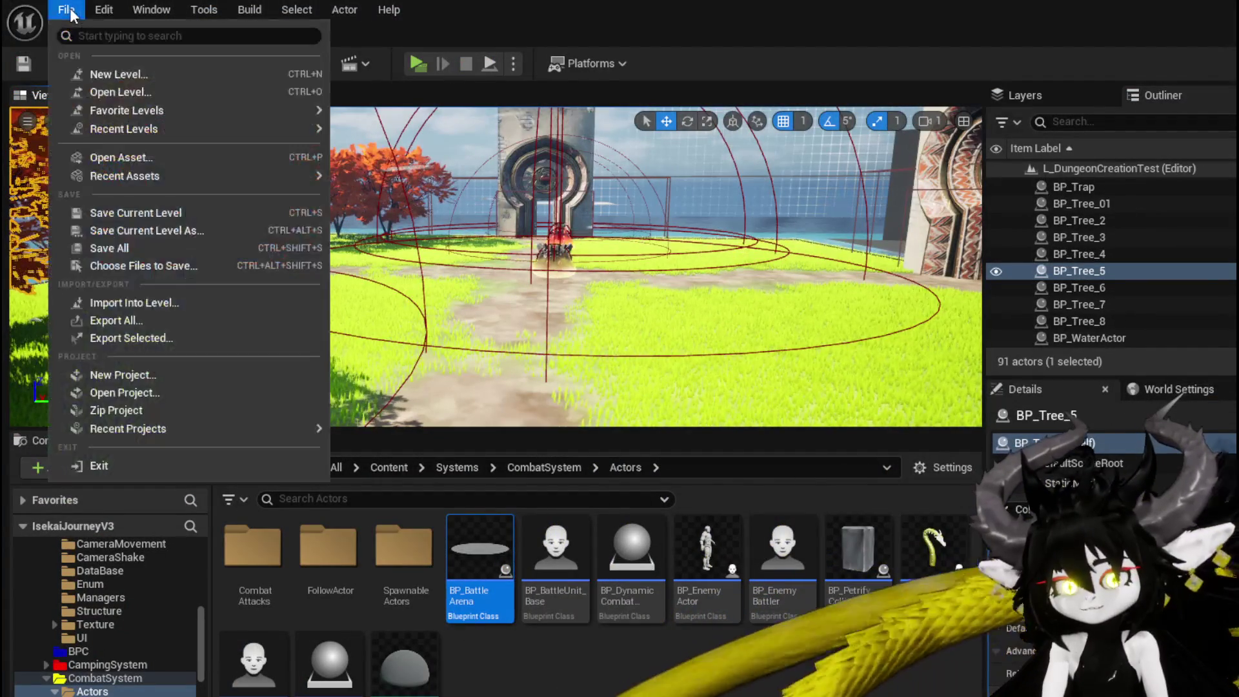
pyautogui.moveTo(317, 130)
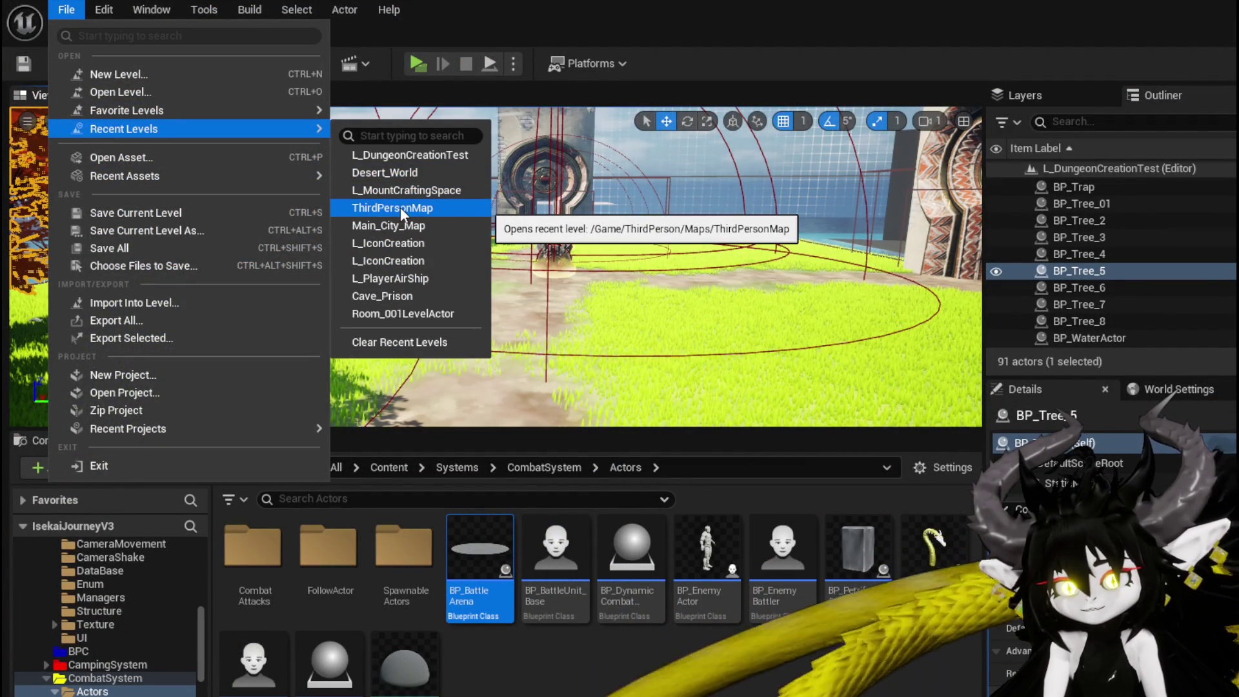
pyautogui.click(400, 207)
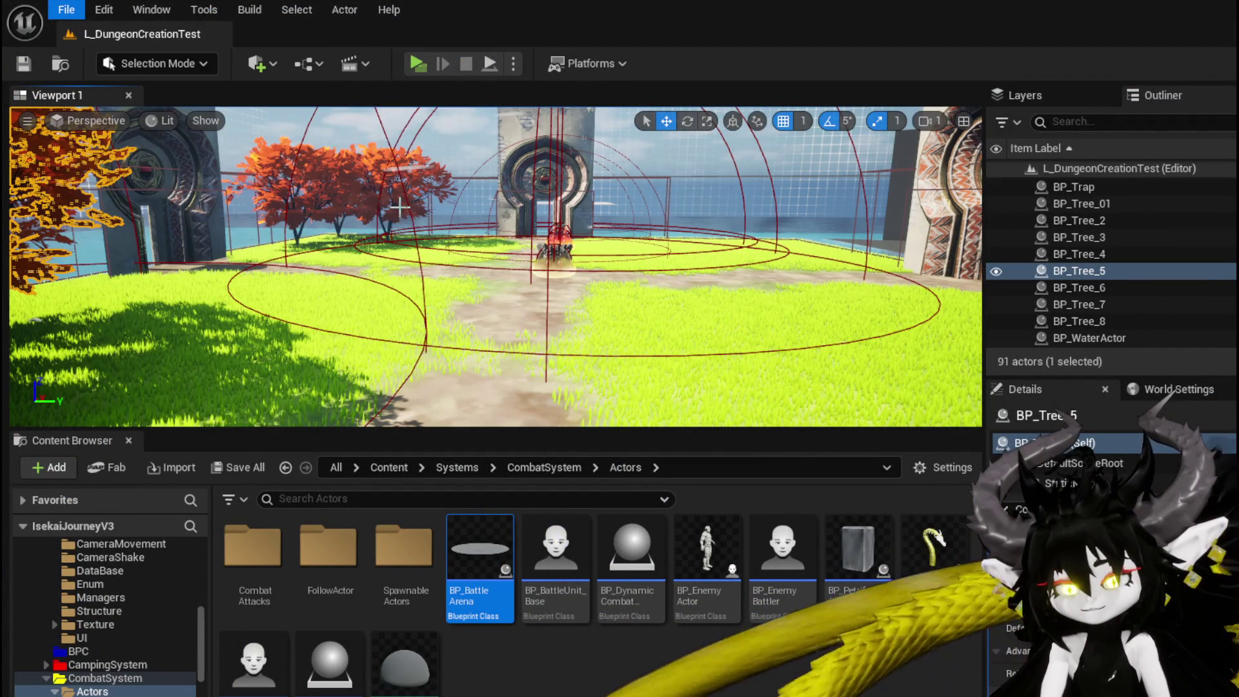
pyautogui.scroll(-2, 495, 266)
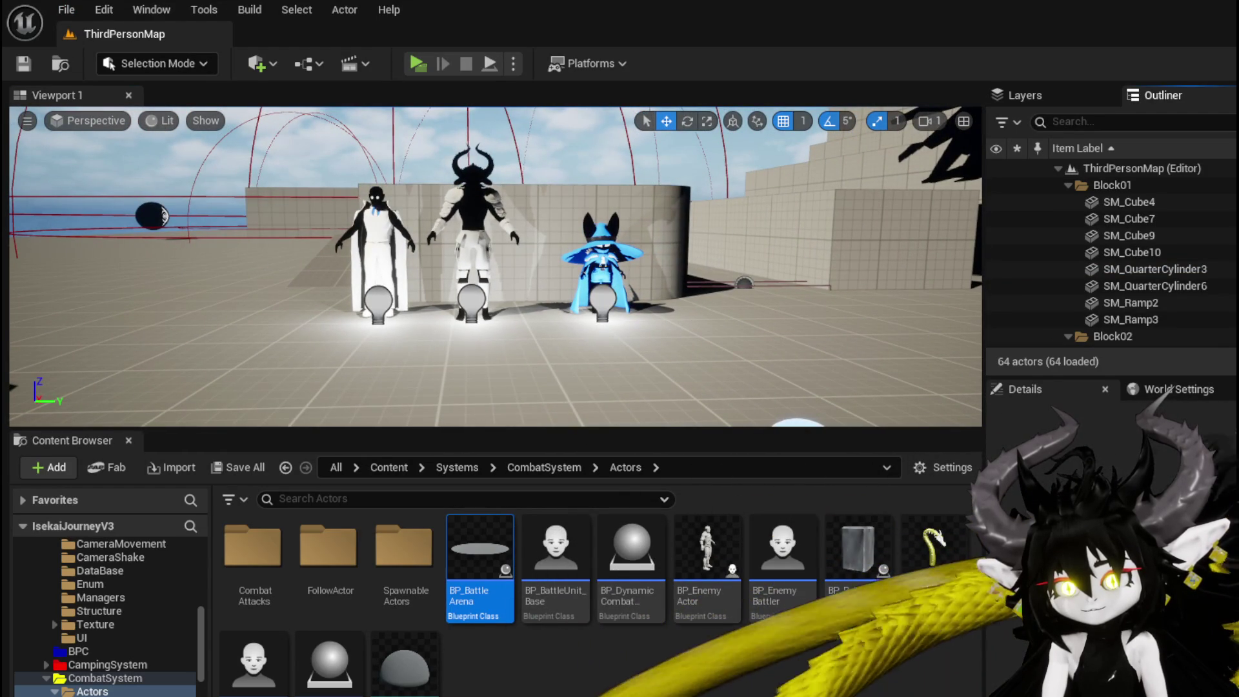
pyautogui.moveTo(489, 204); pyautogui.dragTo(438, 207)
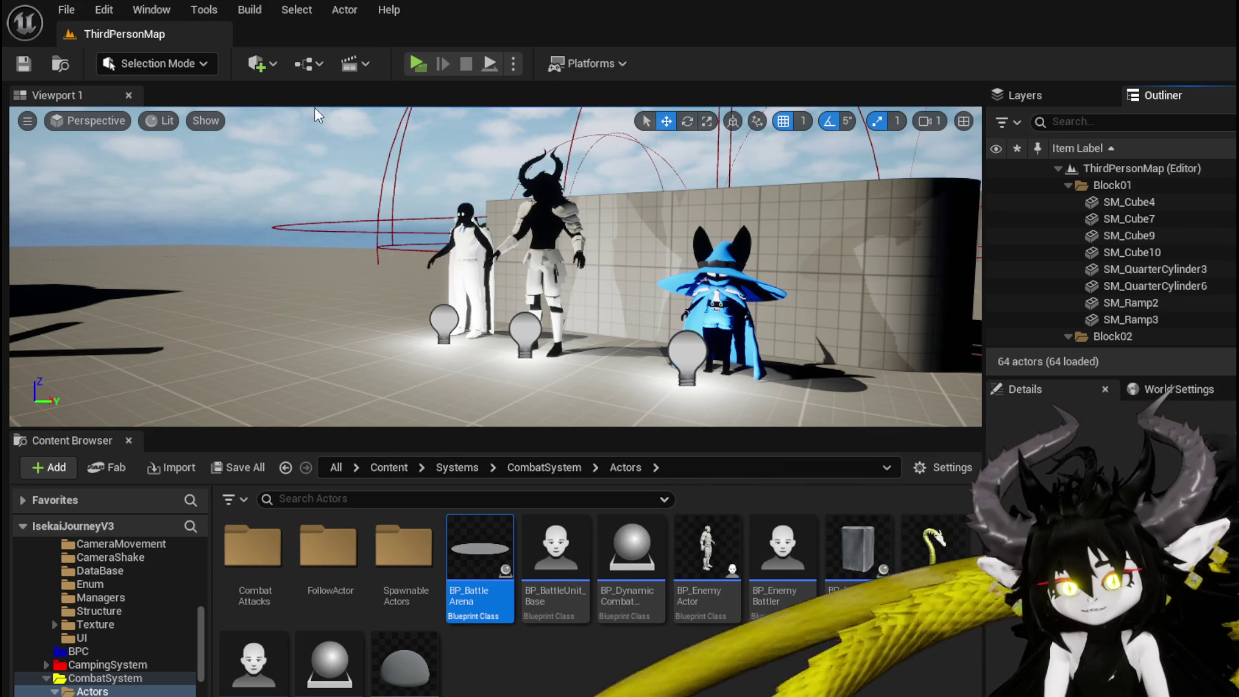
pyautogui.click(67, 9)
pyautogui.moveTo(121, 129)
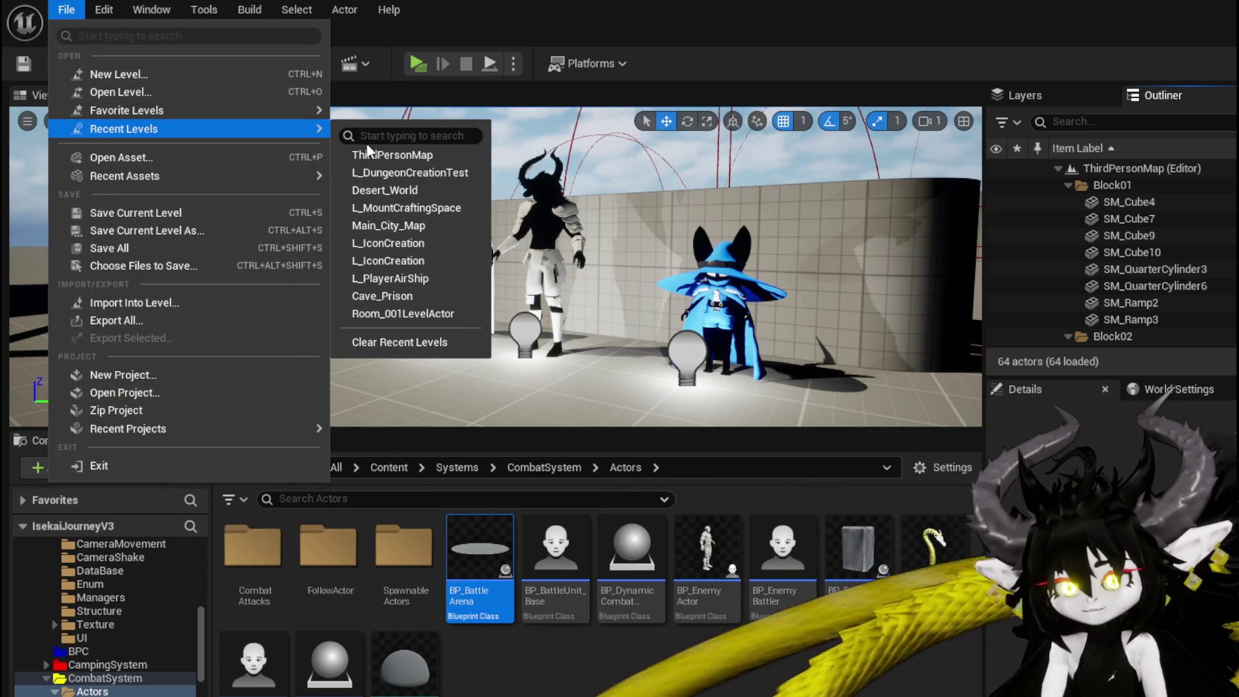
pyautogui.click(387, 173)
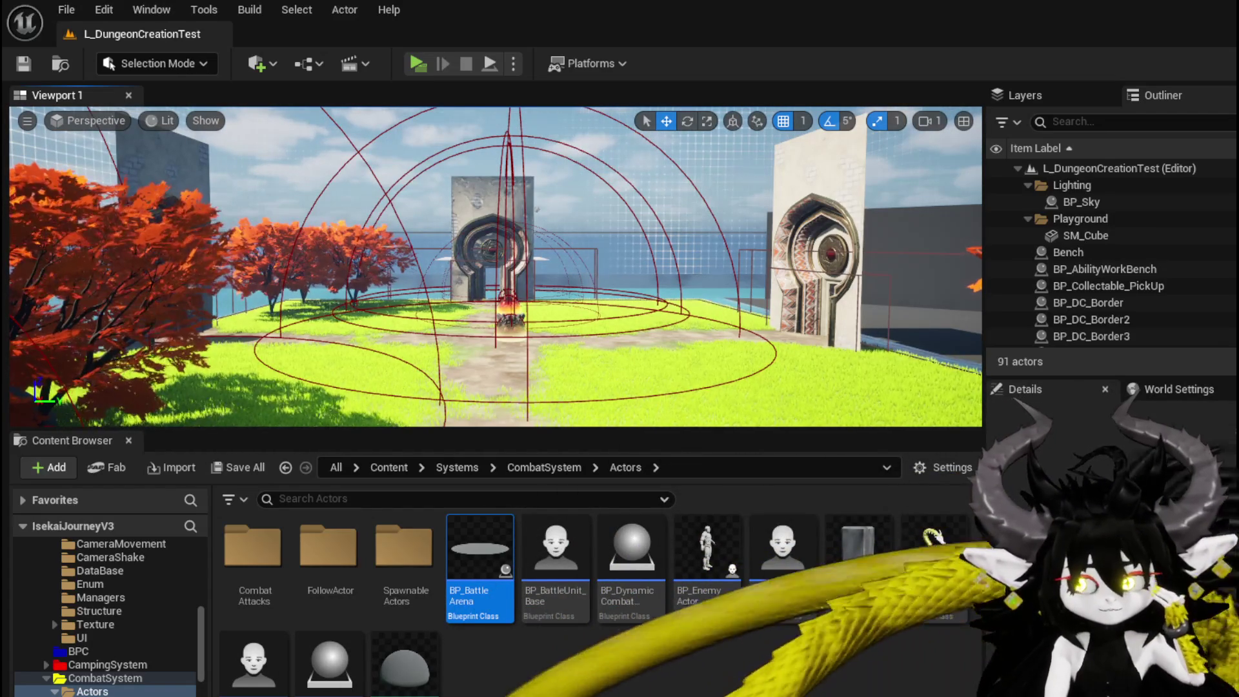
# Step: Fly the level view past the arches and grey tower into the arena and out to the water's edge
pyautogui.press('Right')
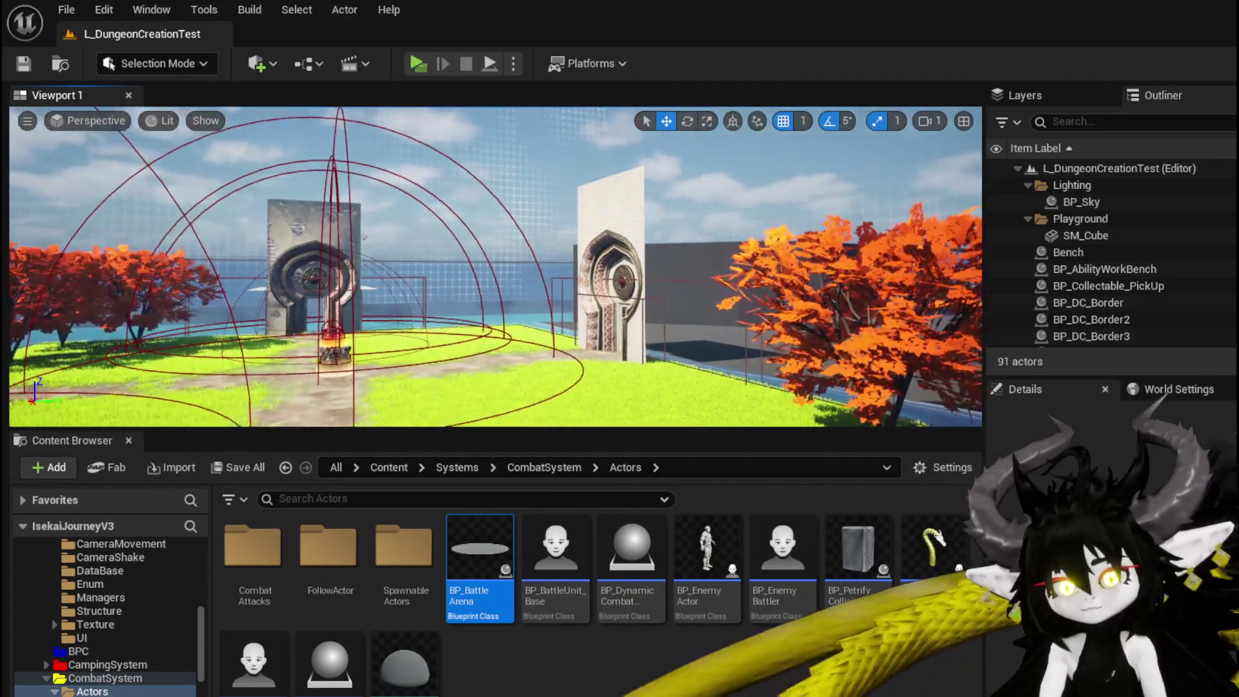
pyautogui.press('Right')
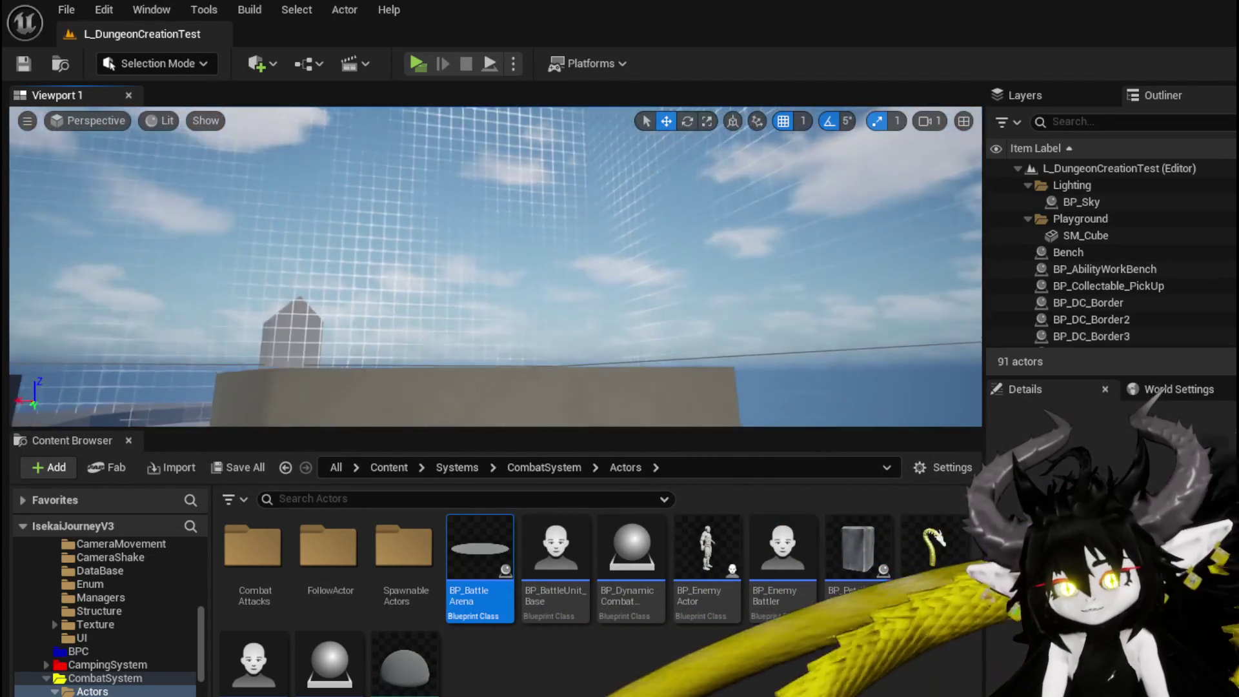
pyautogui.press('Down')
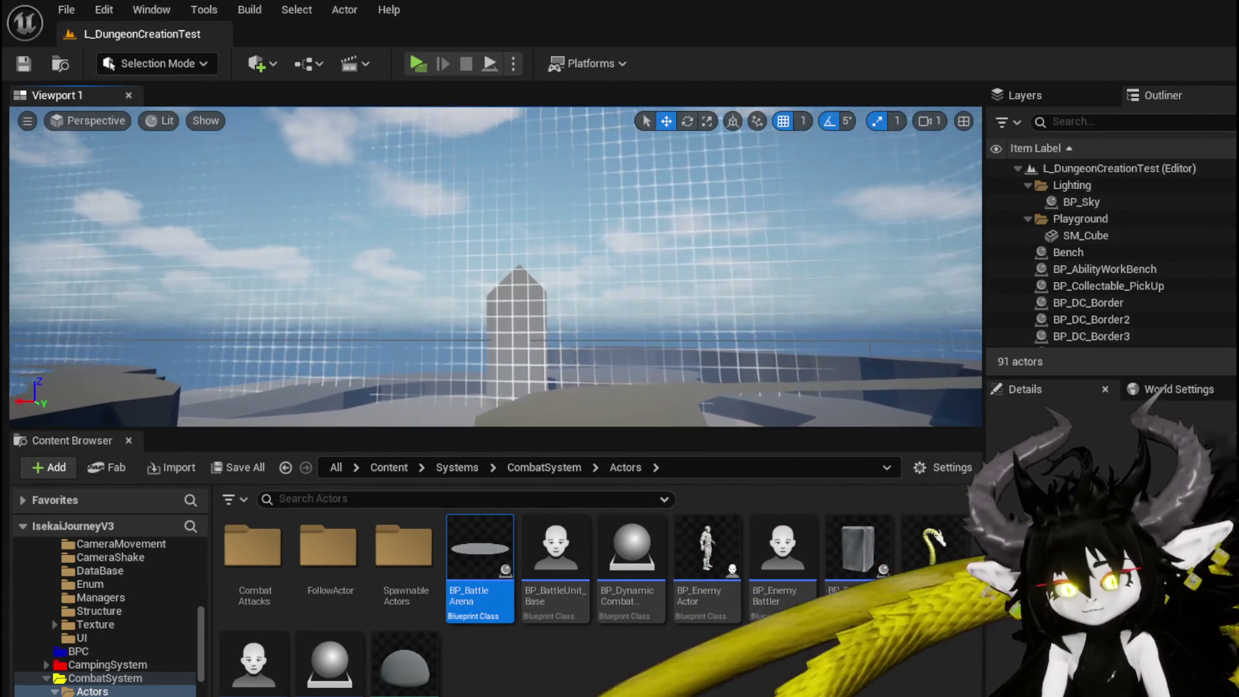
pyautogui.press('Up')
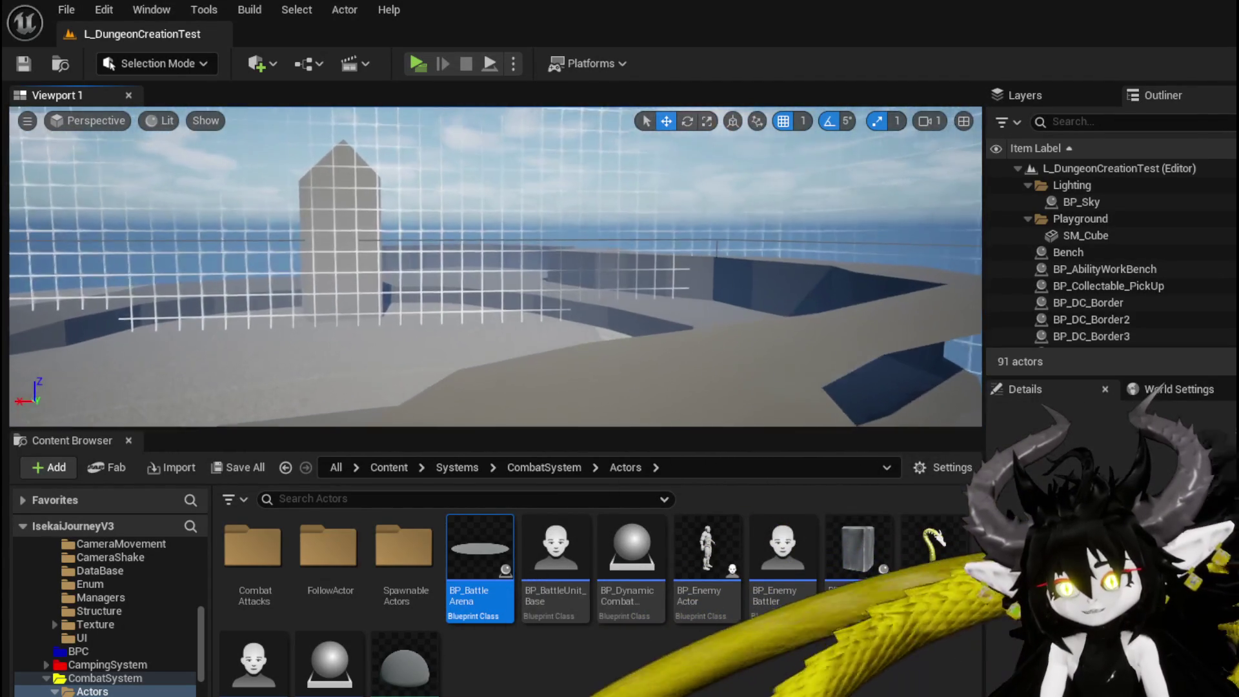
pyautogui.press('Left')
pyautogui.press('Down')
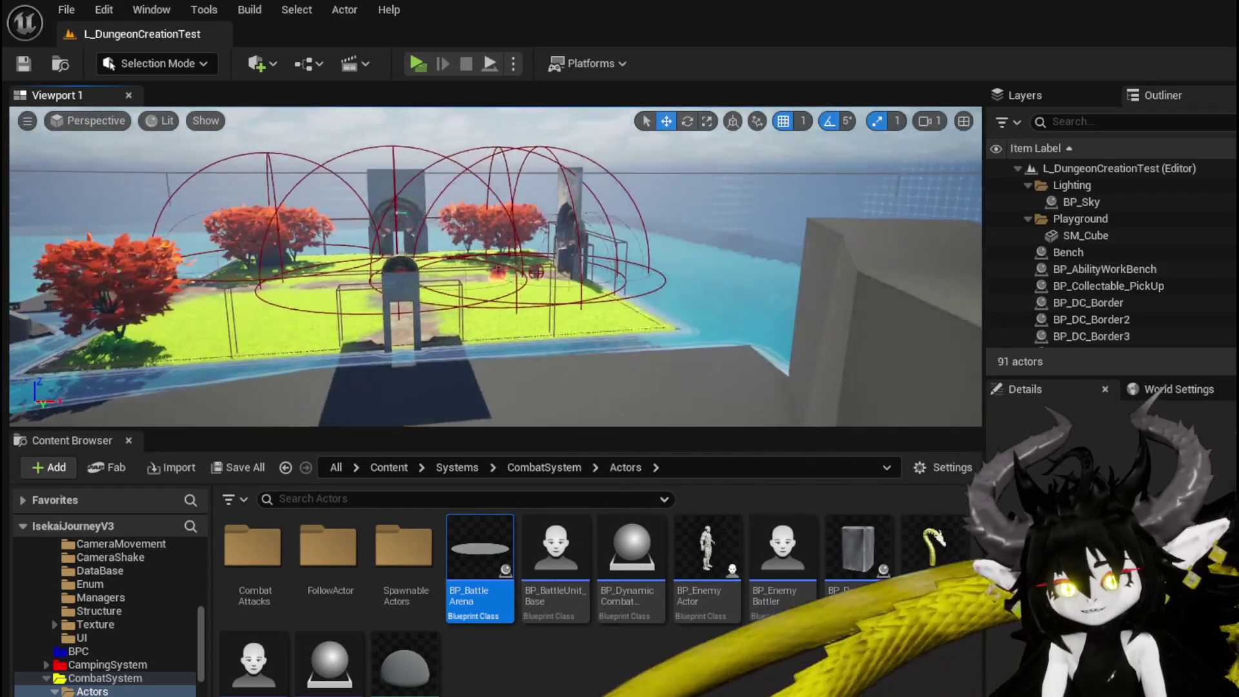
pyautogui.press('Up')
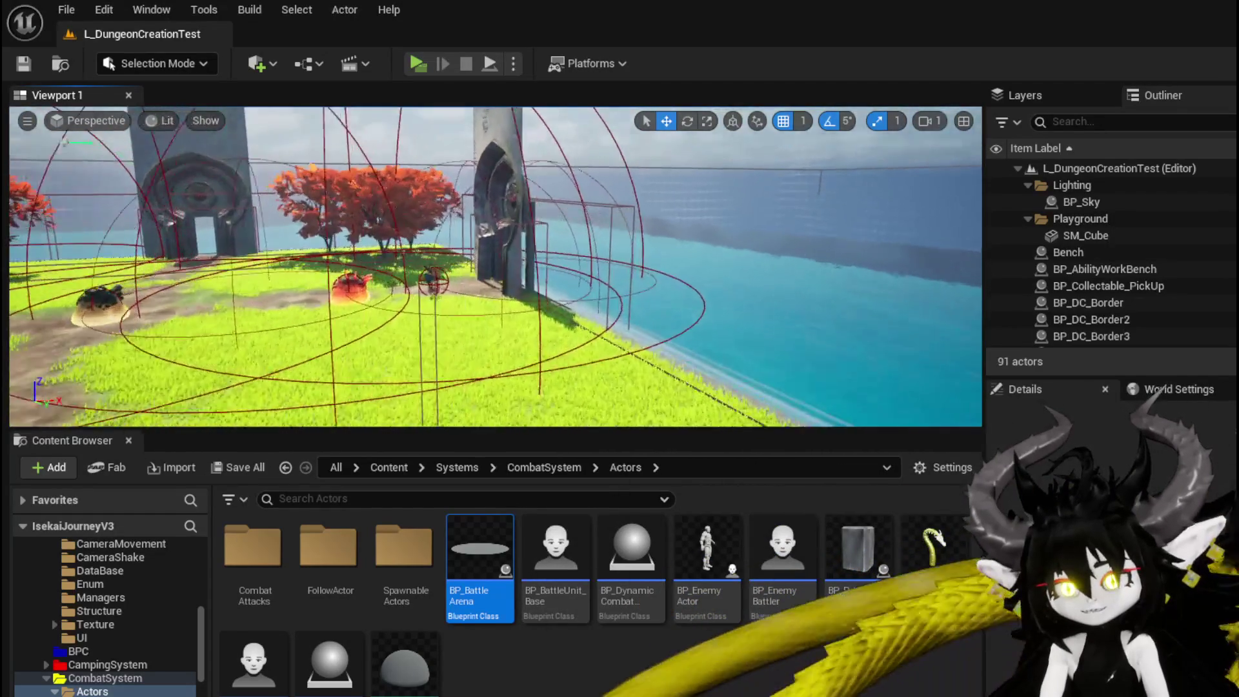
pyautogui.press('Up')
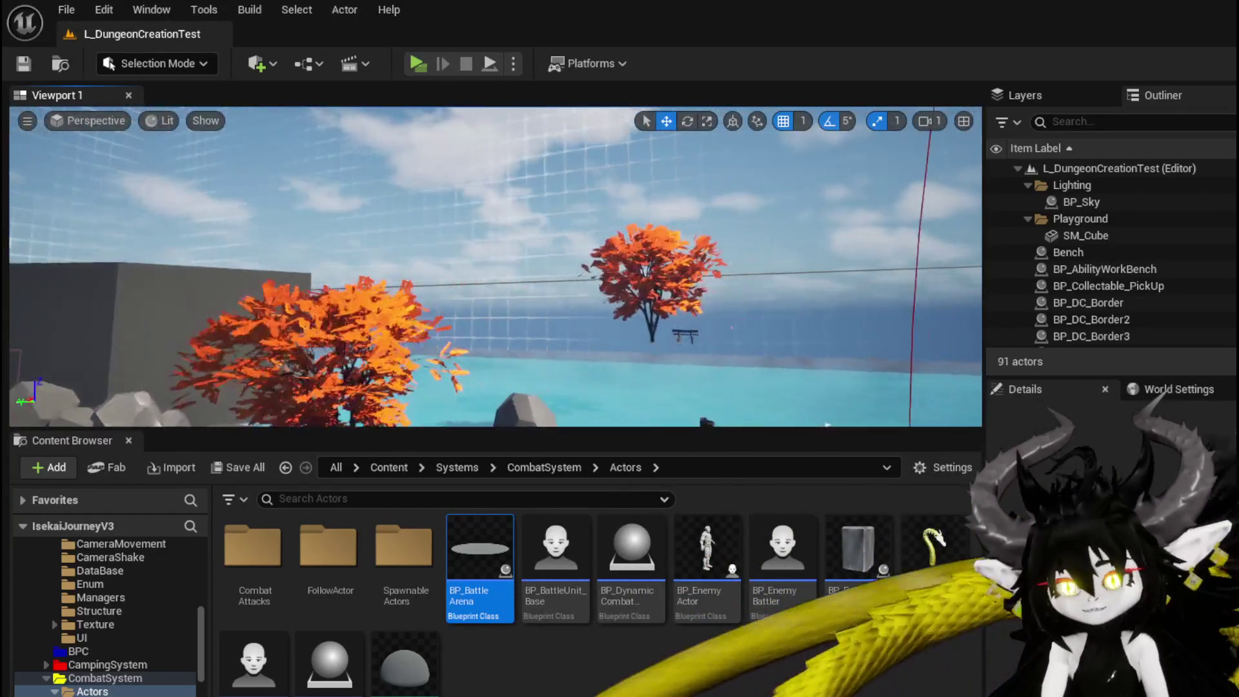
pyautogui.press('Left')
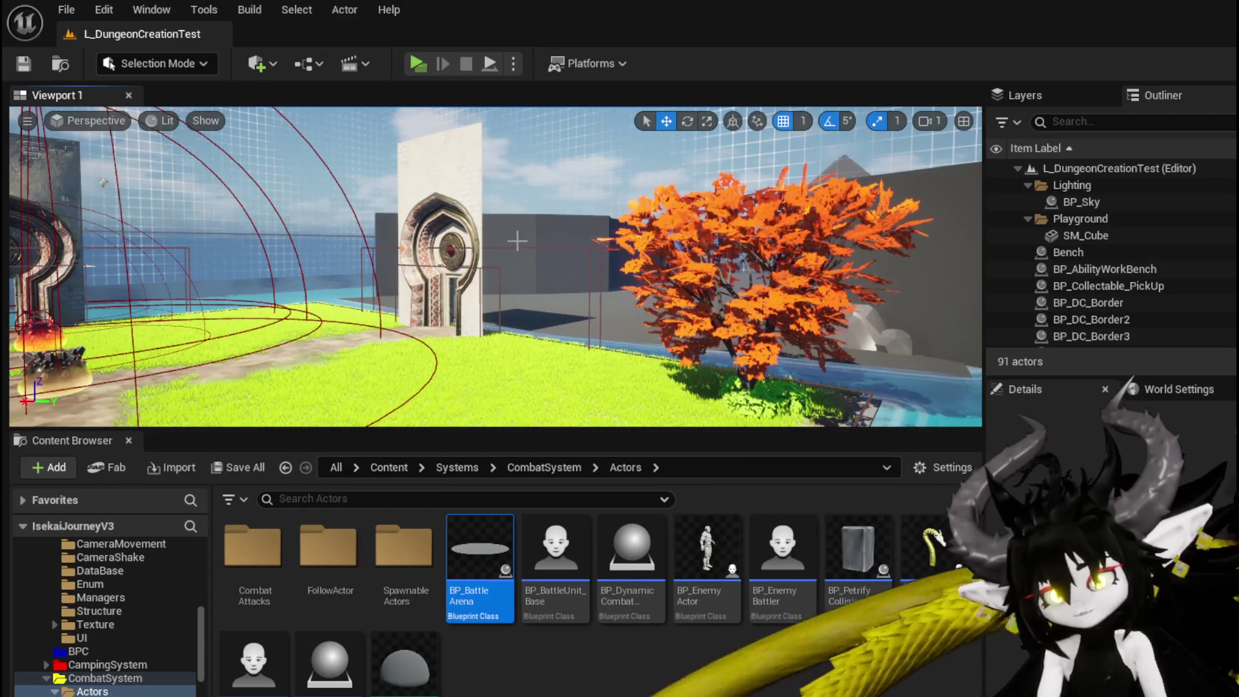
# Step: Face the arena gate, then orbit down over the grassy arena to frame both battle units
pyautogui.press('f')
pyautogui.moveTo(496, 266)
pyautogui.mouseDown()
pyautogui.moveTo(619, 257)
pyautogui.moveTo(477, 267)
pyautogui.moveTo(456, 255)
pyautogui.mouseUp()
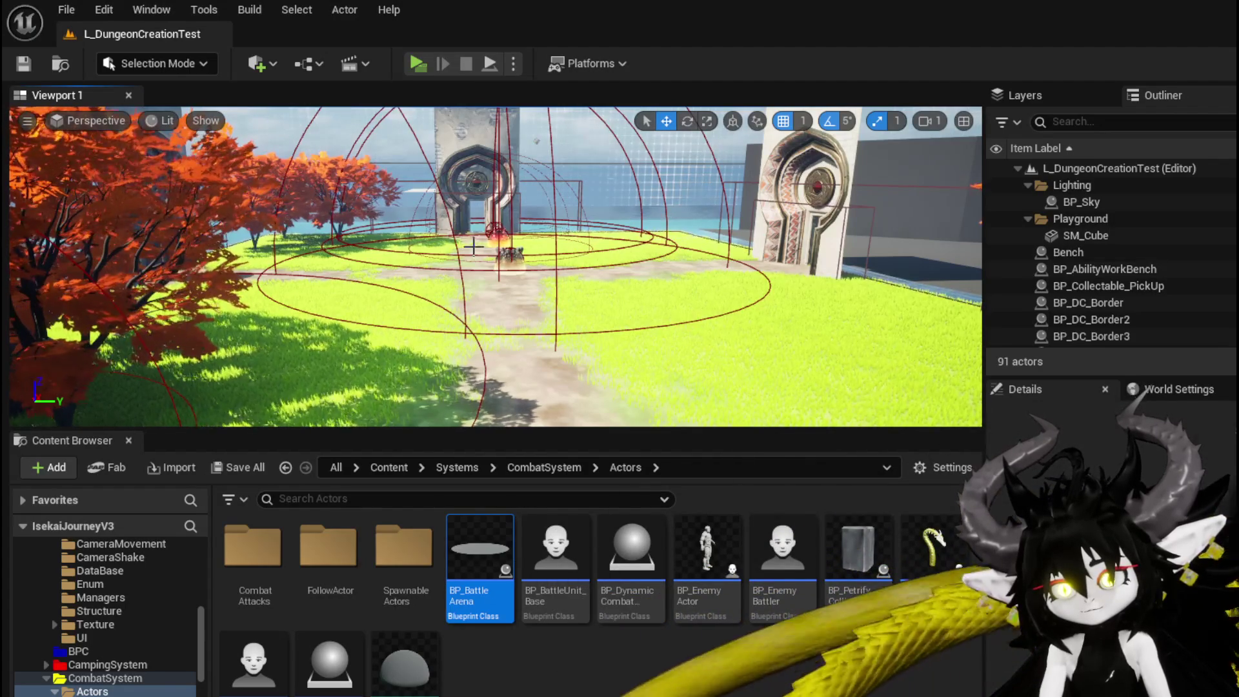
pyautogui.moveTo(505, 306); pyautogui.dragTo(504, 305)
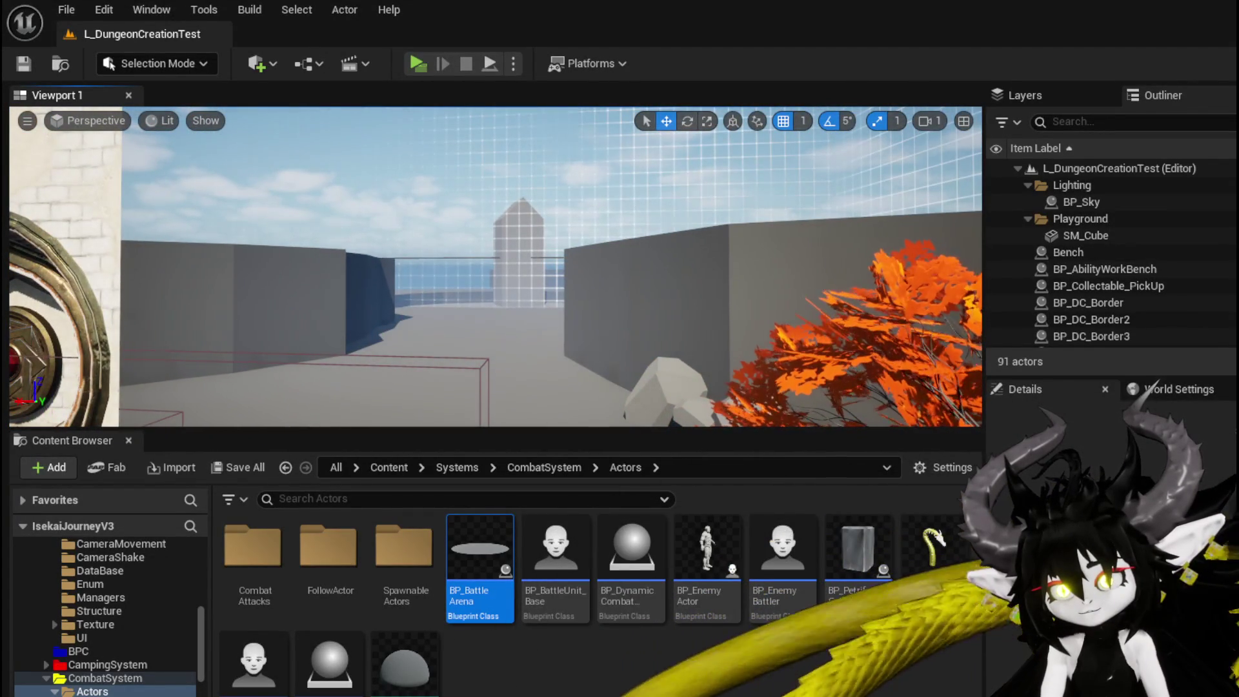
pyautogui.moveTo(505, 306); pyautogui.dragTo(504, 305)
pyautogui.moveTo(525, 427); pyautogui.dragTo(524, 427)
pyautogui.moveTo(436, 276); pyautogui.dragTo(437, 276)
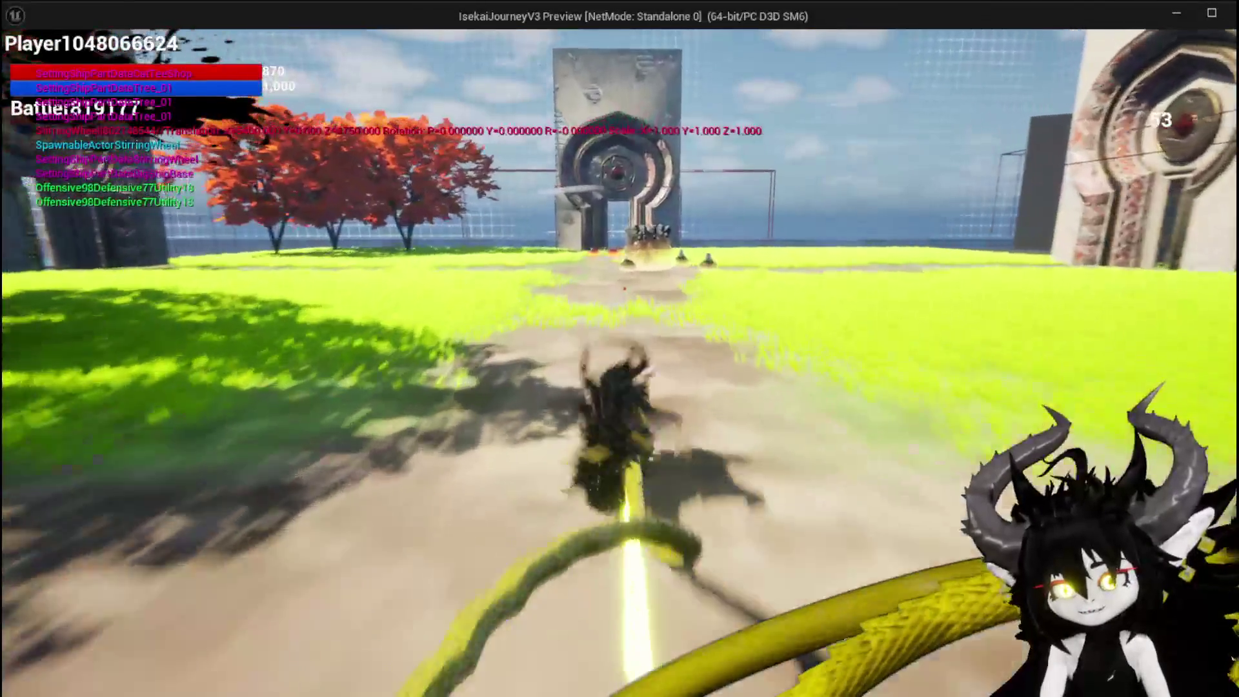
pyautogui.press('w')
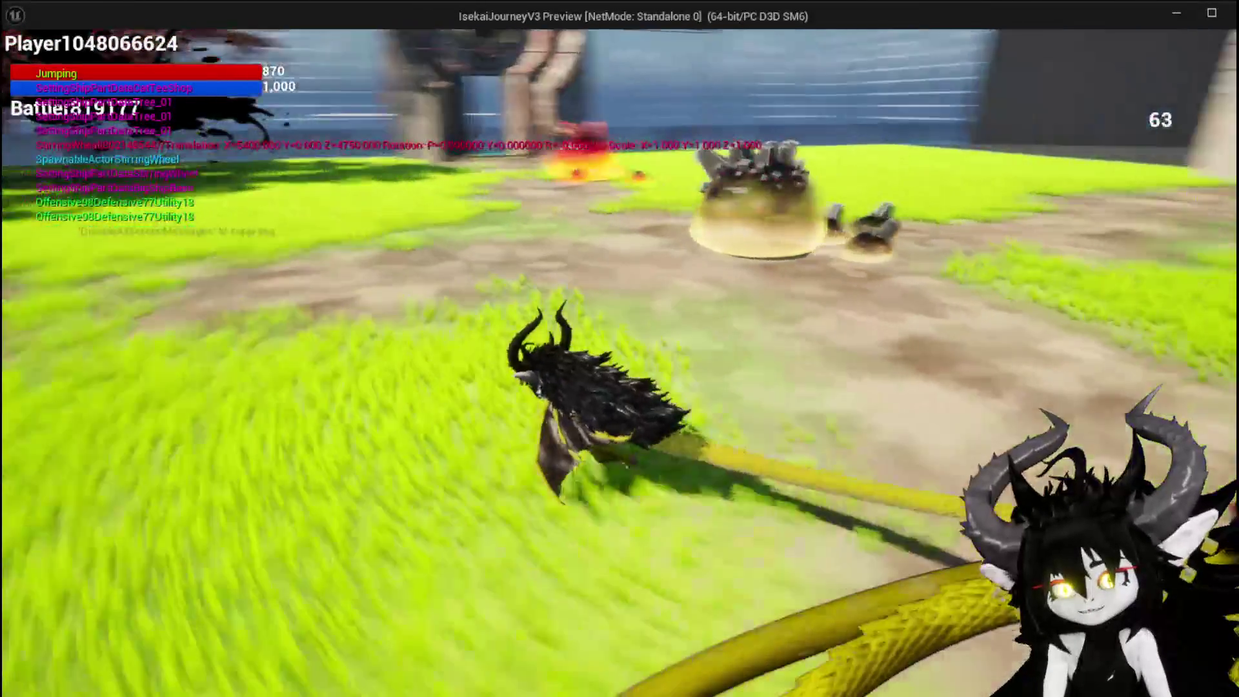
pyautogui.press('1')
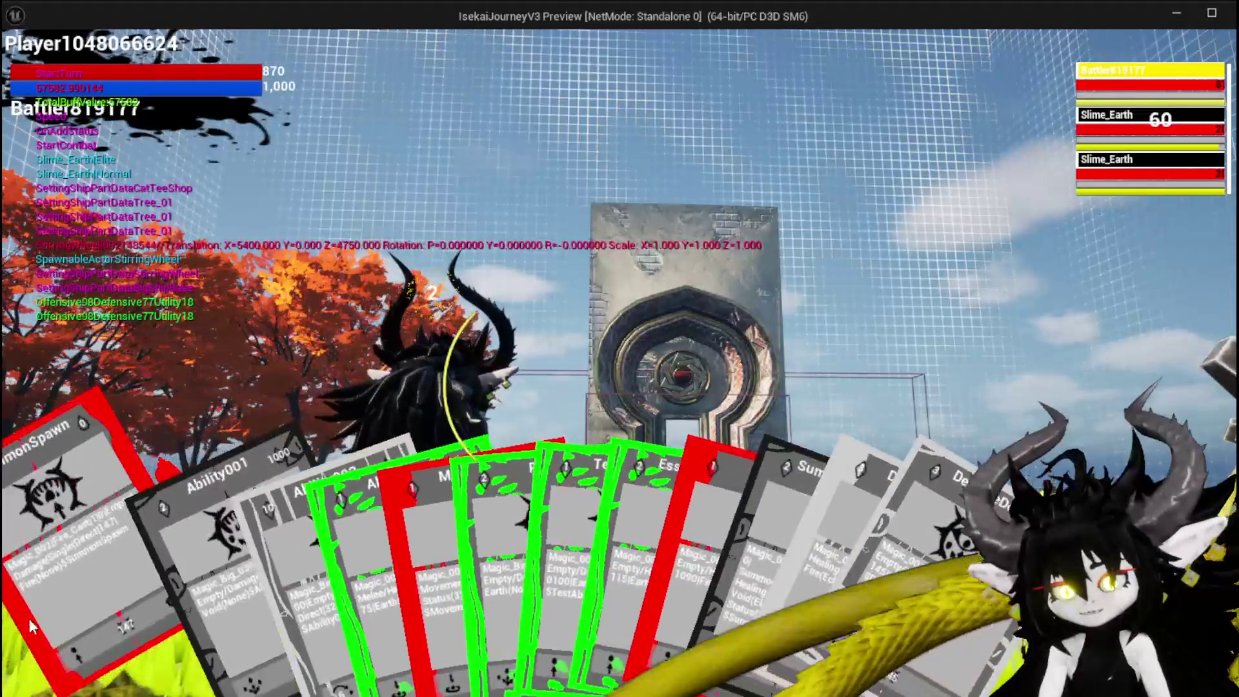
pyautogui.click(29, 618)
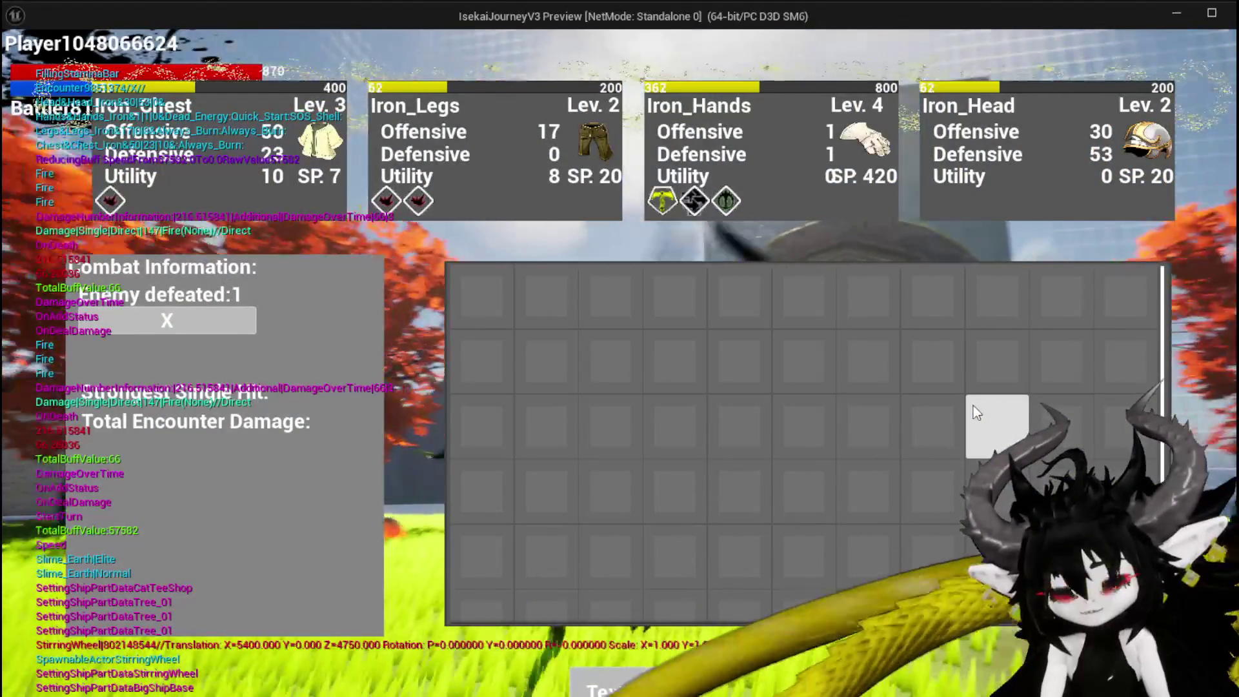
pyautogui.press('Escape')
pyautogui.click(61, 140)
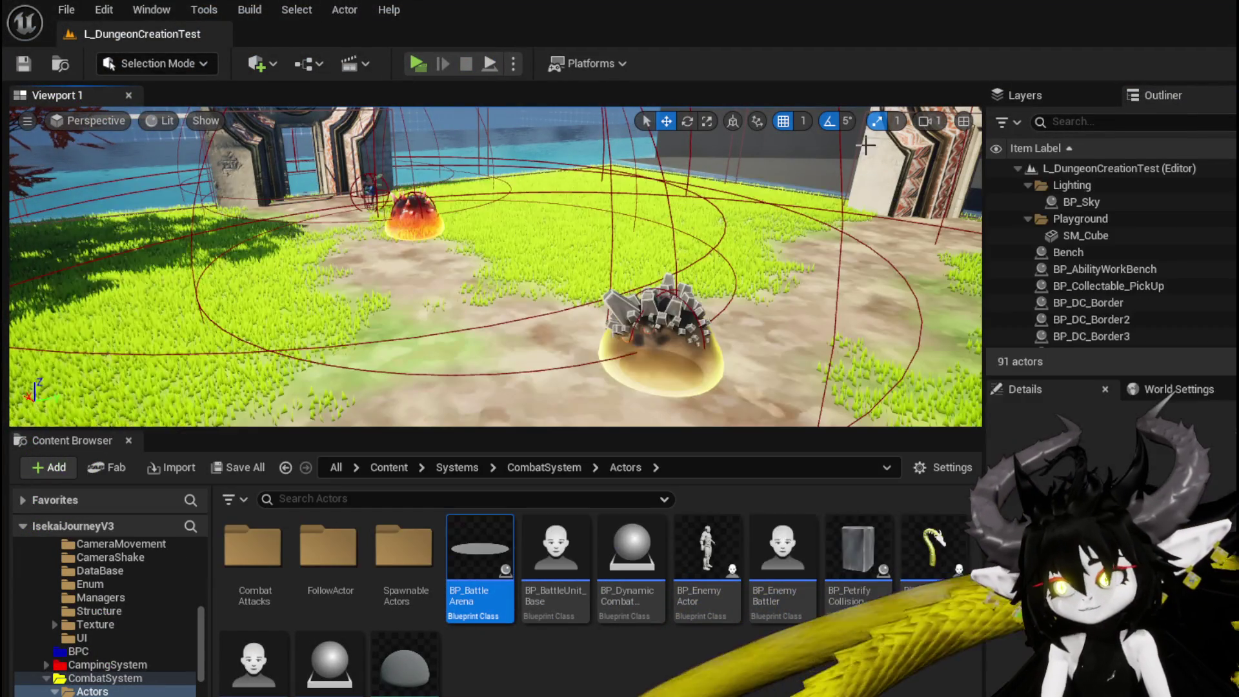
# Step: Save all pending changes and open the BP_BattleArena blueprint
pyautogui.hotkey('ctrl', 's')
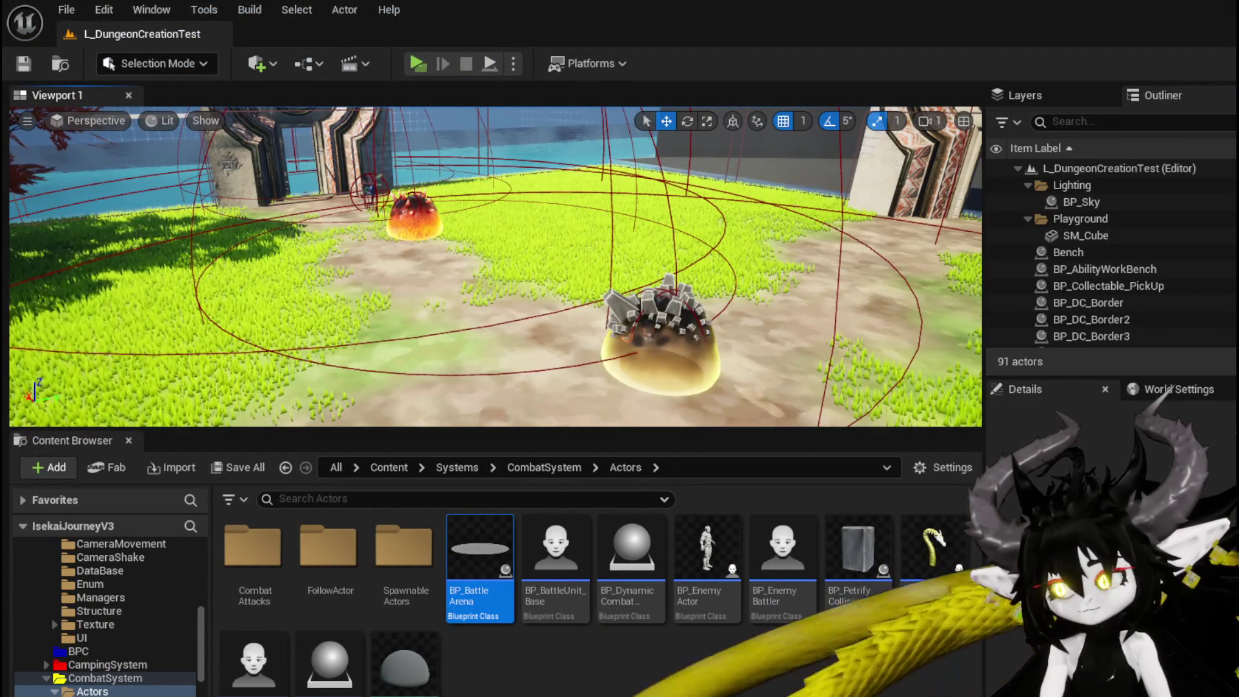
pyautogui.press('Return')
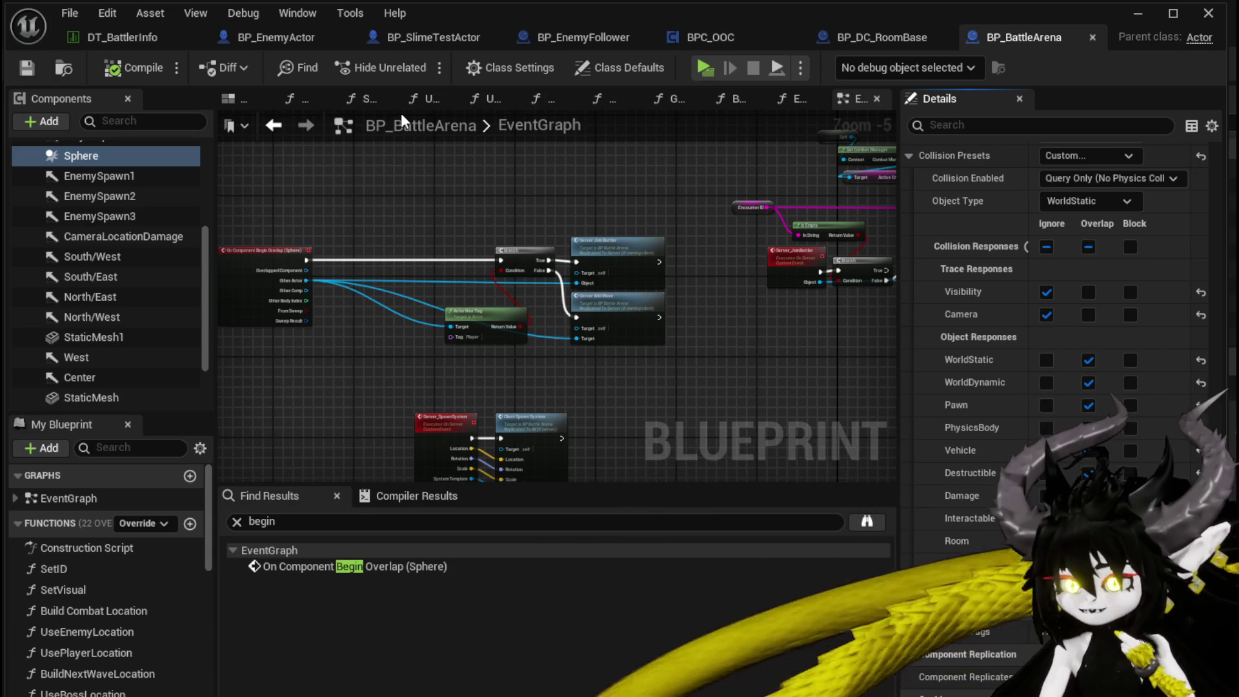
# Step: Switch to BP_EnemyActor, select then deselect its Print String node, and zoom out on the graph
pyautogui.click(261, 29)
pyautogui.moveTo(650, 155); pyautogui.dragTo(736, 277)
pyautogui.click(638, 326)
pyautogui.scroll(-3, 328, 169)
pyautogui.moveTo(327, 169)
pyautogui.mouseDown()
pyautogui.moveTo(406, 259)
pyautogui.moveTo(354, 368)
pyautogui.moveTo(360, 354)
pyautogui.moveTo(387, 413)
pyautogui.moveTo(445, 322)
pyautogui.moveTo(462, 204)
pyautogui.moveTo(420, 152)
pyautogui.moveTo(386, 159)
pyautogui.mouseUp()
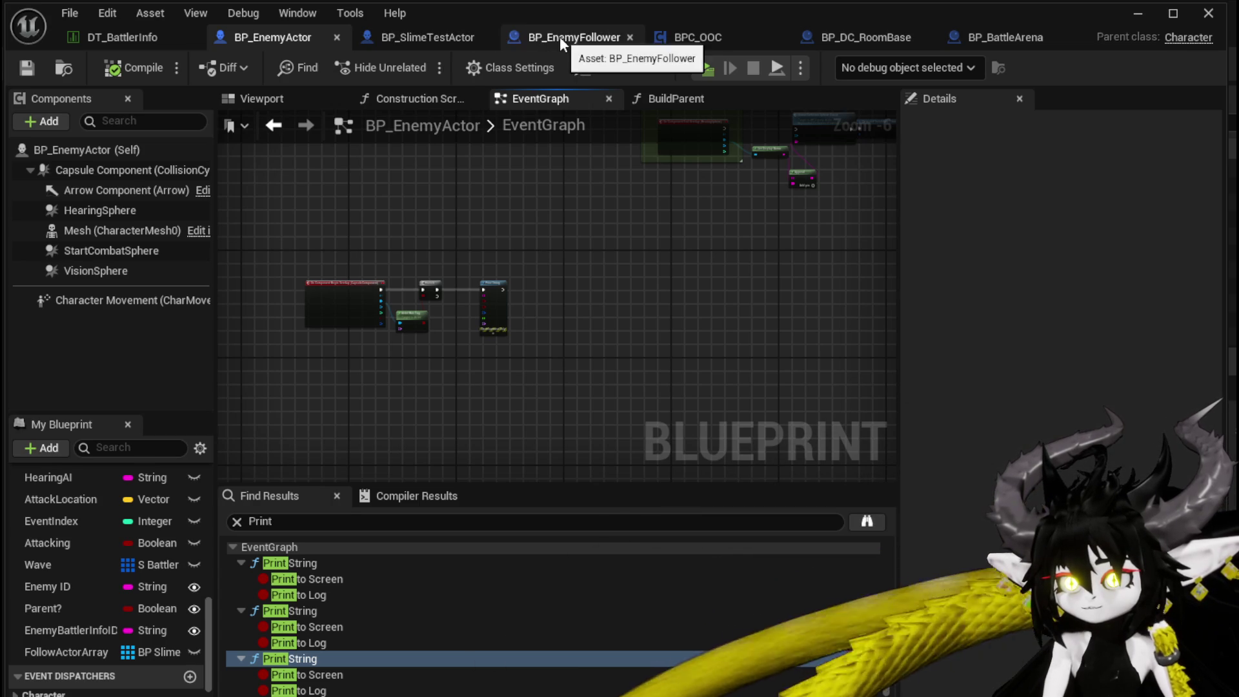
# Step: Box-select a group of BP_EnemyActor nodes near Server Start Encounter and move them left and up
pyautogui.moveTo(499, 205)
pyautogui.mouseDown()
pyautogui.moveTo(331, 379)
pyautogui.moveTo(404, 285)
pyautogui.moveTo(481, 335)
pyautogui.mouseUp()
pyautogui.scroll(-3, 405, 296)
pyautogui.scroll(4, 577, 265)
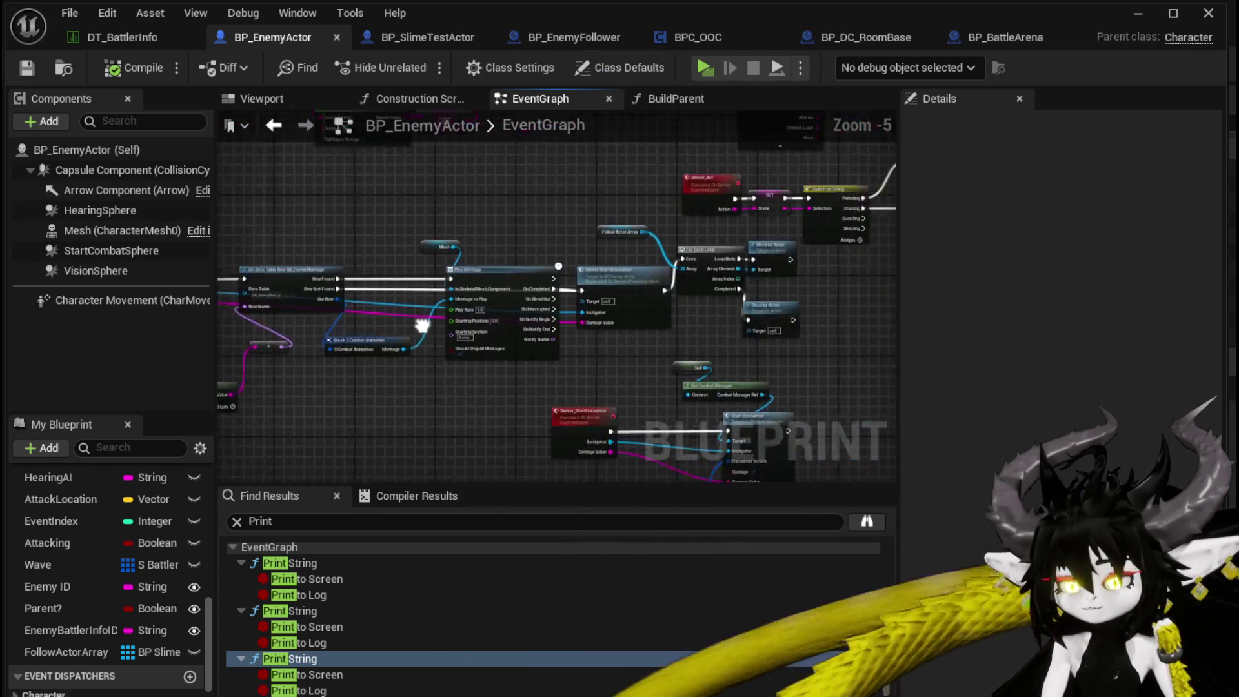
pyautogui.scroll(4, 611, 321)
pyautogui.moveTo(581, 387)
pyautogui.mouseDown()
pyautogui.moveTo(664, 354)
pyautogui.moveTo(749, 366)
pyautogui.moveTo(497, 372)
pyautogui.moveTo(807, 380)
pyautogui.mouseUp()
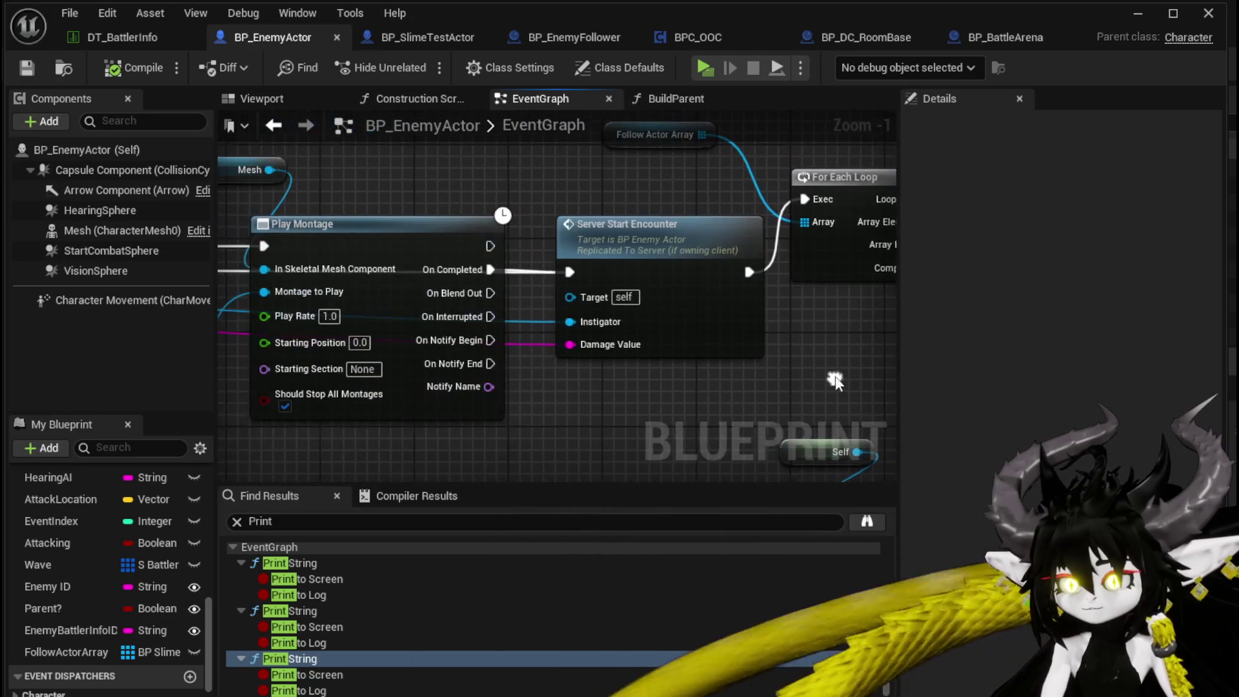
pyautogui.click(580, 349)
pyautogui.scroll(-5, 553, 413)
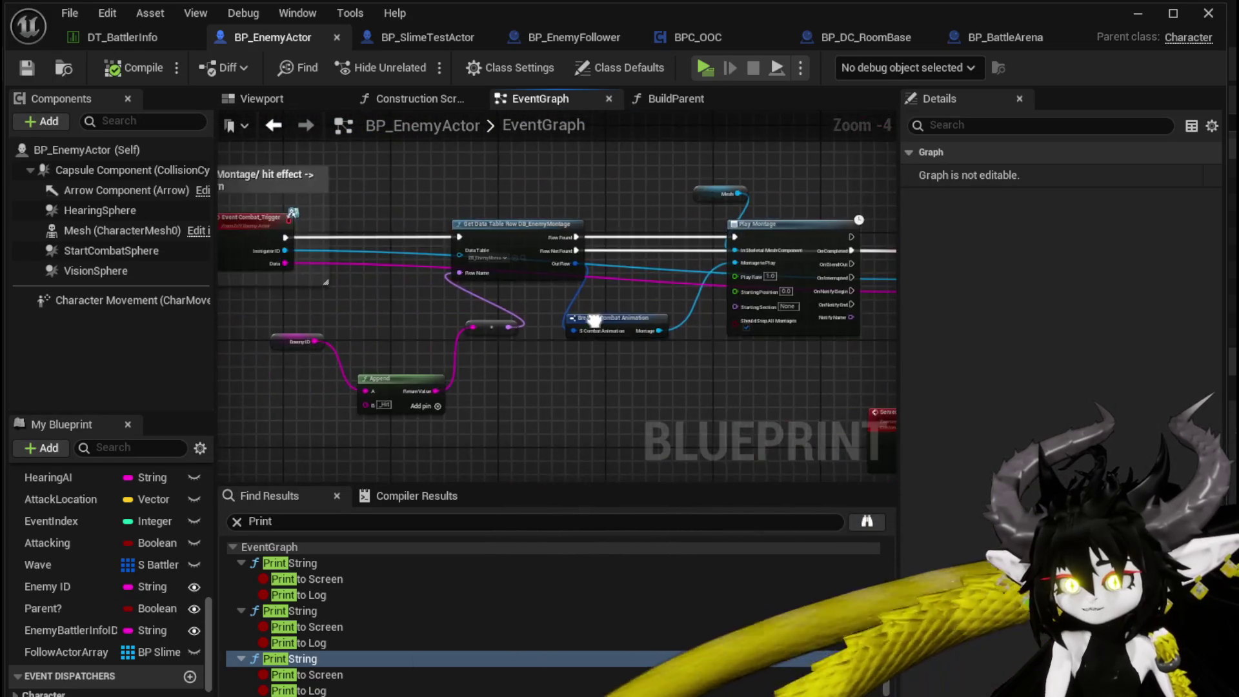
pyautogui.moveTo(337, 189)
pyautogui.mouseDown()
pyautogui.moveTo(636, 315)
pyautogui.moveTo(702, 319)
pyautogui.moveTo(708, 330)
pyautogui.mouseUp()
pyautogui.moveTo(717, 245)
pyautogui.mouseDown()
pyautogui.moveTo(638, 244)
pyautogui.moveTo(625, 223)
pyautogui.mouseUp()
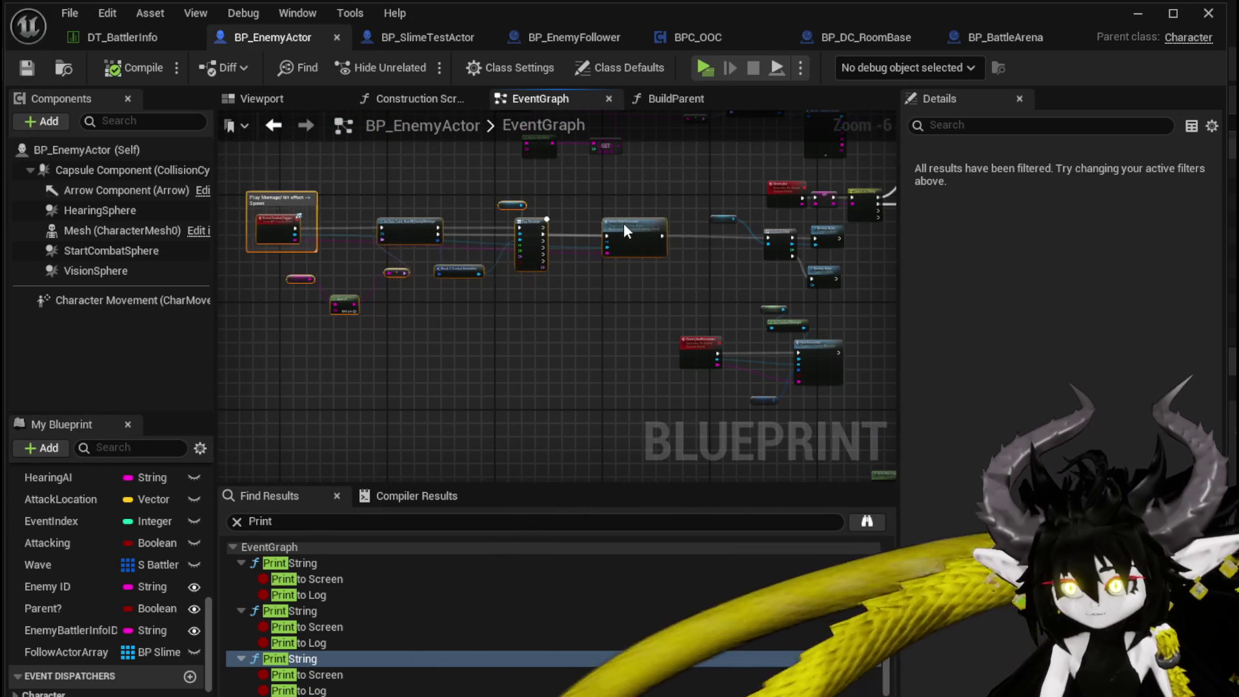
# Step: Jump to the Server_StartEncounter event, then open Combat_Manager's StartEncounter function from its call
pyautogui.scroll(4, 618, 223)
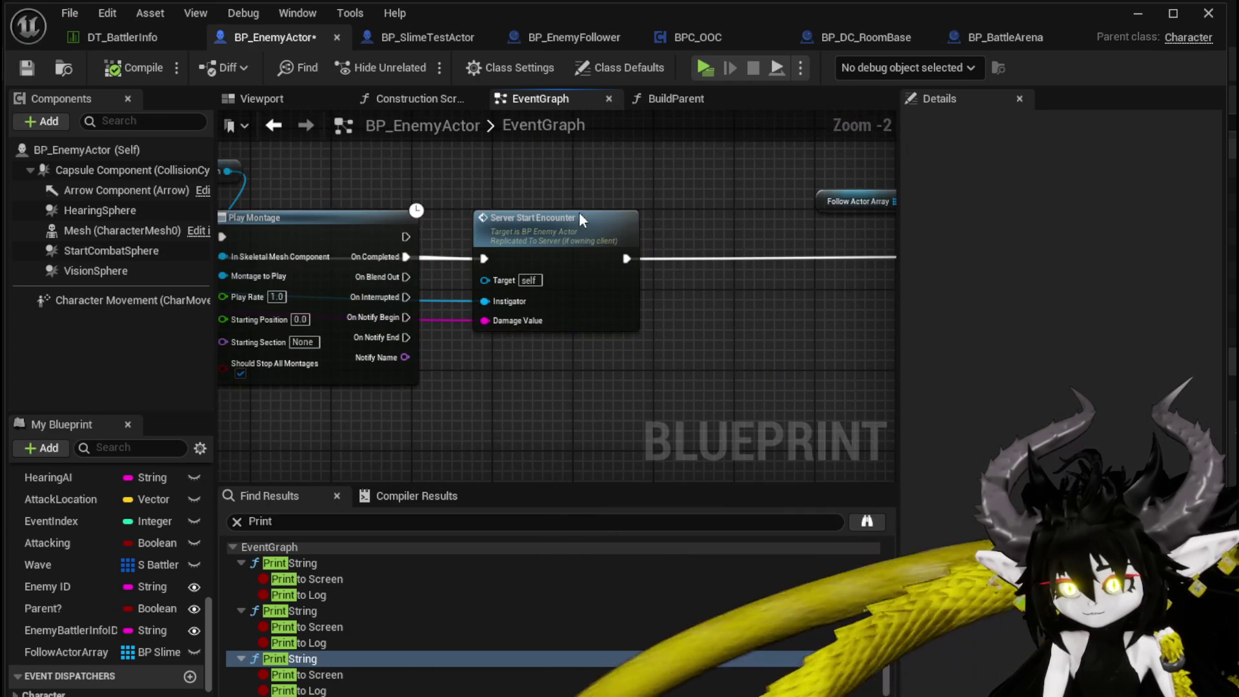
pyautogui.doubleClick(579, 219)
pyautogui.scroll(-3, 640, 275)
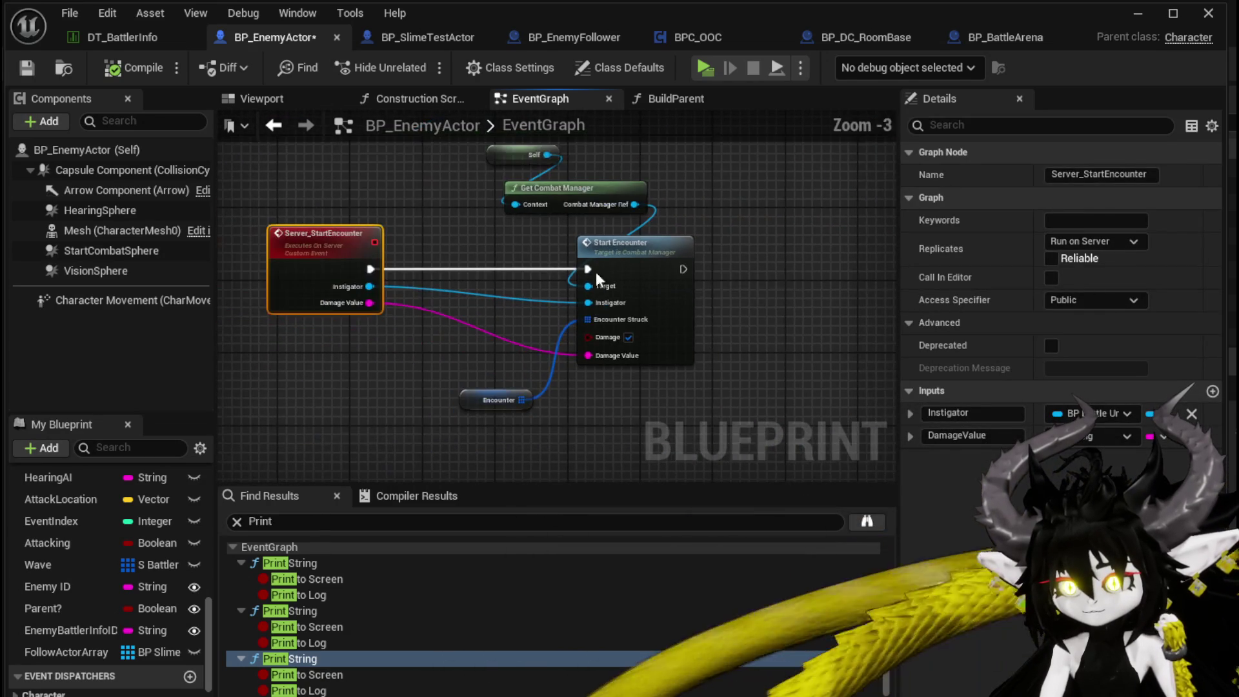
pyautogui.doubleClick(632, 268)
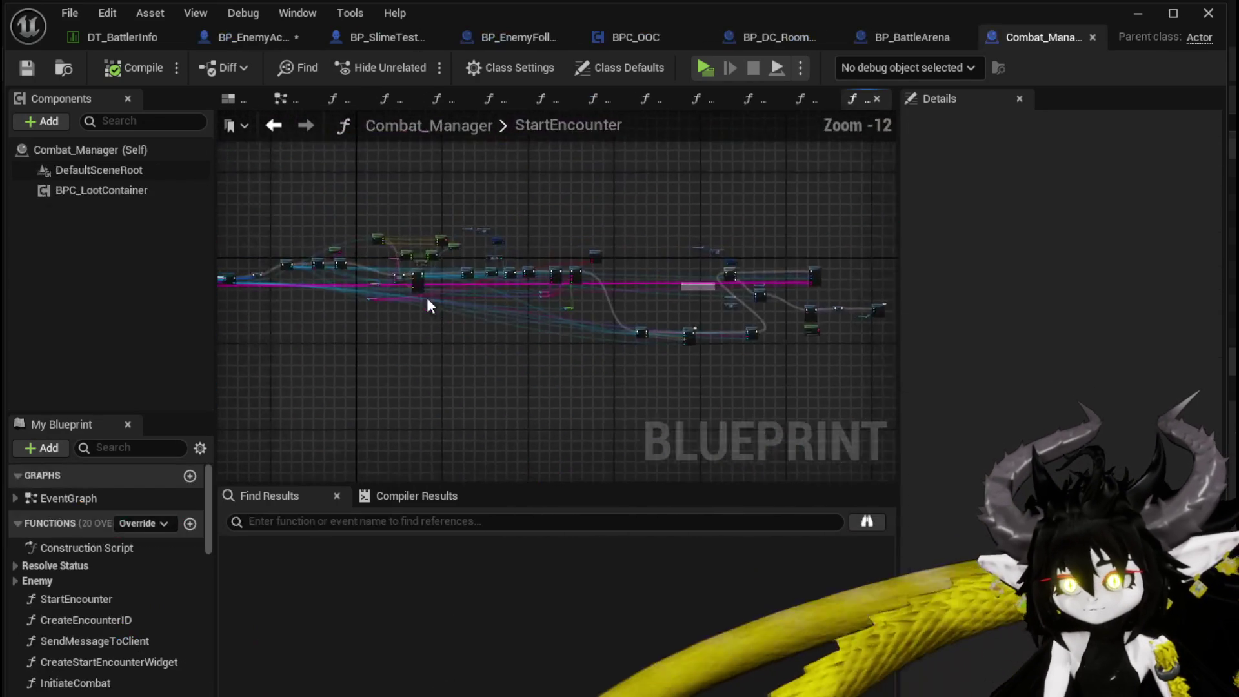
# Step: Delete the Add Perk Object node that follows Add Battler in StartEncounter
pyautogui.scroll(8, 351, 313)
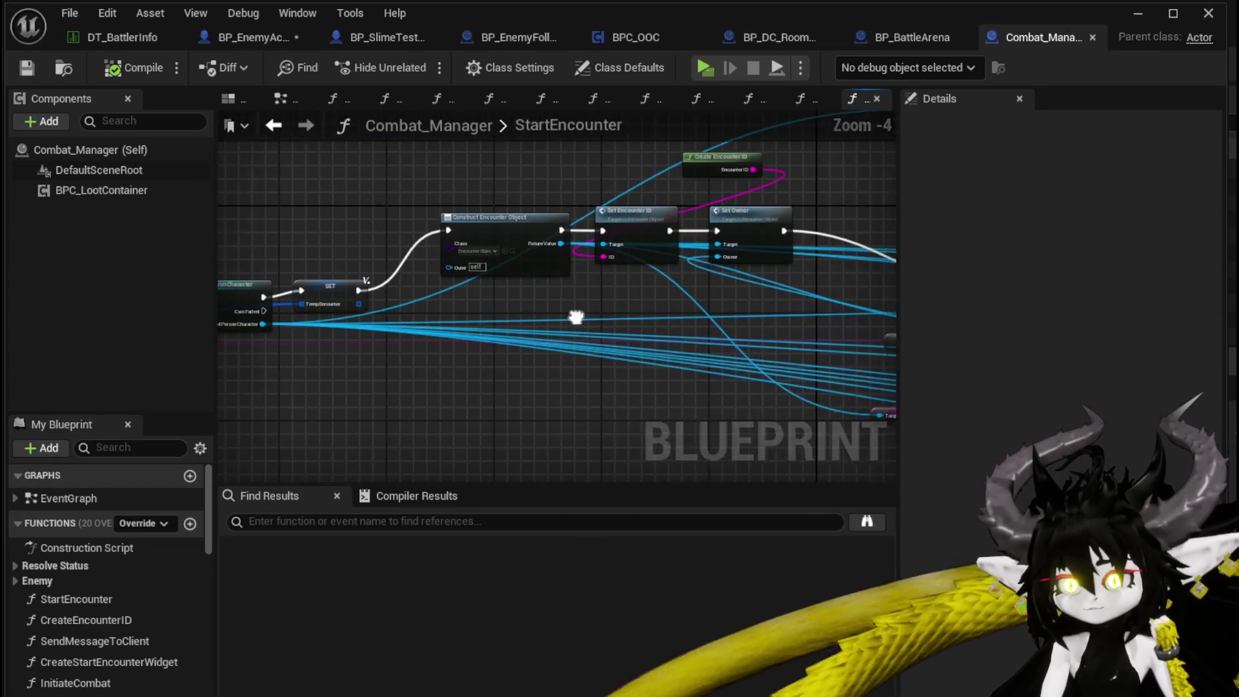
pyautogui.scroll(2, 585, 317)
pyautogui.scroll(-1, 537, 346)
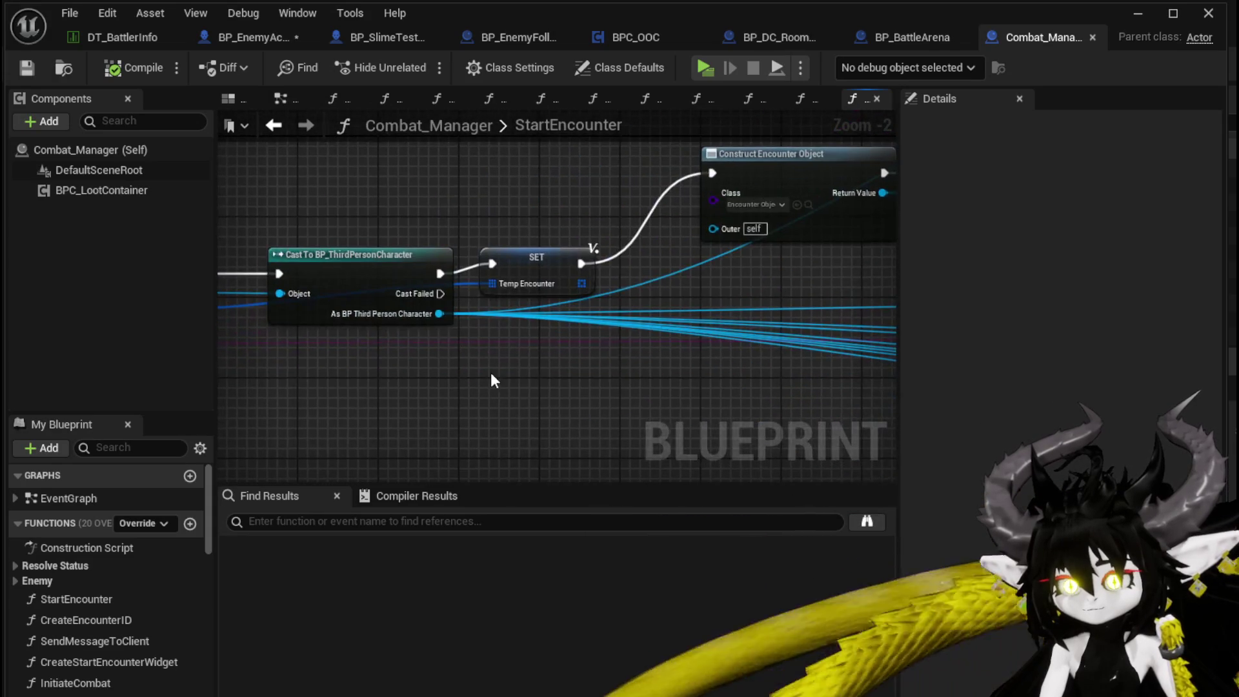
pyautogui.moveTo(492, 370)
pyautogui.mouseDown()
pyautogui.moveTo(782, 341)
pyautogui.moveTo(429, 312)
pyautogui.moveTo(276, 324)
pyautogui.mouseUp()
pyautogui.moveTo(556, 316)
pyautogui.mouseDown()
pyautogui.moveTo(321, 270)
pyautogui.moveTo(226, 298)
pyautogui.mouseUp()
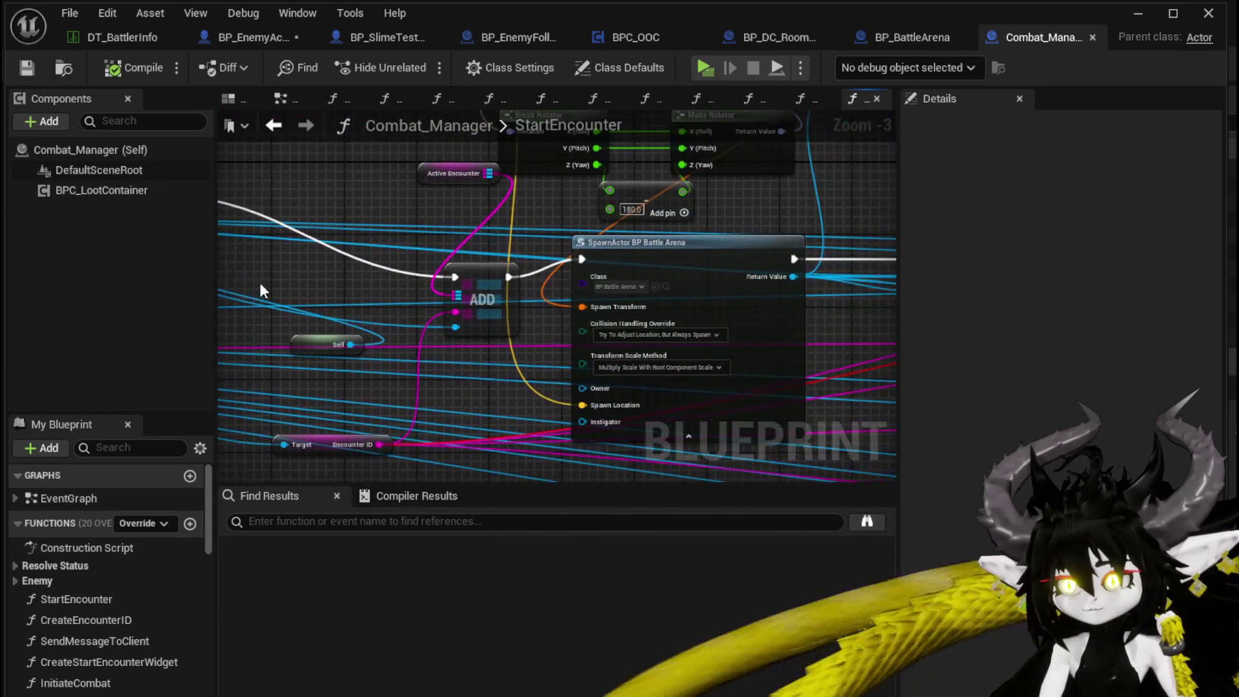
pyautogui.moveTo(774, 220)
pyautogui.mouseDown()
pyautogui.moveTo(512, 216)
pyautogui.moveTo(391, 229)
pyautogui.mouseUp()
pyautogui.moveTo(589, 220); pyautogui.dragTo(332, 225)
pyautogui.moveTo(646, 204)
pyautogui.mouseDown()
pyautogui.moveTo(699, 207)
pyautogui.moveTo(271, 222)
pyautogui.mouseUp()
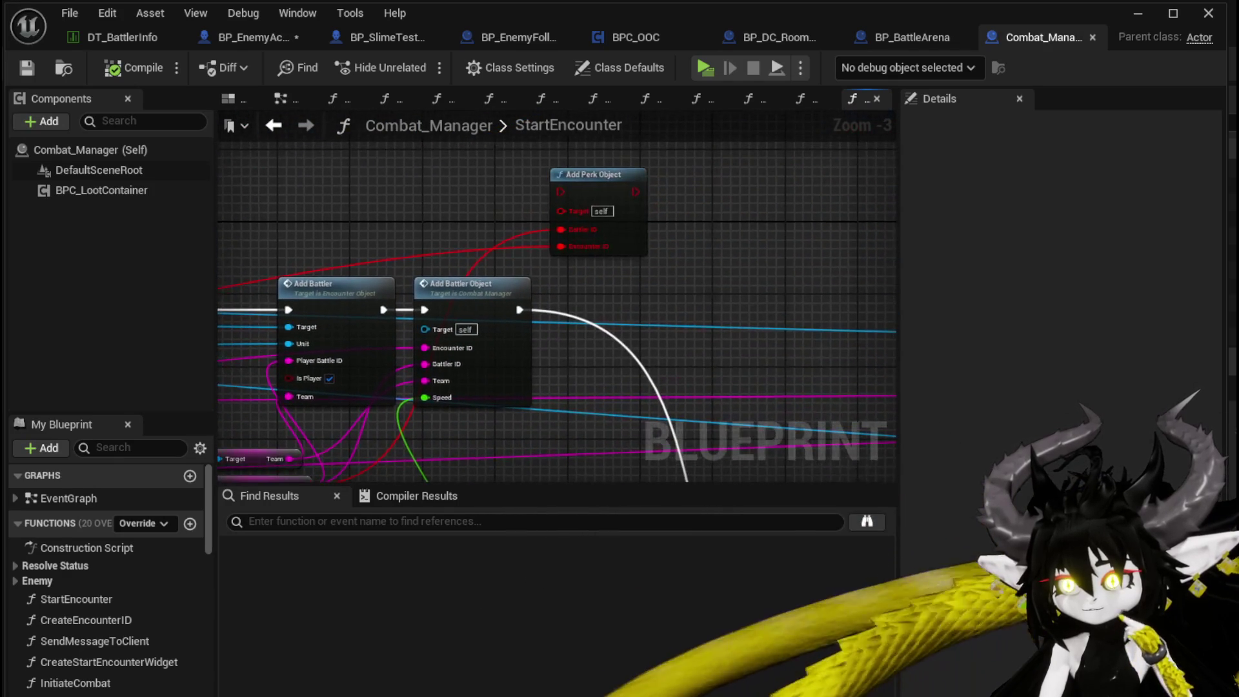
pyautogui.click(597, 176)
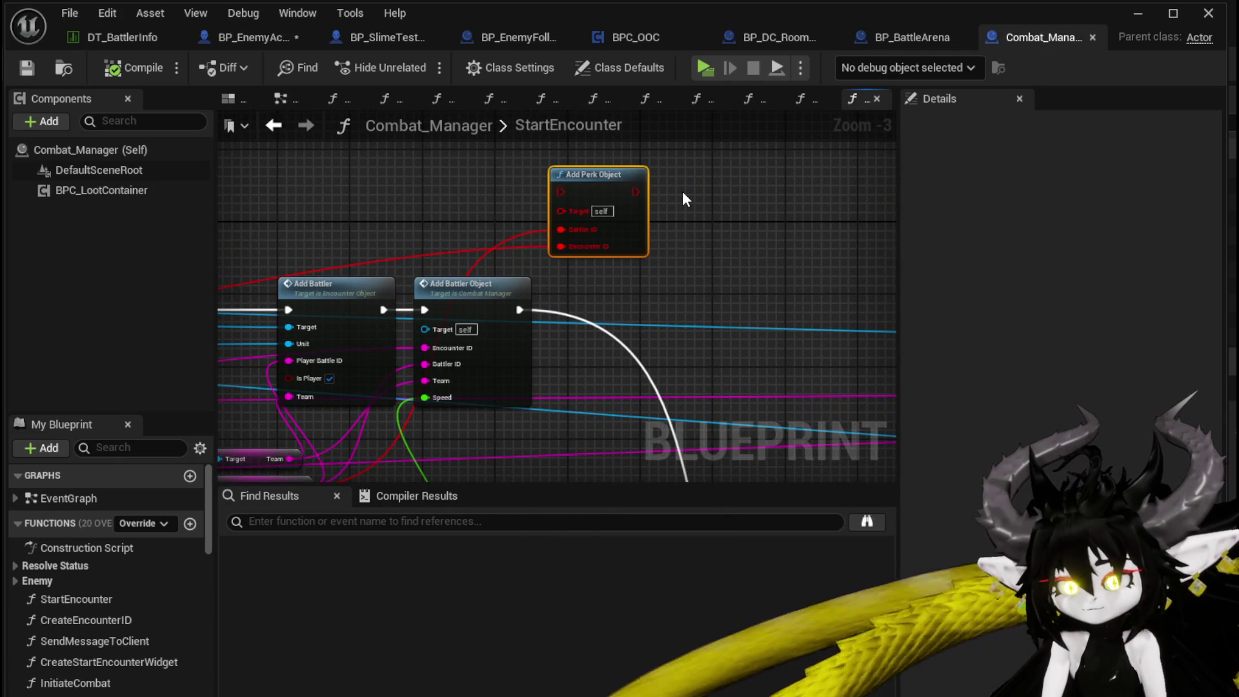
pyautogui.press('Delete')
# Step: Pan back to the SpawnActor BP Battle Arena node to review the remaining graph
pyautogui.scroll(-3, 718, 204)
pyautogui.scroll(4, 489, 268)
pyautogui.moveTo(490, 268)
pyautogui.mouseDown()
pyautogui.moveTo(731, 392)
pyautogui.moveTo(683, 402)
pyautogui.moveTo(644, 376)
pyautogui.moveTo(450, 348)
pyautogui.moveTo(413, 291)
pyautogui.moveTo(635, 332)
pyautogui.moveTo(733, 312)
pyautogui.moveTo(231, 242)
pyautogui.mouseUp()
pyautogui.scroll(-2, 412, 292)
pyautogui.scroll(-2, 635, 332)
pyautogui.scroll(4, 650, 313)
pyautogui.scroll(-2, 560, 243)
# Step: Review the Set Encounter Waves, Set Timer and Start Combat nodes, selecting Temp Encounter and Set Encounter Waves
pyautogui.moveTo(483, 318); pyautogui.dragTo(536, 394)
pyautogui.moveTo(613, 236)
pyautogui.mouseDown()
pyautogui.moveTo(655, 268)
pyautogui.moveTo(485, 315)
pyautogui.mouseUp()
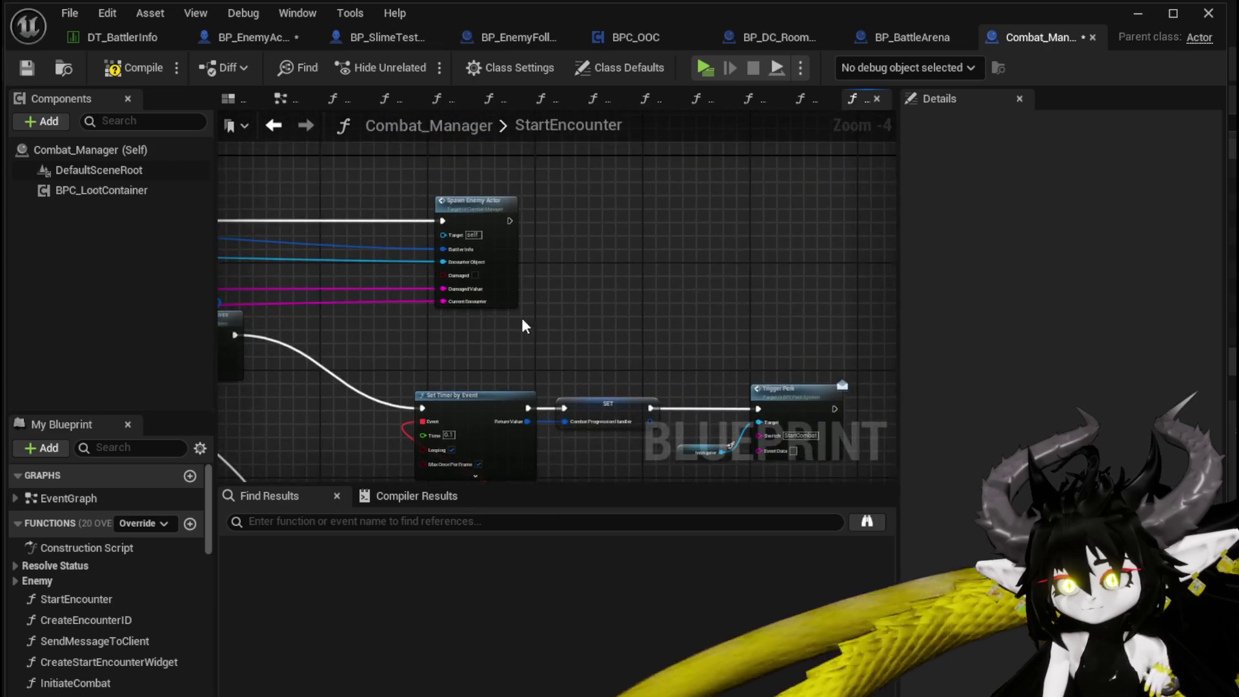
pyautogui.scroll(2, 594, 337)
pyautogui.moveTo(594, 337)
pyautogui.mouseDown()
pyautogui.moveTo(467, 177)
pyautogui.moveTo(343, 174)
pyautogui.mouseUp()
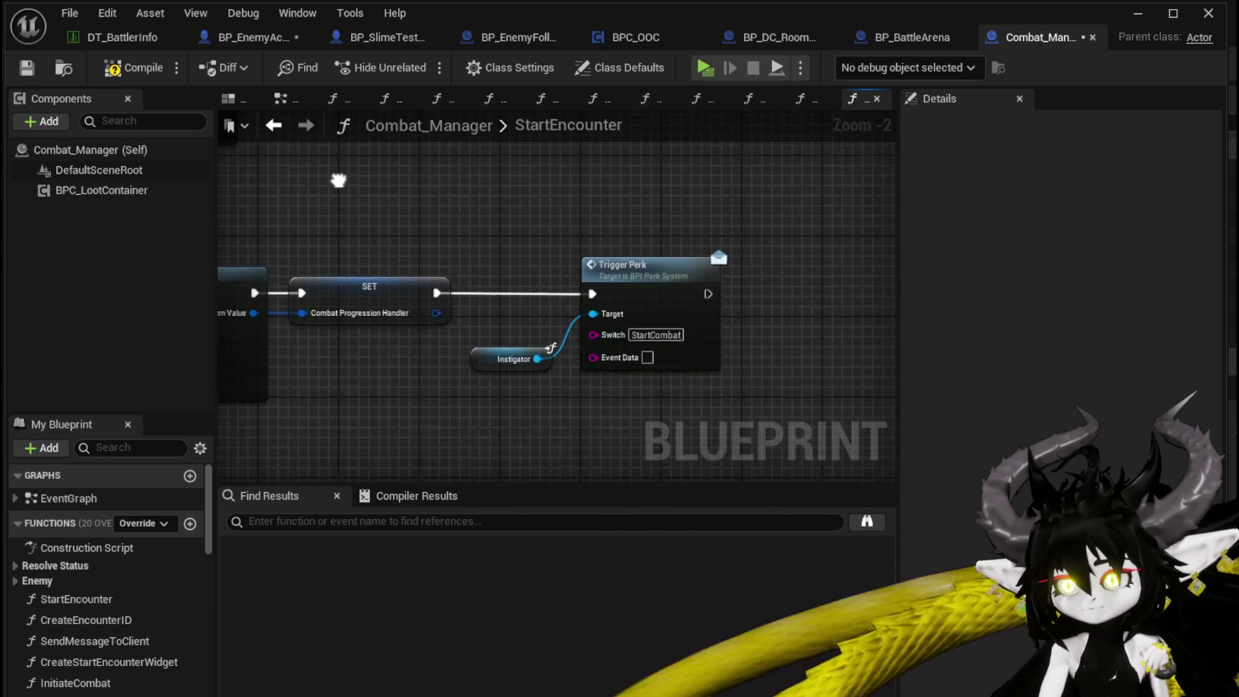
pyautogui.scroll(-2, 623, 271)
pyautogui.moveTo(622, 271); pyautogui.dragTo(687, 361)
pyautogui.moveTo(615, 378); pyautogui.dragTo(671, 365)
pyautogui.scroll(2, 557, 373)
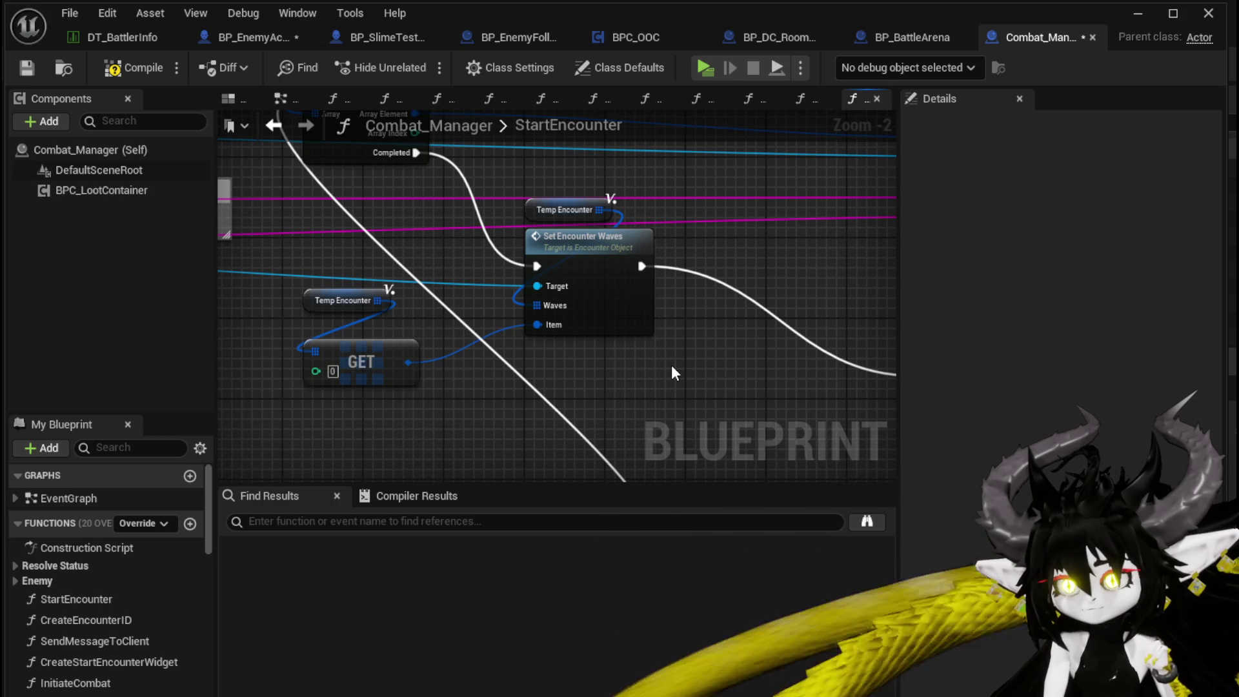
pyautogui.moveTo(276, 408)
pyautogui.mouseDown()
pyautogui.moveTo(562, 207)
pyautogui.moveTo(639, 416)
pyautogui.moveTo(808, 426)
pyautogui.mouseUp()
pyautogui.scroll(-2, 489, 304)
pyautogui.moveTo(490, 304)
pyautogui.mouseDown()
pyautogui.moveTo(535, 369)
pyautogui.moveTo(521, 227)
pyautogui.mouseUp()
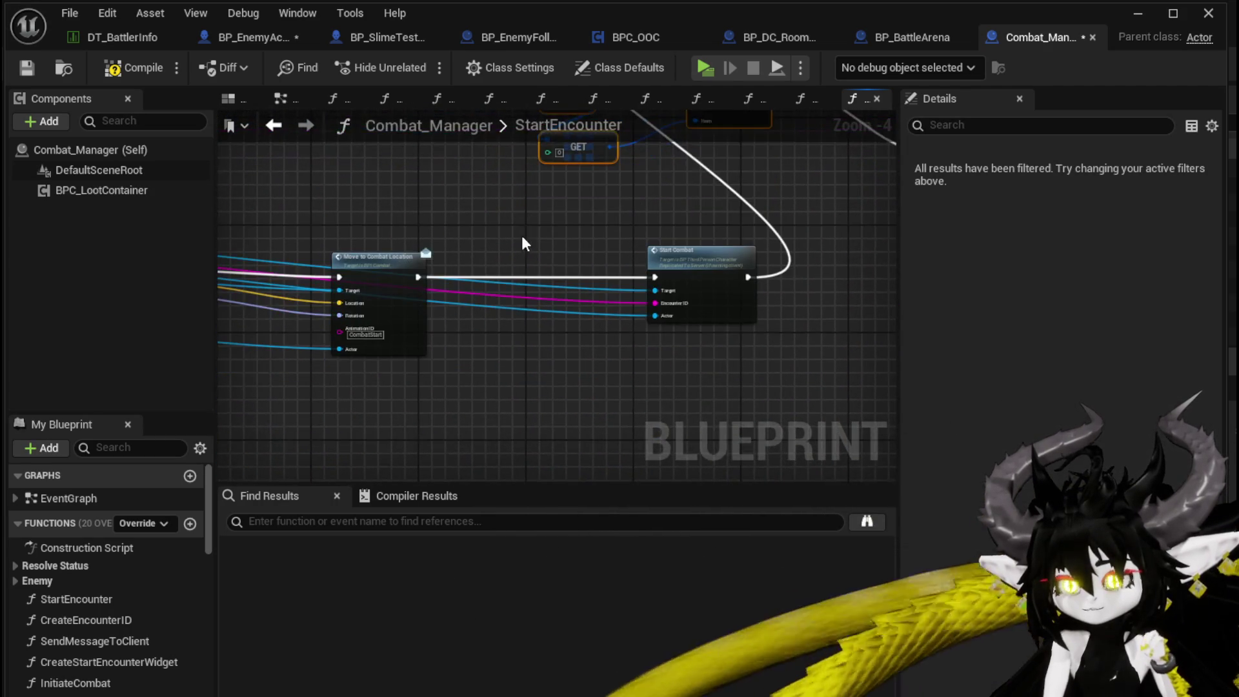
# Step: Inspect the Start Combat event's definition in BP_ThirdPersonCharacter, including its MC in Combat nodes
pyautogui.scroll(5, 522, 238)
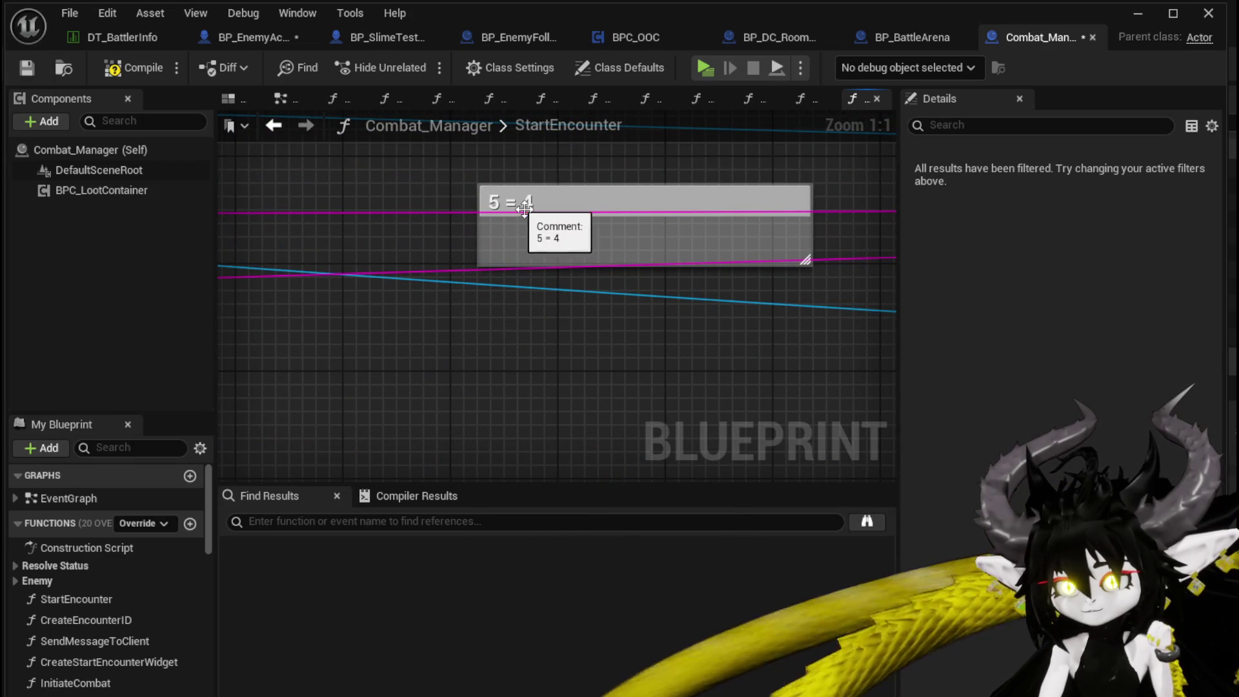
pyautogui.moveTo(561, 337)
pyautogui.mouseDown()
pyautogui.moveTo(567, 321)
pyautogui.moveTo(623, 337)
pyautogui.moveTo(351, 276)
pyautogui.moveTo(347, 235)
pyautogui.mouseUp()
pyautogui.scroll(-1, 490, 203)
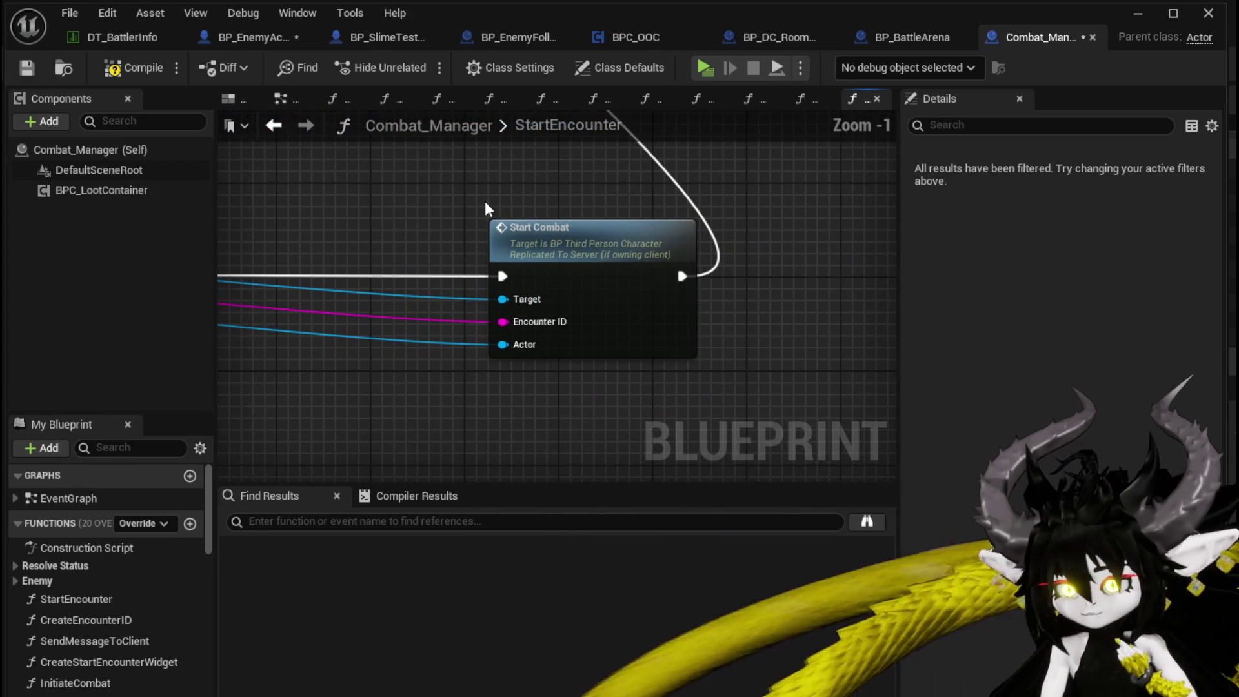
pyautogui.click(561, 265)
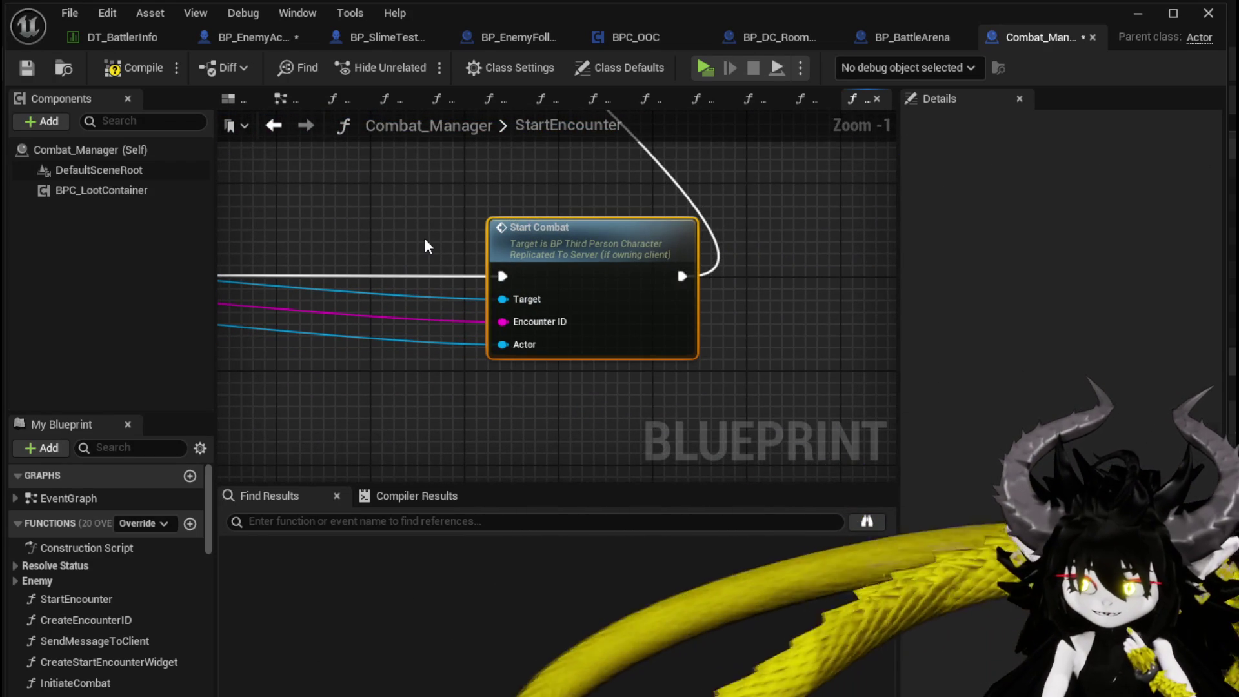
pyautogui.hotkey('alt', 'g')
pyautogui.scroll(-2, 342, 232)
pyautogui.moveTo(342, 232); pyautogui.dragTo(223, 264)
pyautogui.moveTo(846, 257)
pyautogui.mouseDown()
pyautogui.moveTo(377, 273)
pyautogui.moveTo(378, 291)
pyautogui.moveTo(227, 272)
pyautogui.moveTo(268, 243)
pyautogui.moveTo(451, 271)
pyautogui.moveTo(555, 400)
pyautogui.moveTo(563, 334)
pyautogui.mouseUp()
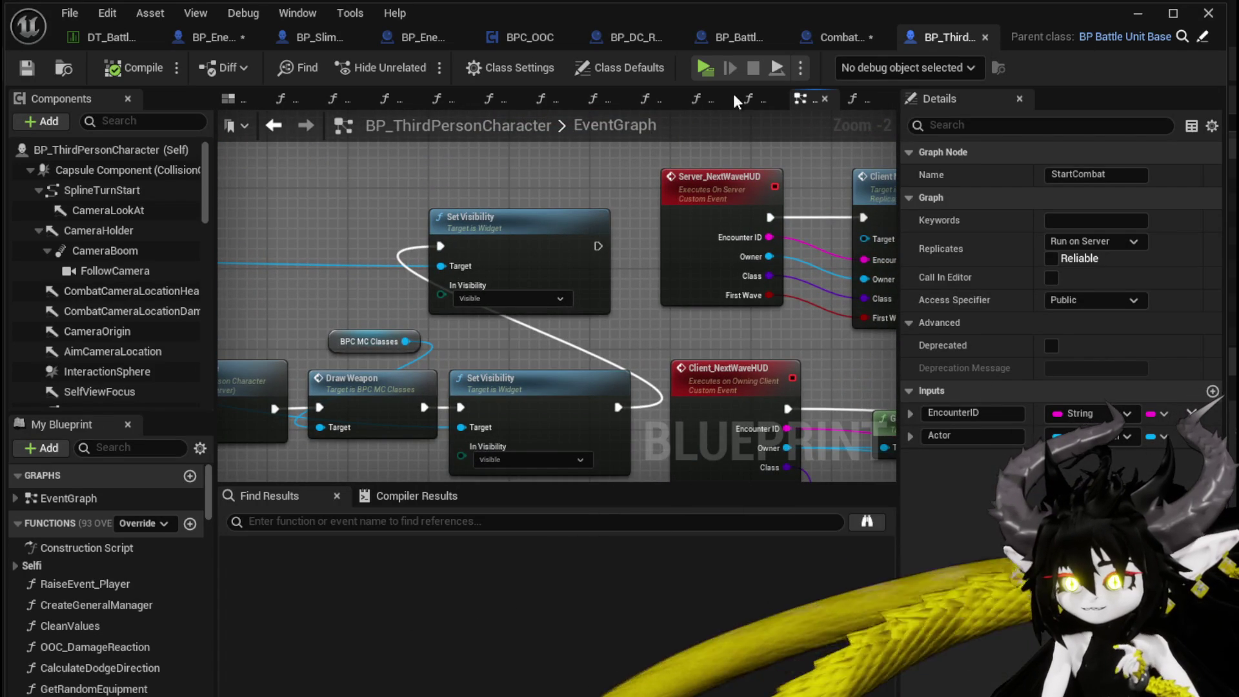
# Step: Close BP_ThirdPersonCharacter and compile and save Combat_Manager
pyautogui.click(985, 36)
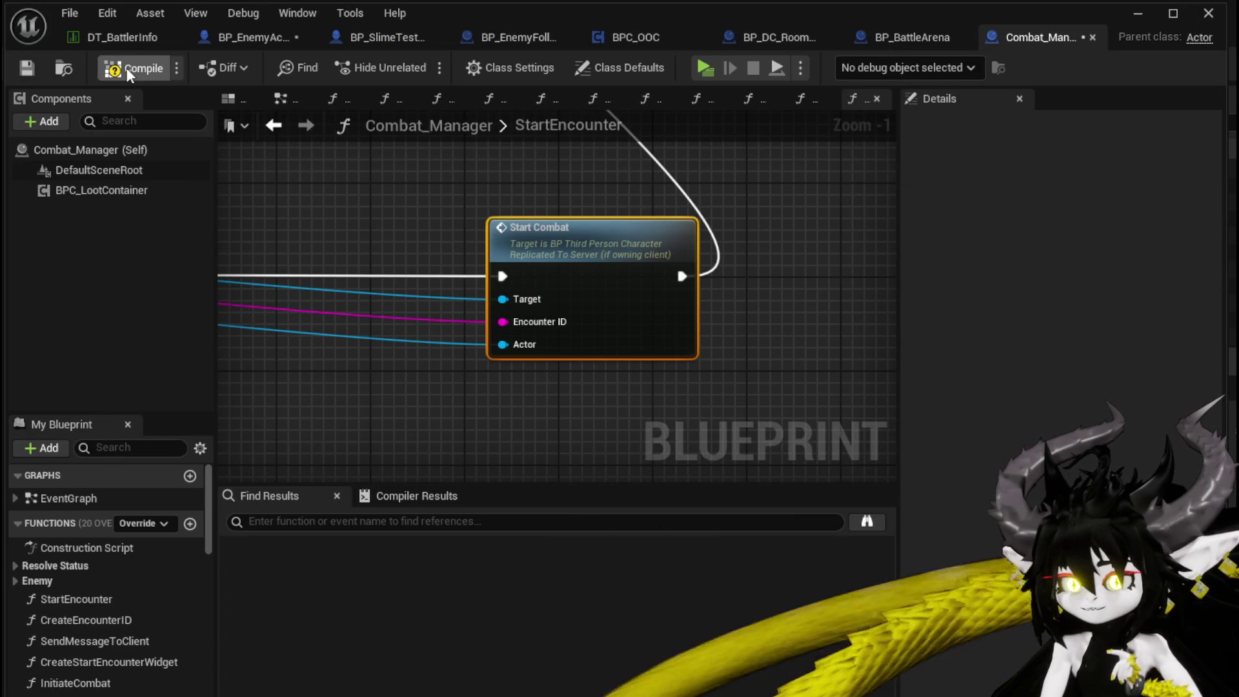
pyautogui.click(15, 67)
pyautogui.scroll(-3, 339, 183)
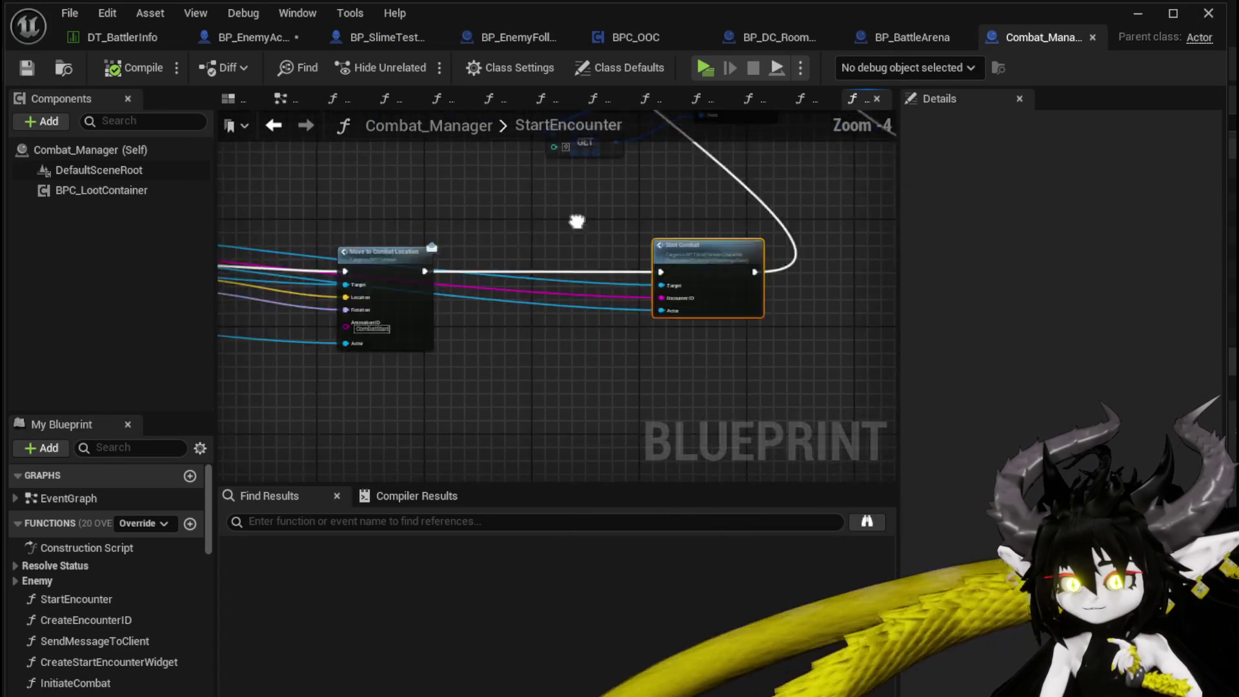
pyautogui.scroll(-3, 747, 326)
pyautogui.scroll(5, 555, 313)
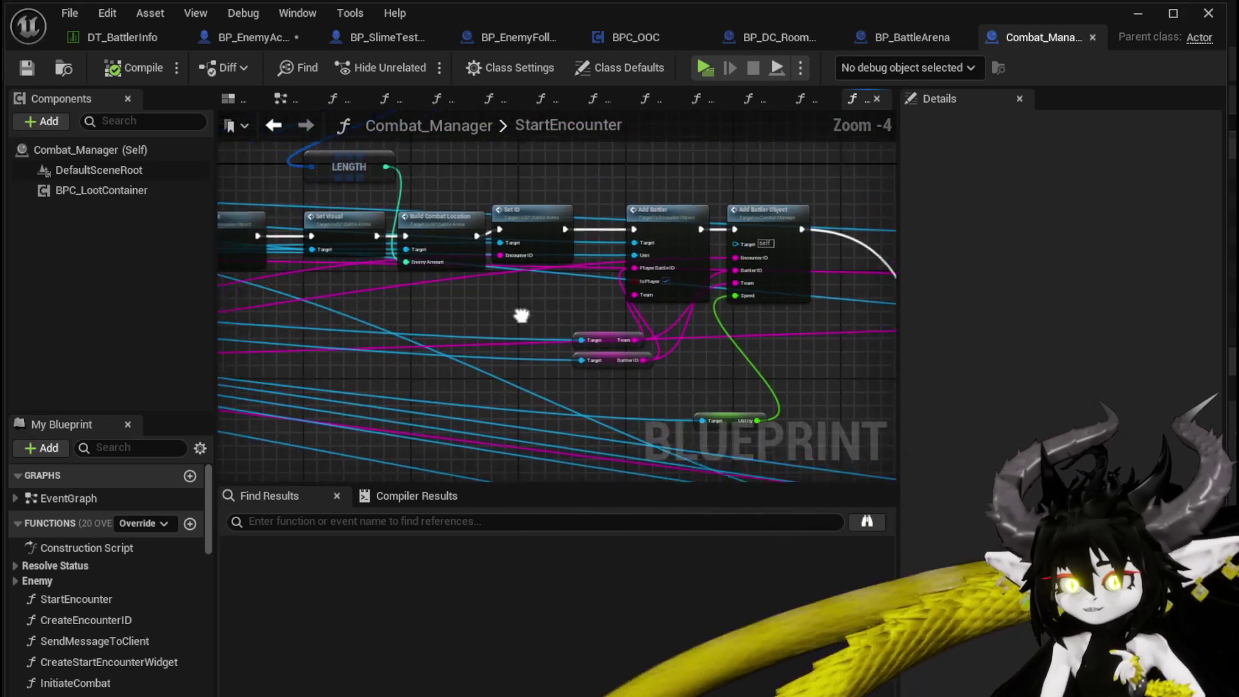
# Step: Move the Utility getter node up-left near the Team getter, Set Arena and LENGTH nodes
pyautogui.moveTo(560, 325)
pyautogui.mouseDown()
pyautogui.moveTo(387, 346)
pyautogui.moveTo(323, 161)
pyautogui.moveTo(329, 184)
pyautogui.mouseUp()
pyautogui.moveTo(610, 319); pyautogui.dragTo(508, 256)
pyautogui.moveTo(282, 151)
pyautogui.mouseDown()
pyautogui.moveTo(350, 306)
pyautogui.moveTo(336, 297)
pyautogui.moveTo(682, 351)
pyautogui.mouseUp()
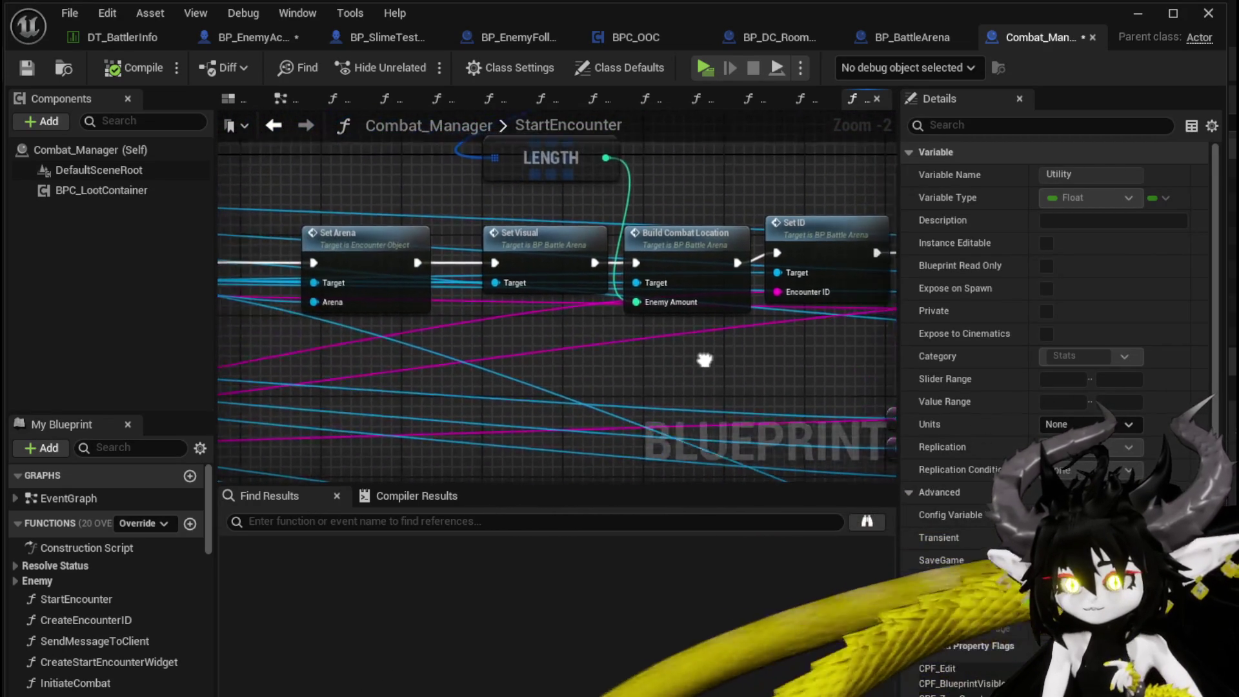
pyautogui.moveTo(312, 325)
pyautogui.mouseDown()
pyautogui.moveTo(361, 258)
pyautogui.moveTo(434, 208)
pyautogui.mouseUp()
pyautogui.click(425, 260)
# Step: Open the Set Arena node's SetArena function in Encounter_Object, then close it
pyautogui.click(426, 259)
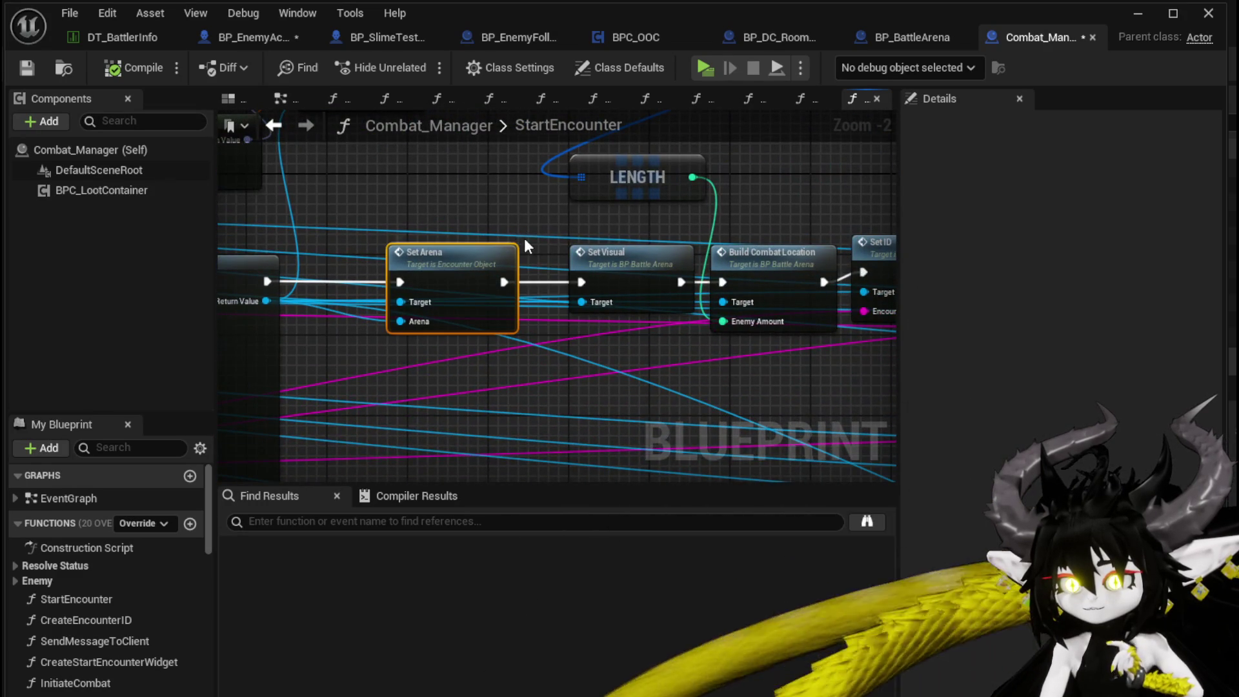
pyautogui.doubleClick(524, 238)
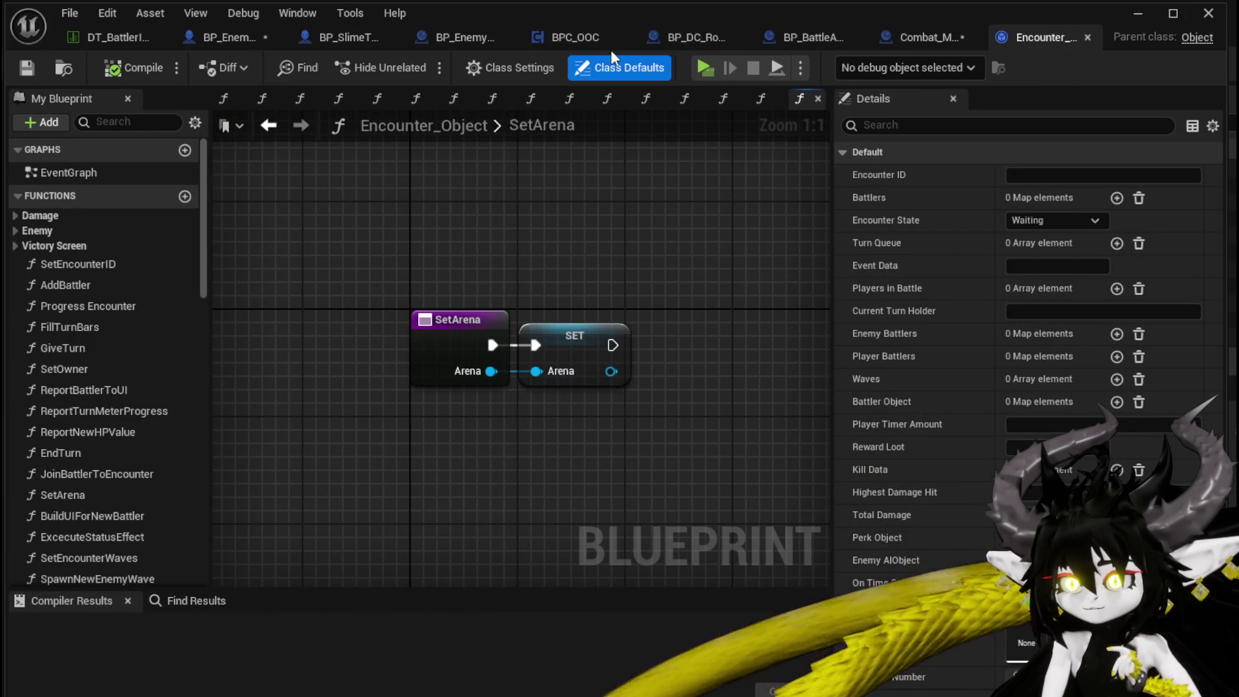
pyautogui.click(1086, 37)
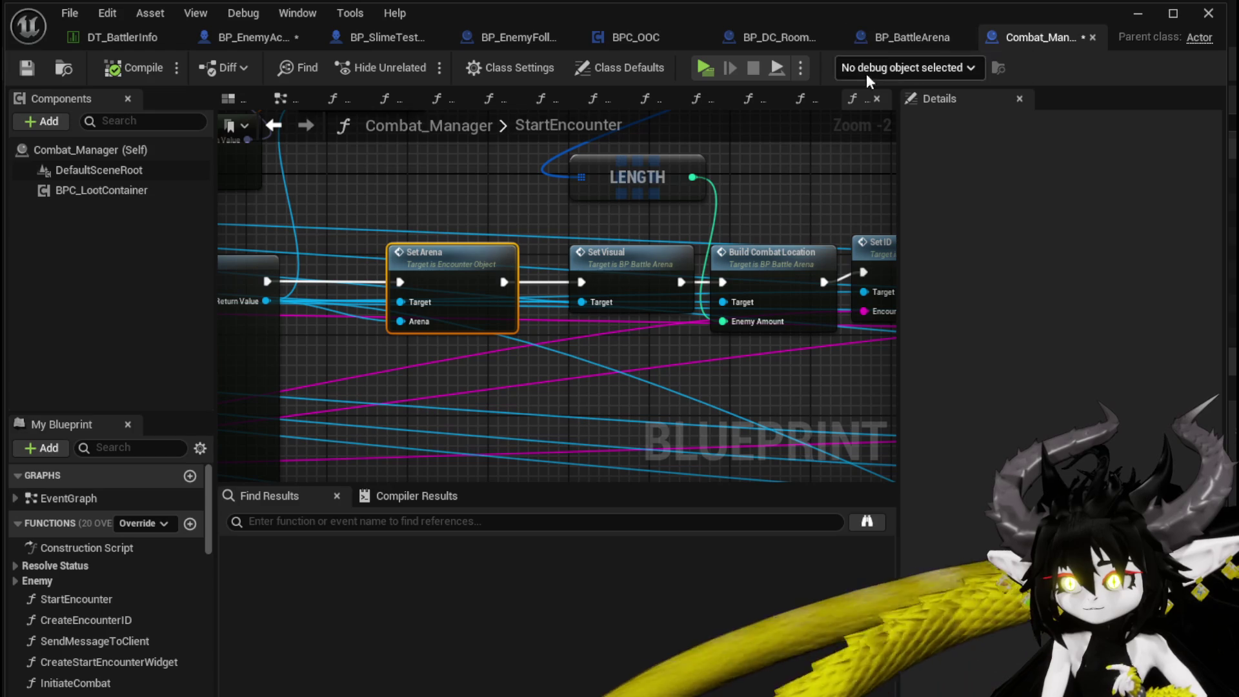
# Step: Save Combat_Manager, then switch to BP_EnemyActor and save it as well
pyautogui.click(26, 72)
pyautogui.hotkey('ctrl', 'Tab')
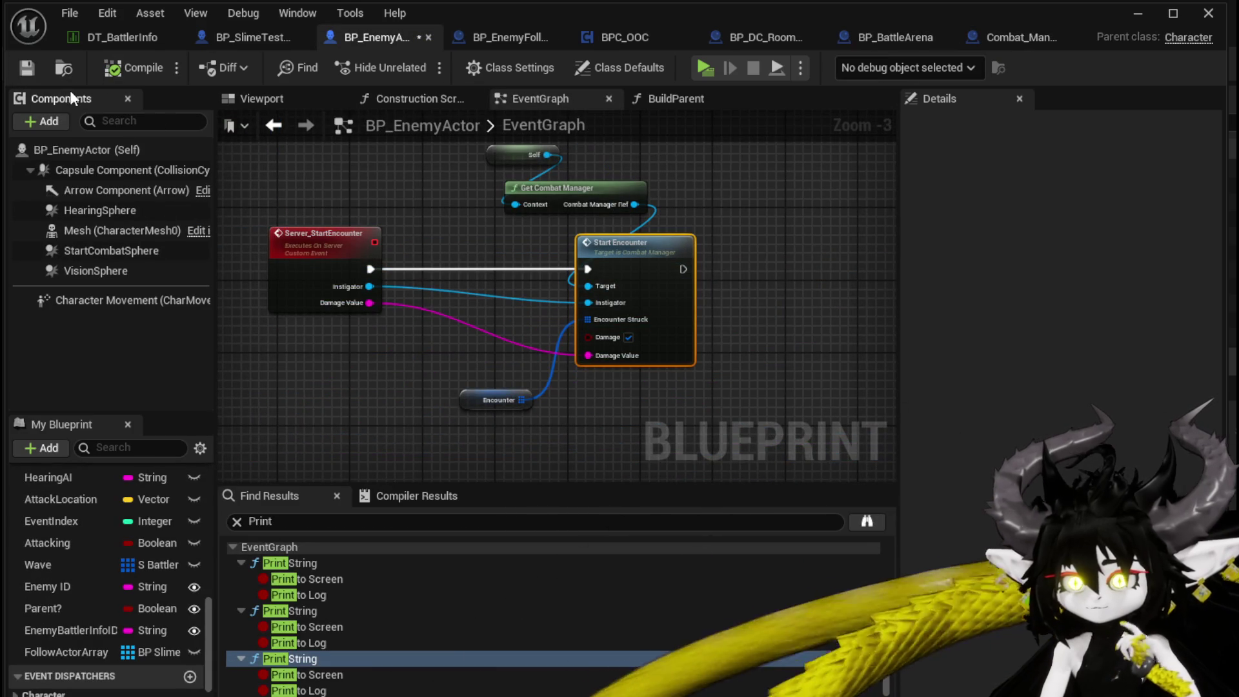
pyautogui.click(29, 69)
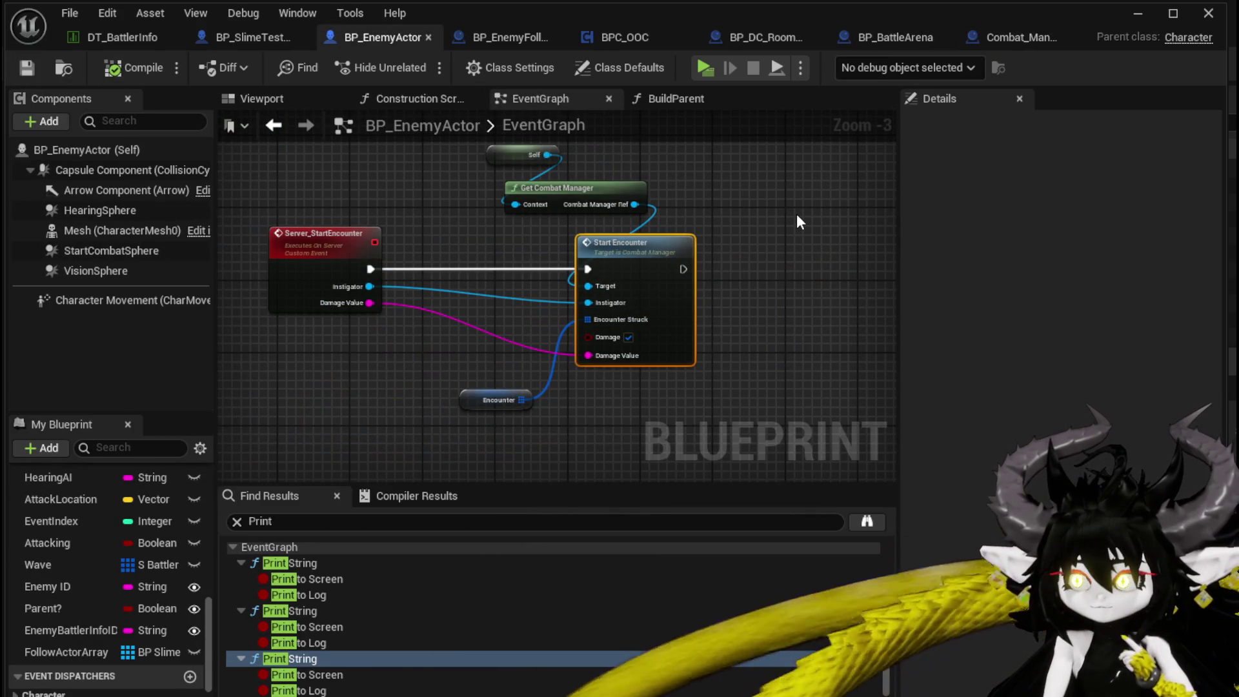
# Step: Switch to BP_BattleArena and pan its EventGraph to the SpawnSystem, FIND and Join Battler nodes
pyautogui.click(903, 41)
pyautogui.moveTo(623, 143)
pyautogui.mouseDown()
pyautogui.moveTo(557, 133)
pyautogui.moveTo(490, 166)
pyautogui.mouseUp()
pyautogui.moveTo(395, 181)
pyautogui.mouseDown()
pyautogui.moveTo(742, 280)
pyautogui.moveTo(691, 346)
pyautogui.moveTo(656, 207)
pyautogui.moveTo(478, 172)
pyautogui.moveTo(476, 378)
pyautogui.mouseUp()
pyautogui.scroll(1, 742, 280)
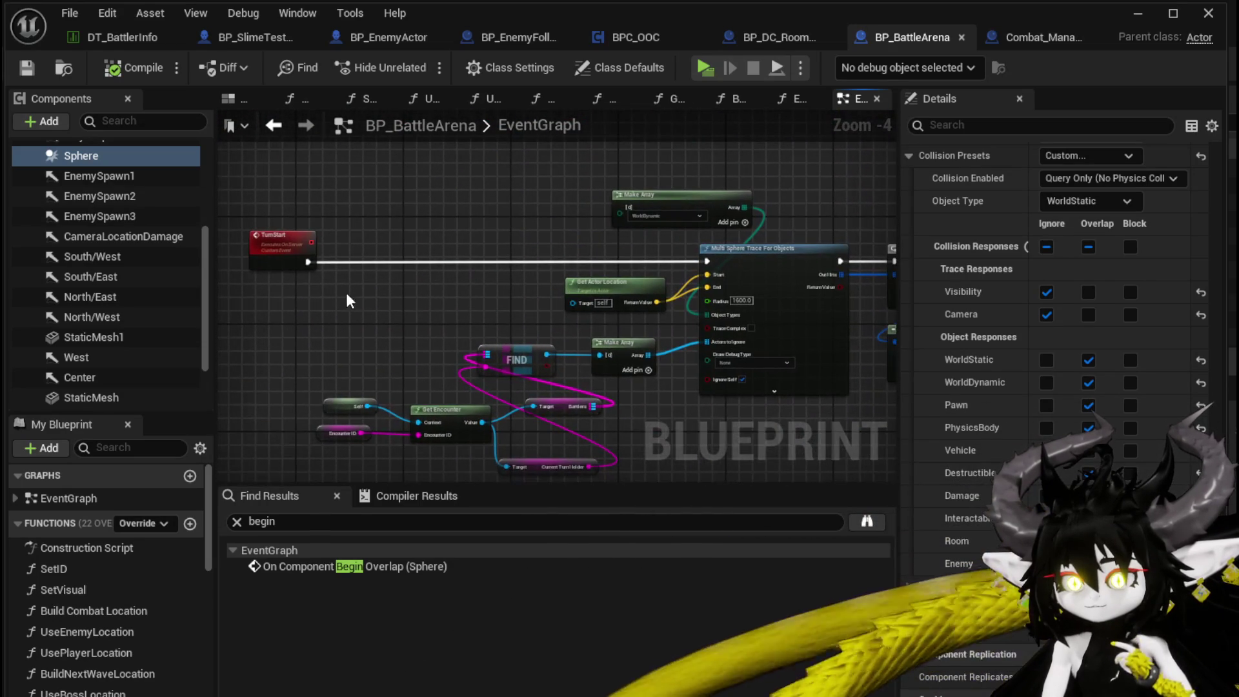
pyautogui.scroll(-2, 451, 290)
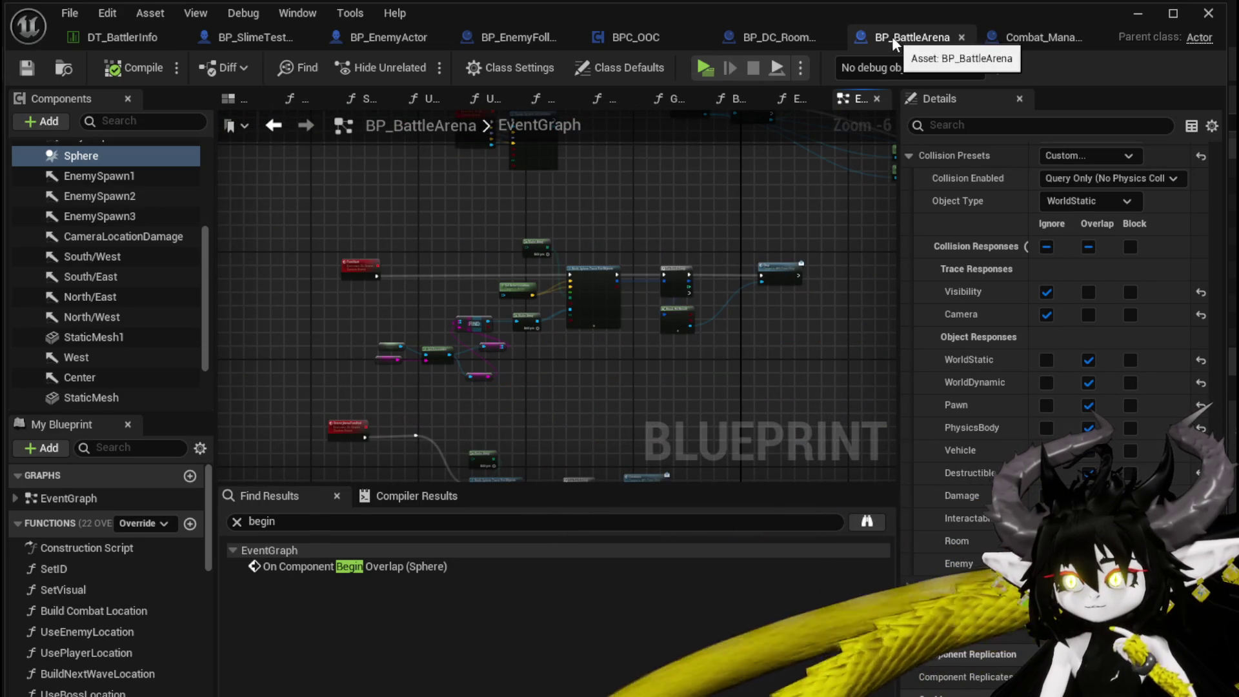
pyautogui.scroll(4, 599, 400)
pyautogui.moveTo(569, 276)
pyautogui.mouseDown()
pyautogui.moveTo(594, 354)
pyautogui.moveTo(477, 233)
pyautogui.mouseUp()
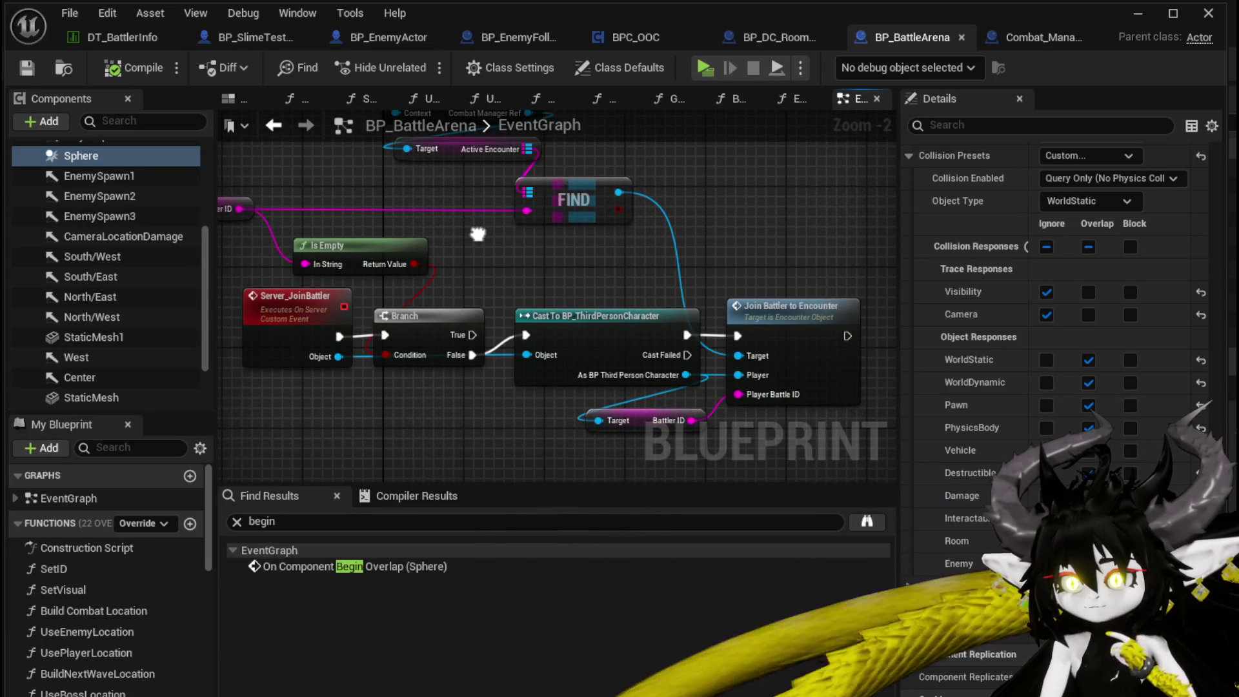
pyautogui.scroll(-2, 477, 234)
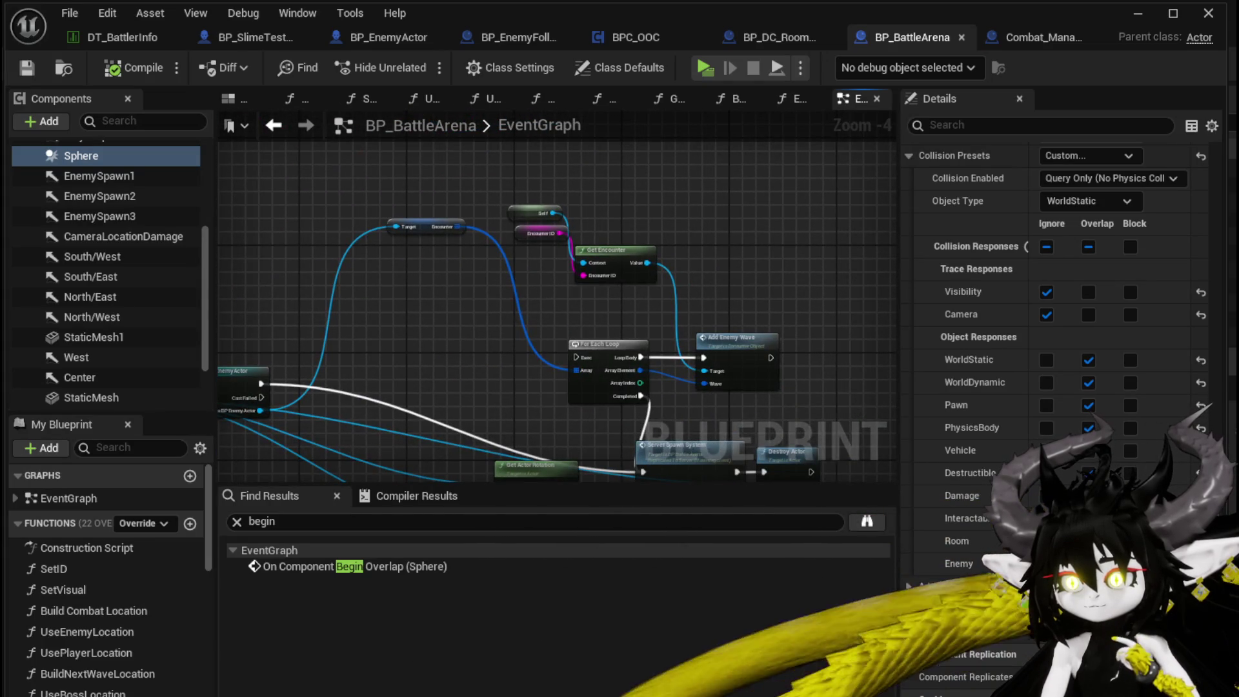
pyautogui.scroll(-3, 477, 258)
pyautogui.scroll(5, 599, 208)
pyautogui.scroll(-4, 471, 276)
pyautogui.scroll(4, 328, 288)
pyautogui.scroll(-2, 447, 235)
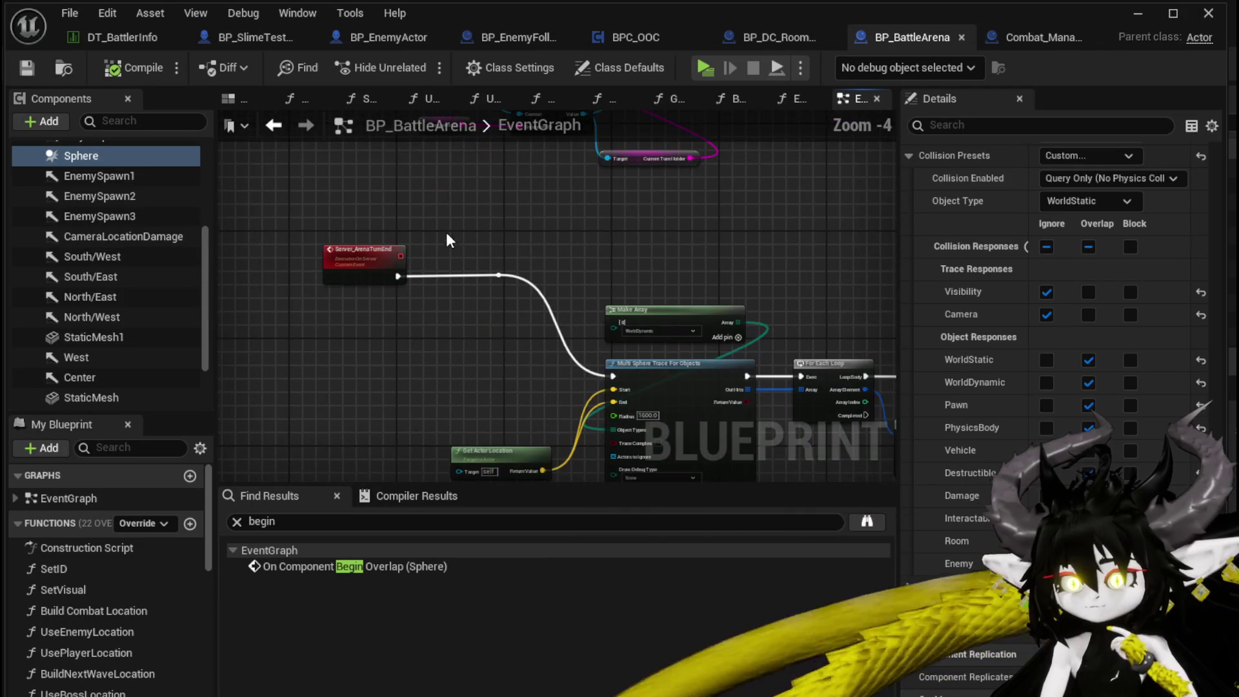
# Step: Pan past TurnStart and Multi Sphere Trace to centre Client_SpawnSystem and Spawn System at Location
pyautogui.moveTo(501, 228)
pyautogui.mouseDown()
pyautogui.moveTo(361, 400)
pyautogui.moveTo(939, 99)
pyautogui.moveTo(890, 145)
pyautogui.mouseUp()
pyautogui.scroll(-3, 516, 247)
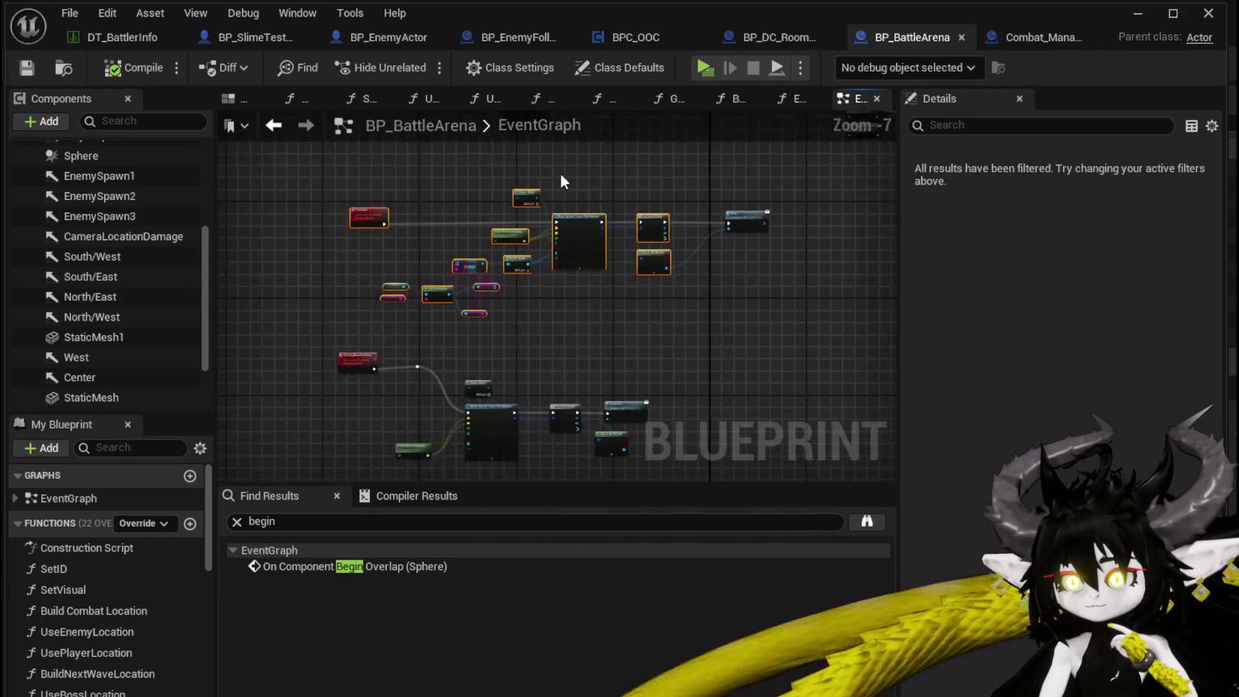
pyautogui.scroll(4, 567, 173)
pyautogui.moveTo(428, 188)
pyautogui.mouseDown()
pyautogui.moveTo(736, 198)
pyautogui.moveTo(559, 259)
pyautogui.mouseUp()
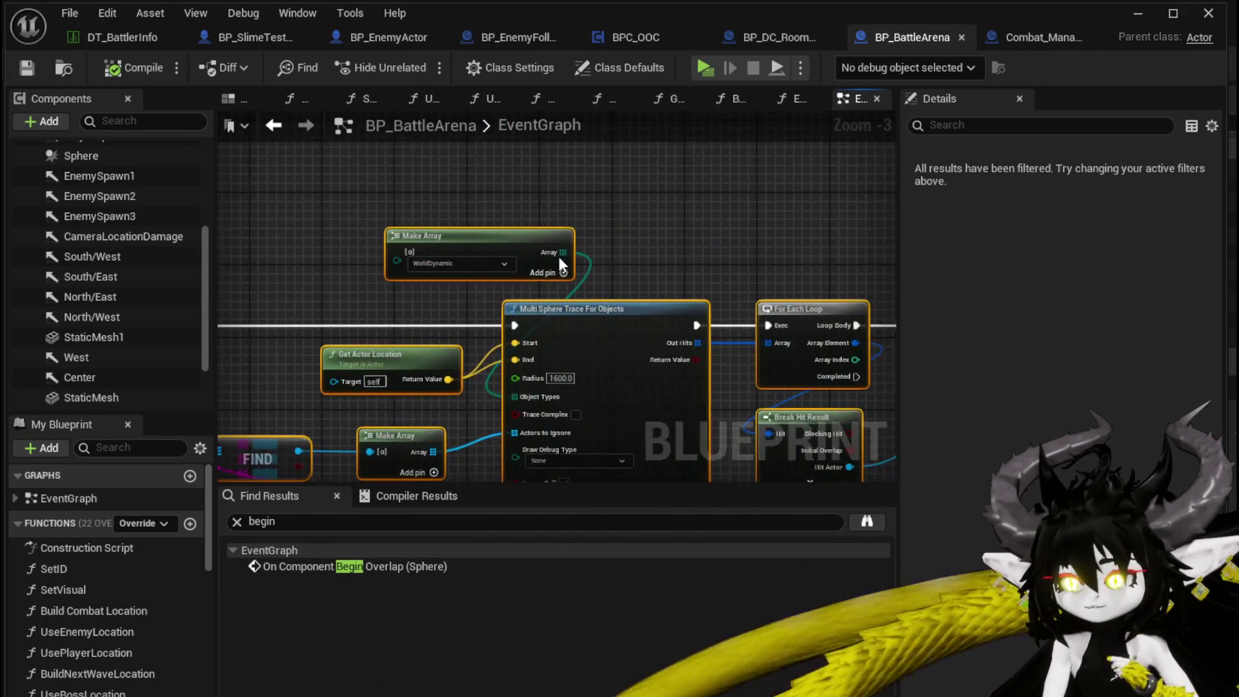
pyautogui.scroll(-2, 559, 259)
pyautogui.moveTo(457, 221)
pyautogui.mouseDown()
pyautogui.moveTo(580, 207)
pyautogui.moveTo(454, 391)
pyautogui.mouseUp()
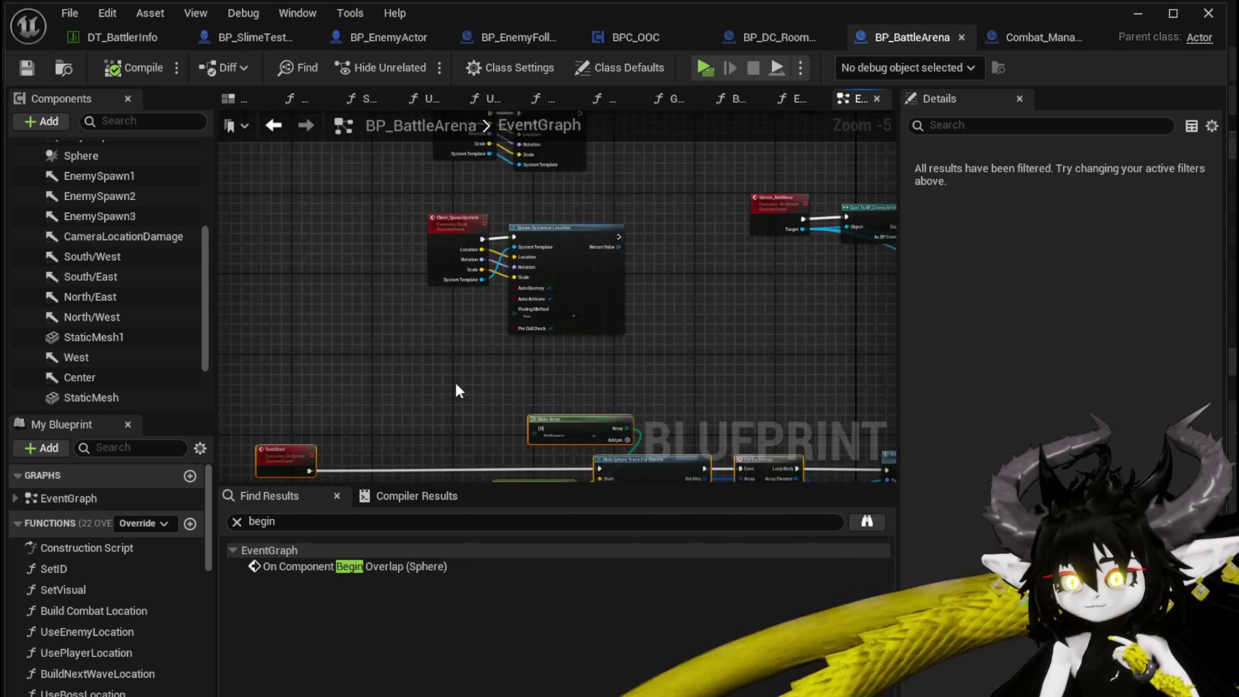
pyautogui.scroll(4, 456, 390)
pyautogui.moveTo(492, 296); pyautogui.dragTo(523, 230)
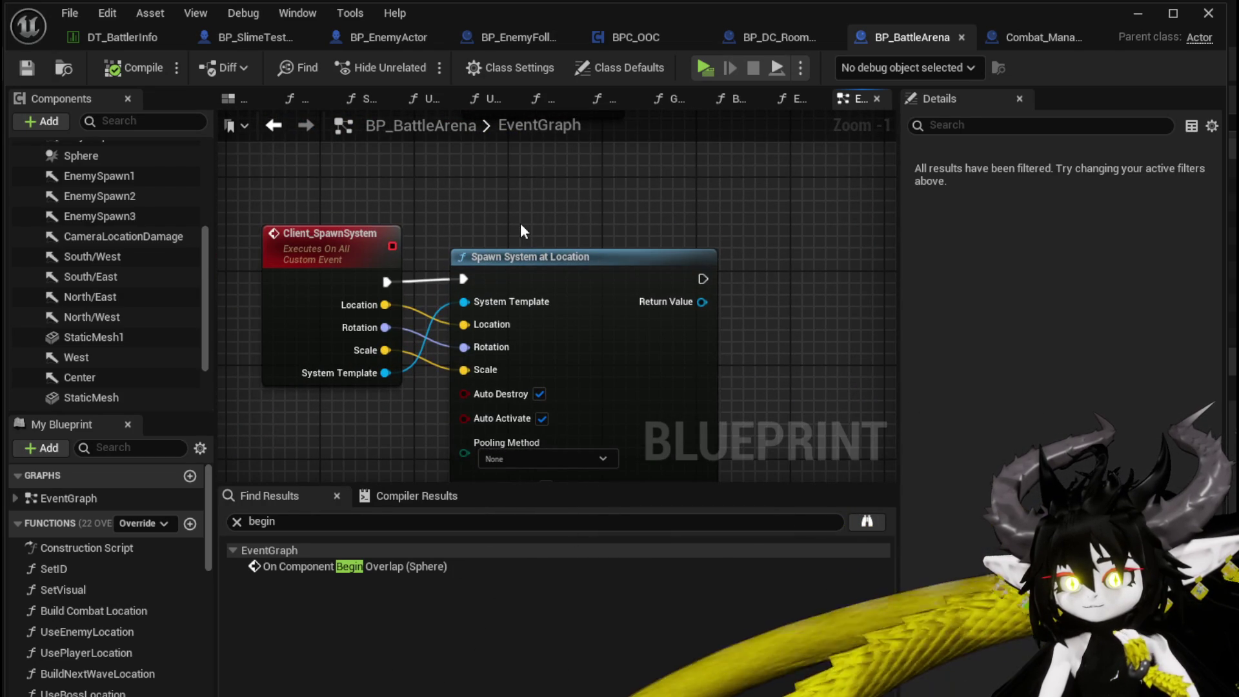
# Step: Move the Actor Has Tag node further left beside the Branch node
pyautogui.scroll(-3, 521, 226)
pyautogui.moveTo(521, 226)
pyautogui.mouseDown()
pyautogui.moveTo(384, 446)
pyautogui.moveTo(486, 393)
pyautogui.moveTo(676, 412)
pyautogui.mouseUp()
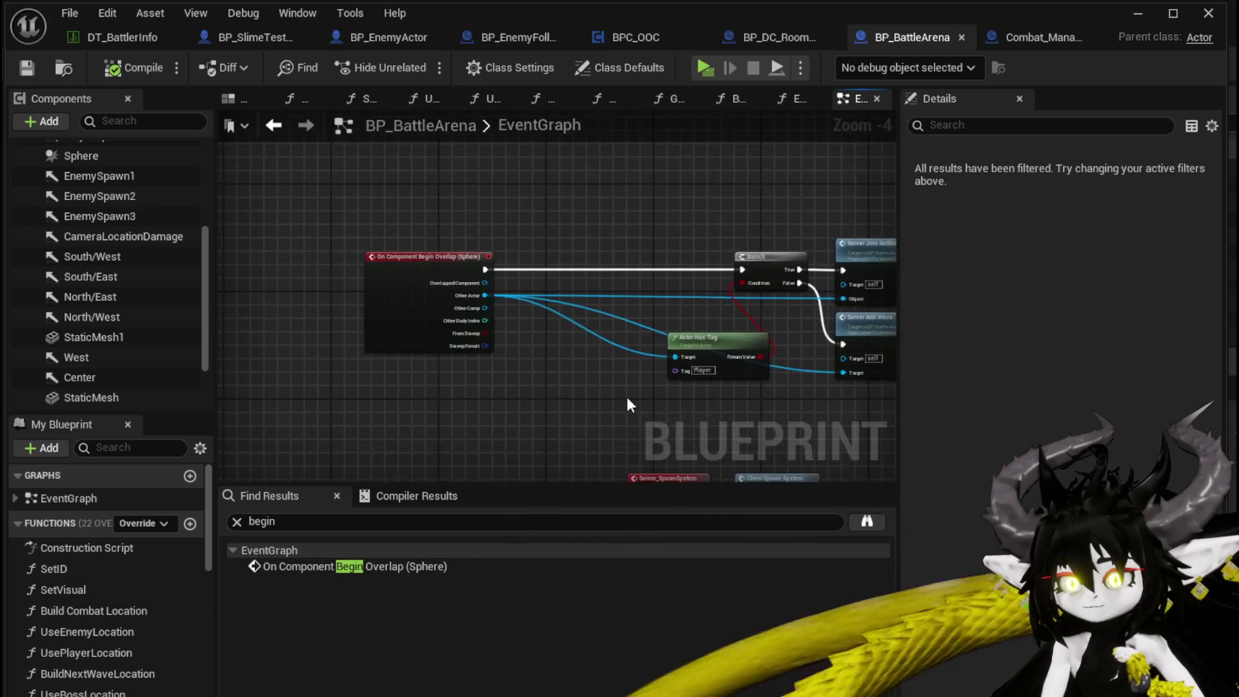
pyautogui.scroll(2, 535, 370)
pyautogui.moveTo(535, 370)
pyautogui.mouseDown()
pyautogui.moveTo(227, 375)
pyautogui.moveTo(421, 376)
pyautogui.mouseUp()
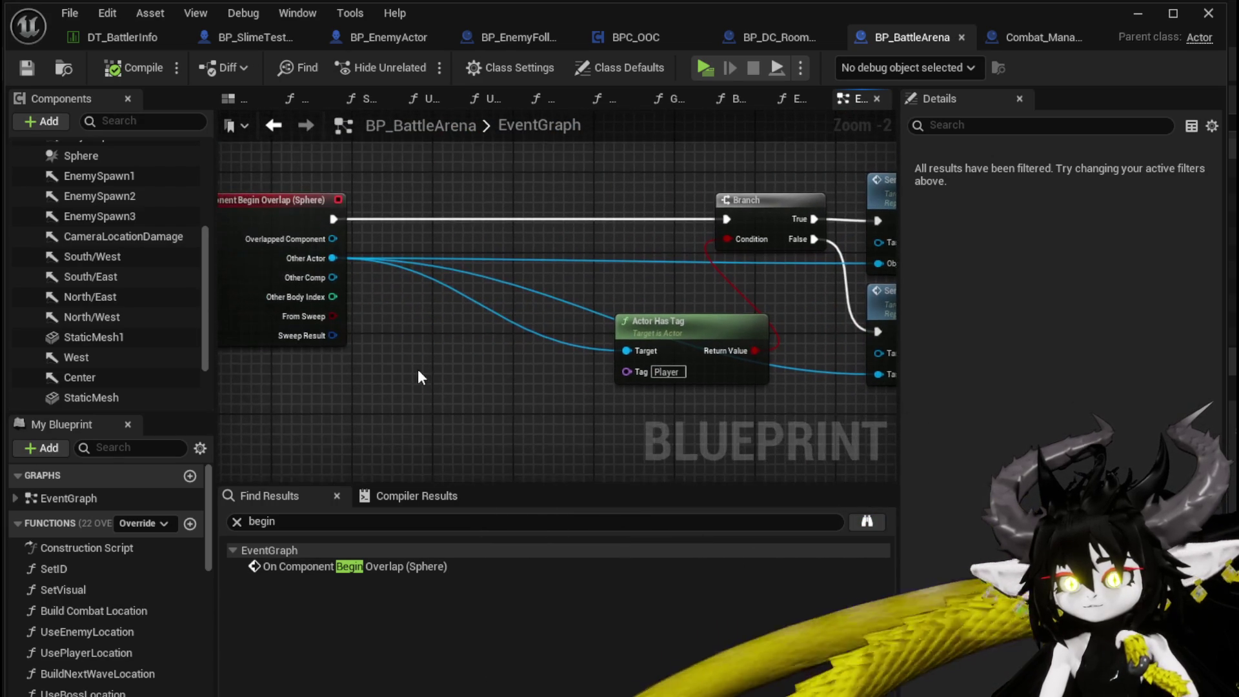
pyautogui.moveTo(529, 362); pyautogui.dragTo(382, 355)
pyautogui.moveTo(516, 327)
pyautogui.mouseDown()
pyautogui.moveTo(392, 330)
pyautogui.moveTo(521, 352)
pyautogui.mouseUp()
# Step: Select the Begin Overlap event and shift the Server Add Wave call slightly down
pyautogui.moveTo(277, 210); pyautogui.dragTo(397, 220)
pyautogui.moveTo(311, 176); pyautogui.dragTo(351, 409)
pyautogui.moveTo(662, 223); pyautogui.dragTo(618, 221)
pyautogui.moveTo(354, 187)
pyautogui.mouseDown()
pyautogui.moveTo(541, 221)
pyautogui.moveTo(578, 307)
pyautogui.mouseUp()
pyautogui.moveTo(499, 266); pyautogui.dragTo(500, 296)
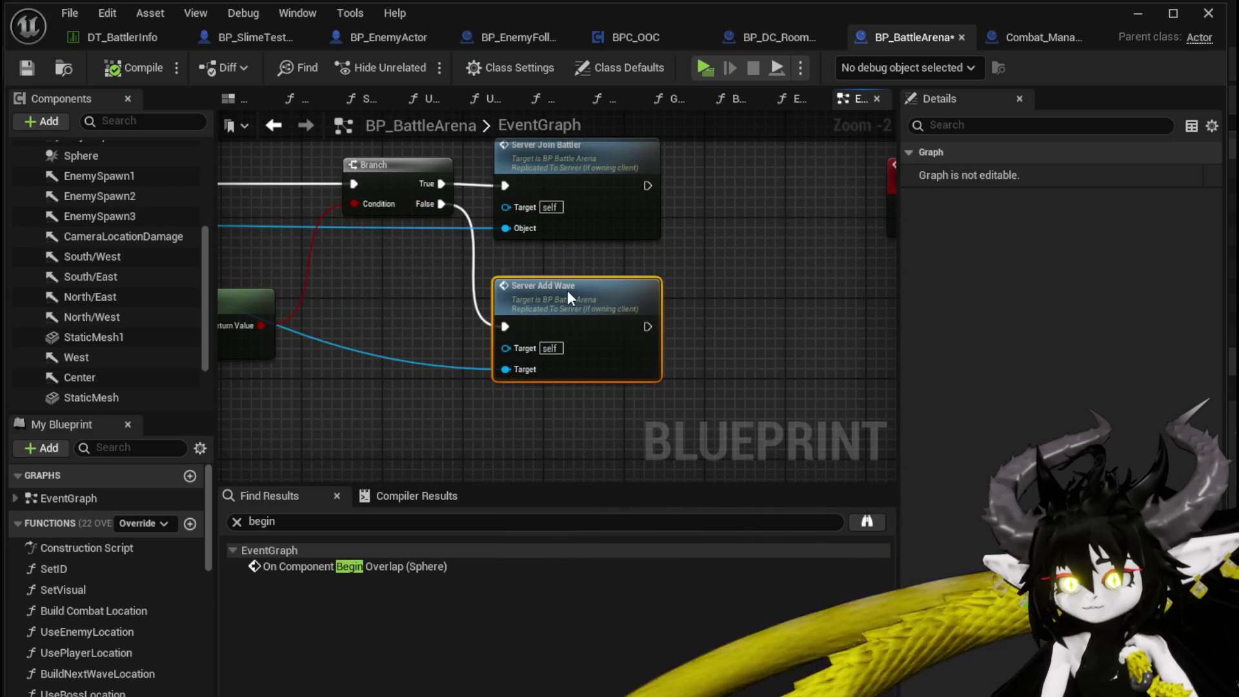
# Step: Inspect Server_AddWave's Cast To BP_EnemyActor, Server Spawn System and Destroy Actor nodes, then save BP_BattleArena
pyautogui.doubleClick(567, 291)
pyautogui.moveTo(581, 285); pyautogui.dragTo(254, 237)
pyautogui.moveTo(378, 235)
pyautogui.mouseDown()
pyautogui.moveTo(483, 311)
pyautogui.moveTo(495, 382)
pyautogui.moveTo(429, 208)
pyautogui.moveTo(258, 148)
pyautogui.mouseUp()
pyautogui.click(478, 304)
pyautogui.moveTo(742, 297)
pyautogui.mouseDown()
pyautogui.moveTo(621, 251)
pyautogui.moveTo(737, 262)
pyautogui.mouseUp()
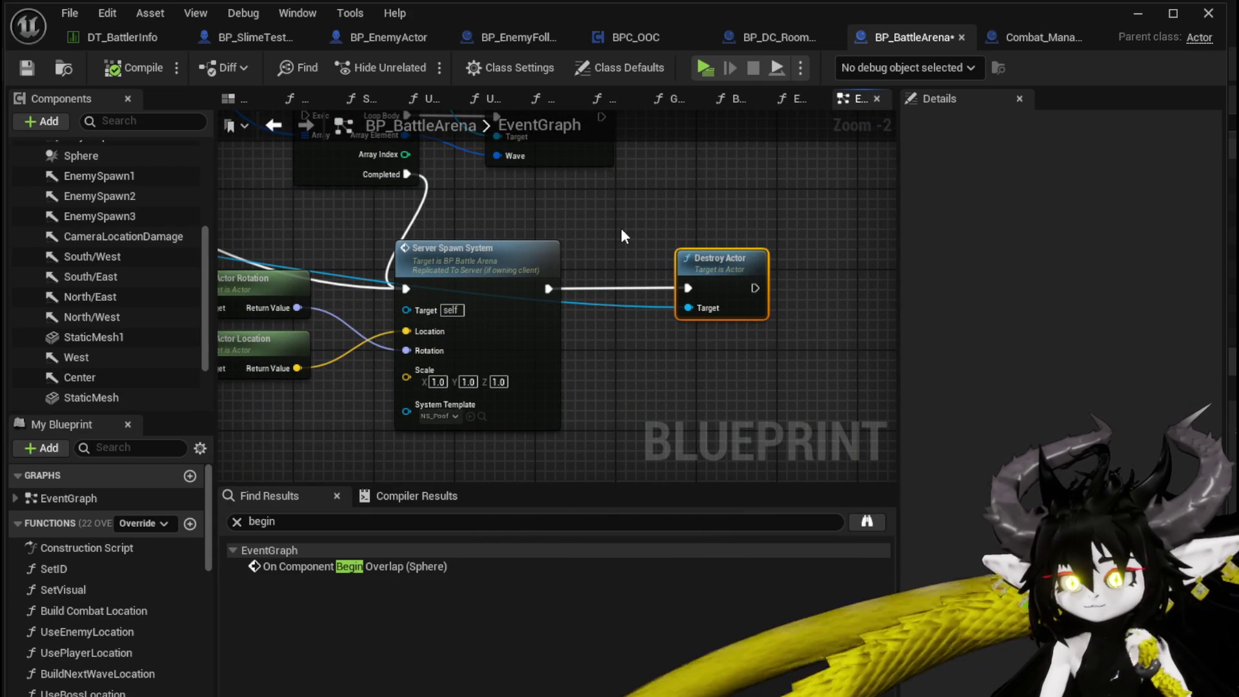
pyautogui.scroll(-4, 620, 227)
pyautogui.moveTo(467, 211)
pyautogui.mouseDown()
pyautogui.moveTo(379, 289)
pyautogui.moveTo(543, 232)
pyautogui.mouseUp()
pyautogui.scroll(4, 378, 289)
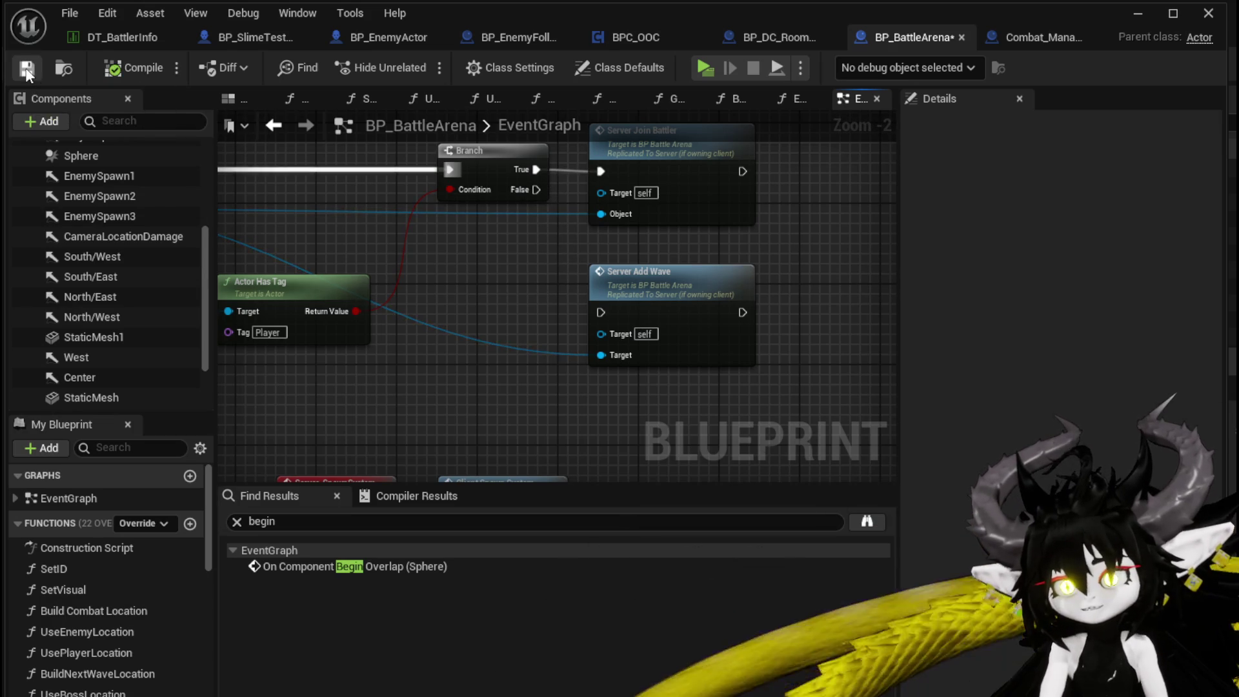
pyautogui.click(1138, 13)
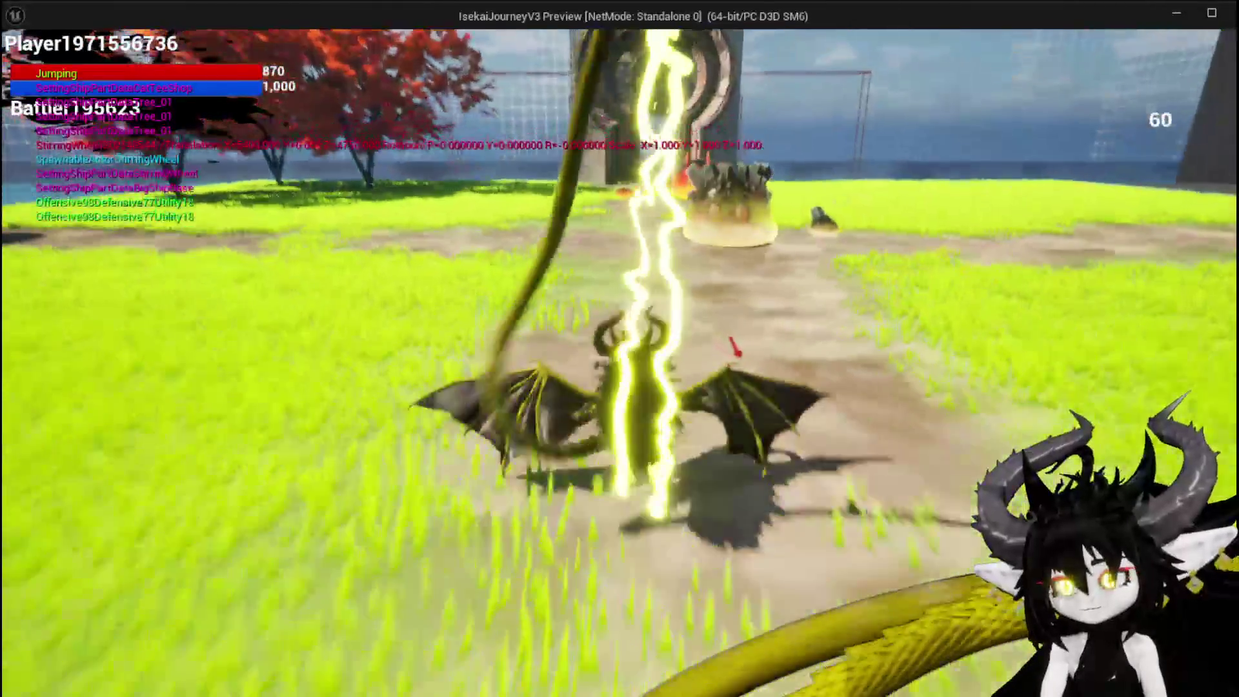
# Step: Walk the dragon forward into the crystal slime to trigger the battle
pyautogui.press('w')
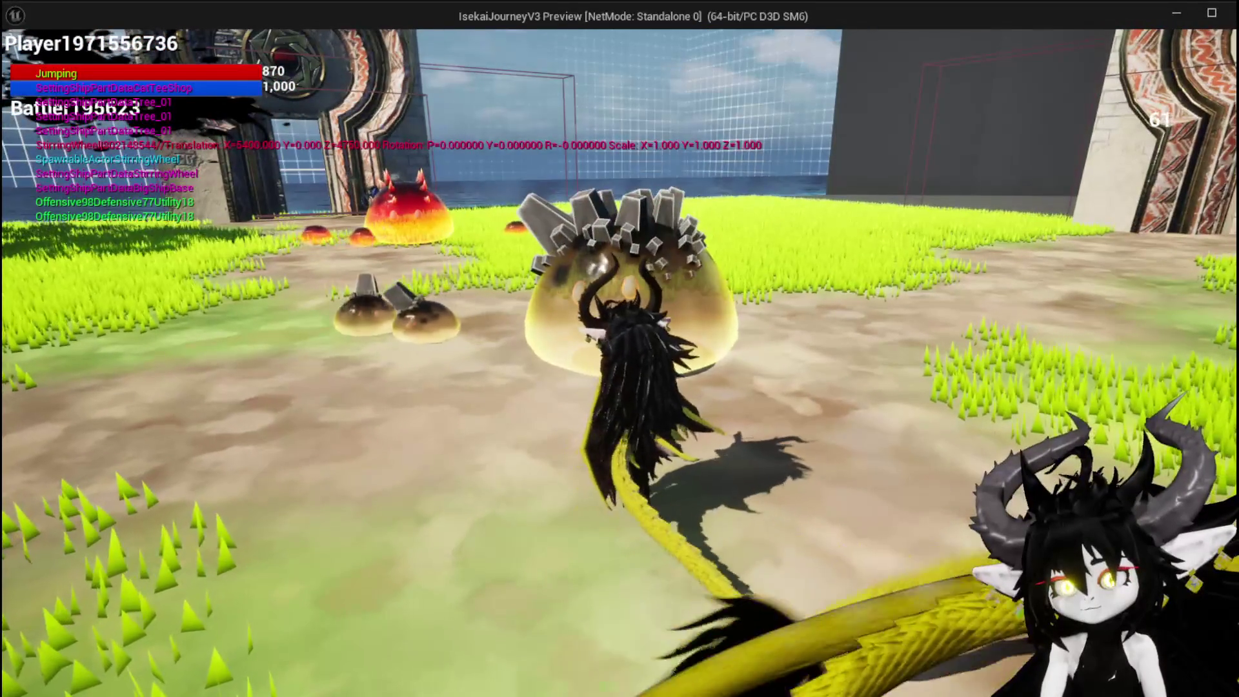
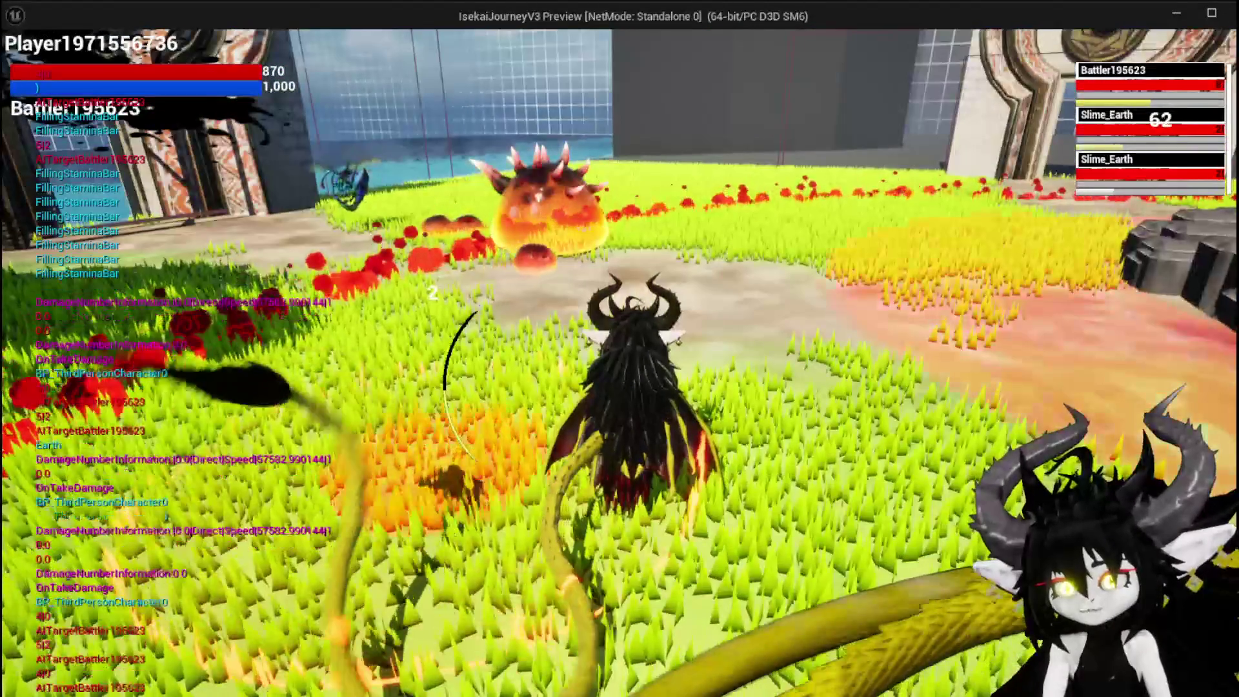
# Step: End the play-in-editor session, close the runtime error log and return to BP_BattleArena
pyautogui.hotkey('alt', 'Tab')
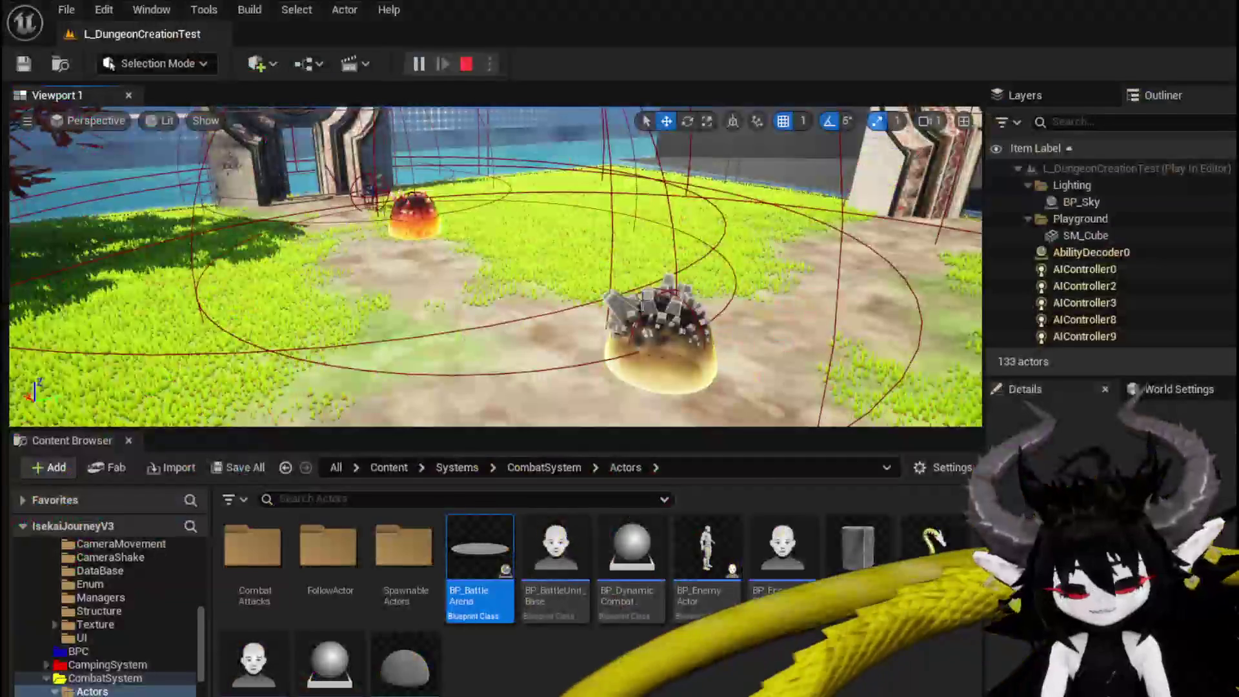
pyautogui.press('Escape')
pyautogui.click(28, 61)
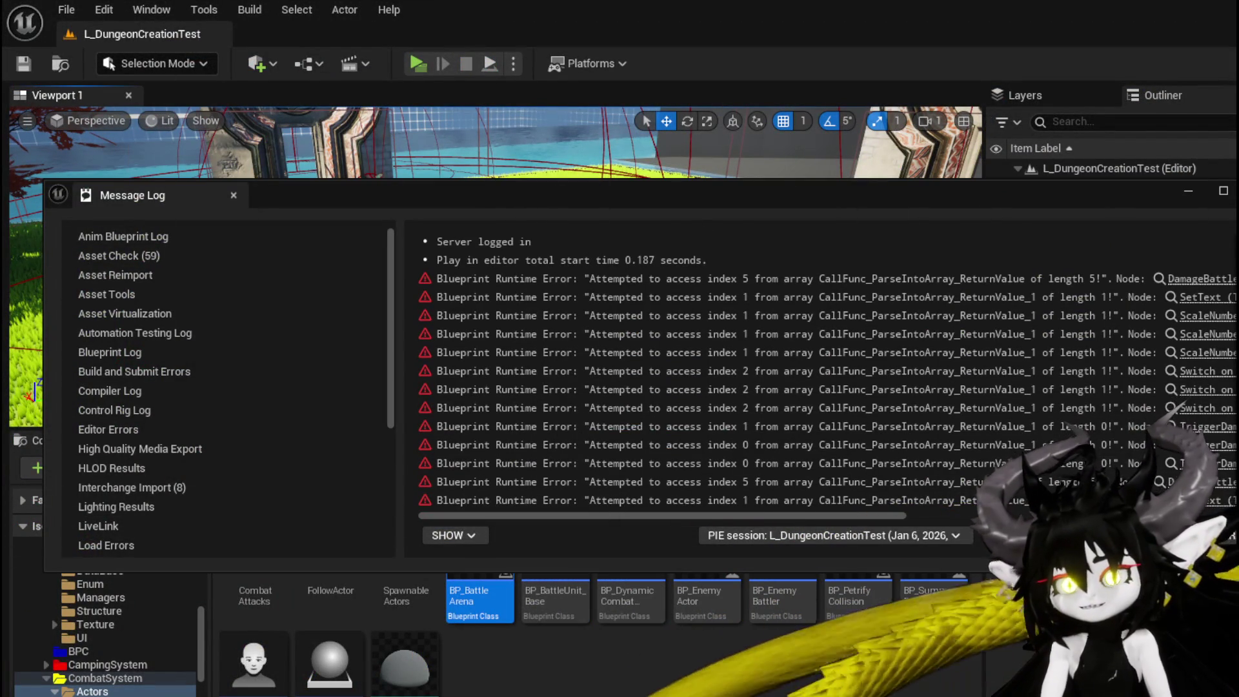
pyautogui.hotkey('alt', 'F4')
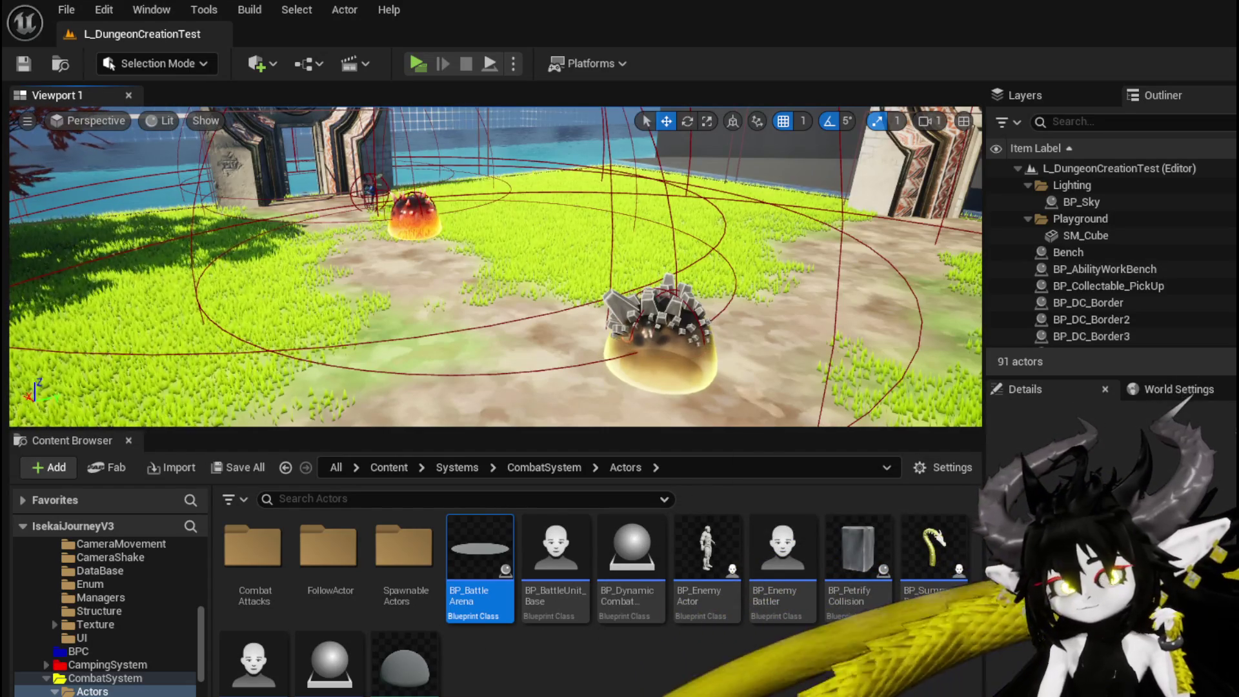
pyautogui.hotkey('alt', 'Tab')
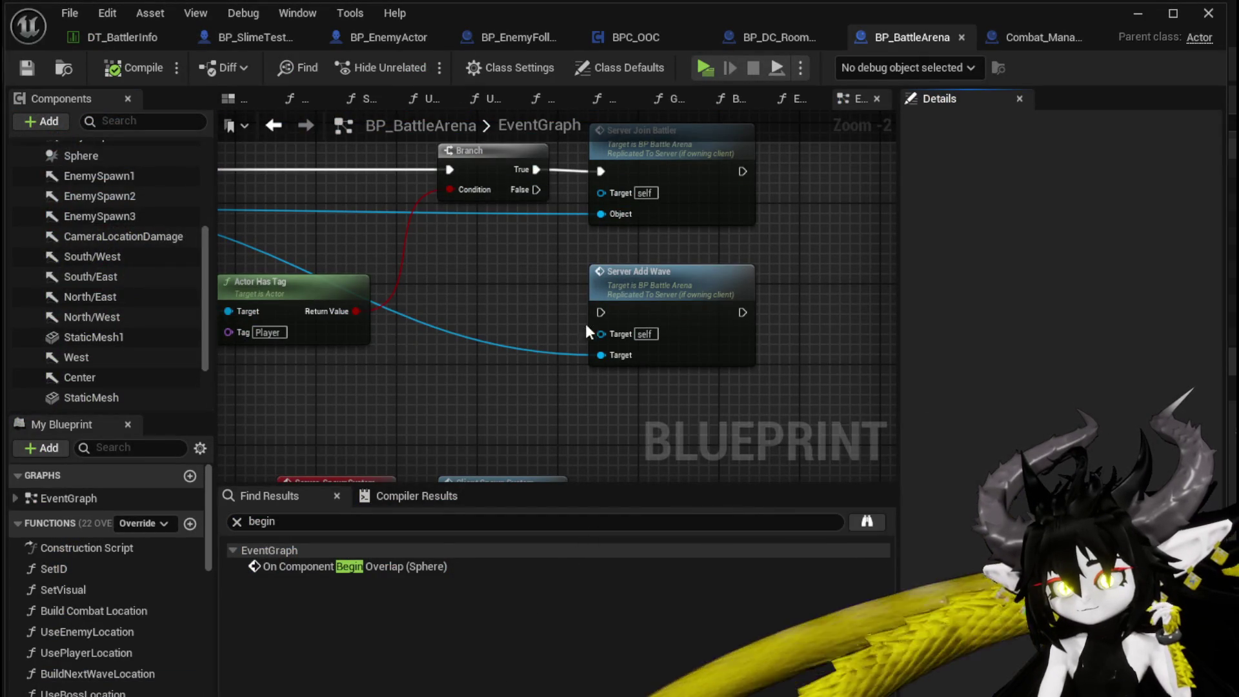
# Step: Find the Server_AddWave event and place Destroy Actor beside the Server Spawn System node
pyautogui.moveTo(541, 290)
pyautogui.mouseDown()
pyautogui.moveTo(515, 362)
pyautogui.moveTo(752, 368)
pyautogui.moveTo(539, 318)
pyautogui.mouseUp()
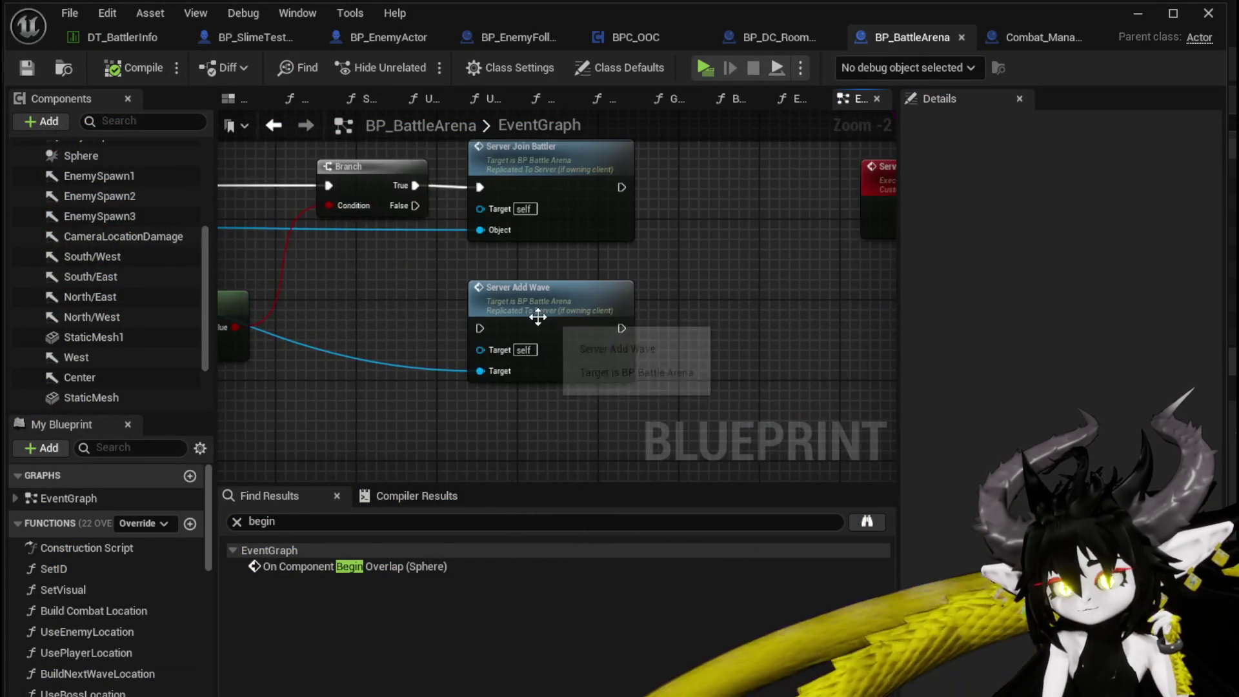
pyautogui.doubleClick(539, 319)
pyautogui.scroll(-2, 637, 401)
pyautogui.moveTo(637, 401)
pyautogui.mouseDown()
pyautogui.moveTo(431, 378)
pyautogui.moveTo(452, 361)
pyautogui.moveTo(278, 315)
pyautogui.mouseUp()
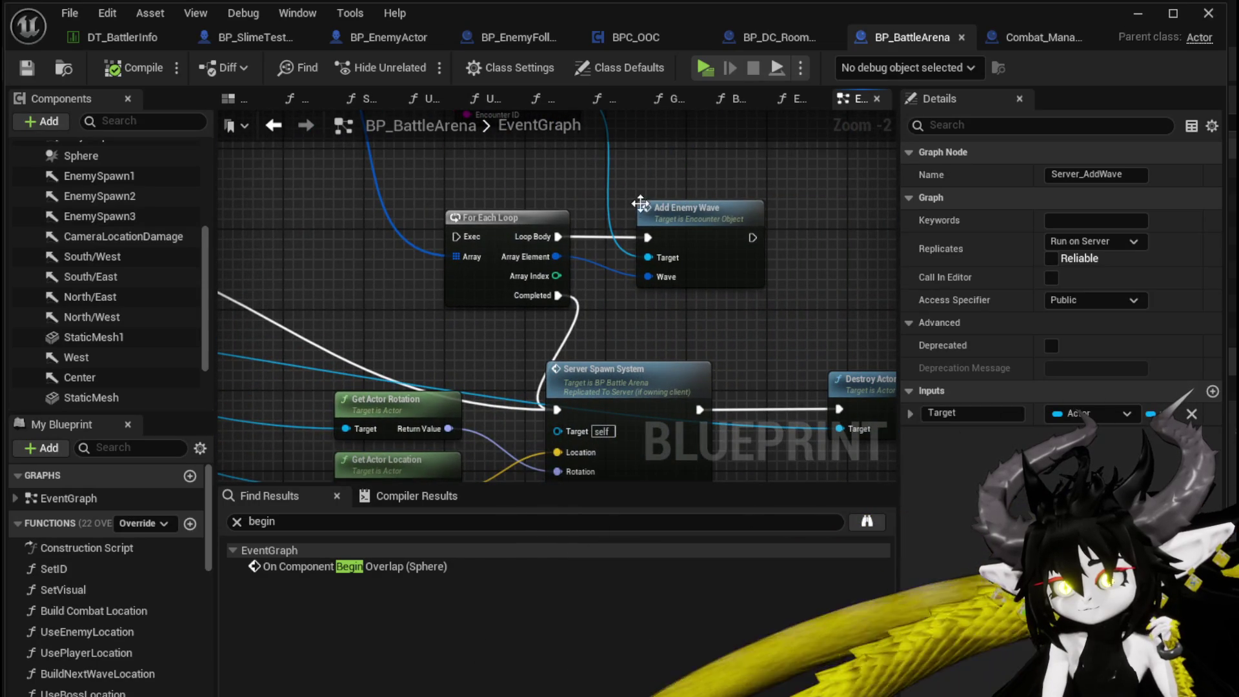
pyautogui.moveTo(445, 356)
pyautogui.mouseDown()
pyautogui.moveTo(449, 293)
pyautogui.moveTo(402, 240)
pyautogui.moveTo(411, 263)
pyautogui.moveTo(742, 387)
pyautogui.moveTo(811, 387)
pyautogui.moveTo(838, 361)
pyautogui.mouseUp()
pyautogui.moveTo(1010, 323)
pyautogui.mouseDown()
pyautogui.moveTo(597, 284)
pyautogui.moveTo(594, 318)
pyautogui.moveTo(417, 250)
pyautogui.moveTo(436, 224)
pyautogui.moveTo(876, 277)
pyautogui.moveTo(773, 297)
pyautogui.mouseUp()
pyautogui.moveTo(654, 261)
pyautogui.mouseDown()
pyautogui.moveTo(722, 277)
pyautogui.moveTo(664, 369)
pyautogui.moveTo(675, 362)
pyautogui.moveTo(540, 295)
pyautogui.moveTo(705, 338)
pyautogui.mouseUp()
pyautogui.click(641, 333)
# Step: Open the Add Enemy Wave function graph, save Encounter_Object, and reposition the Waves node
pyautogui.doubleClick(681, 374)
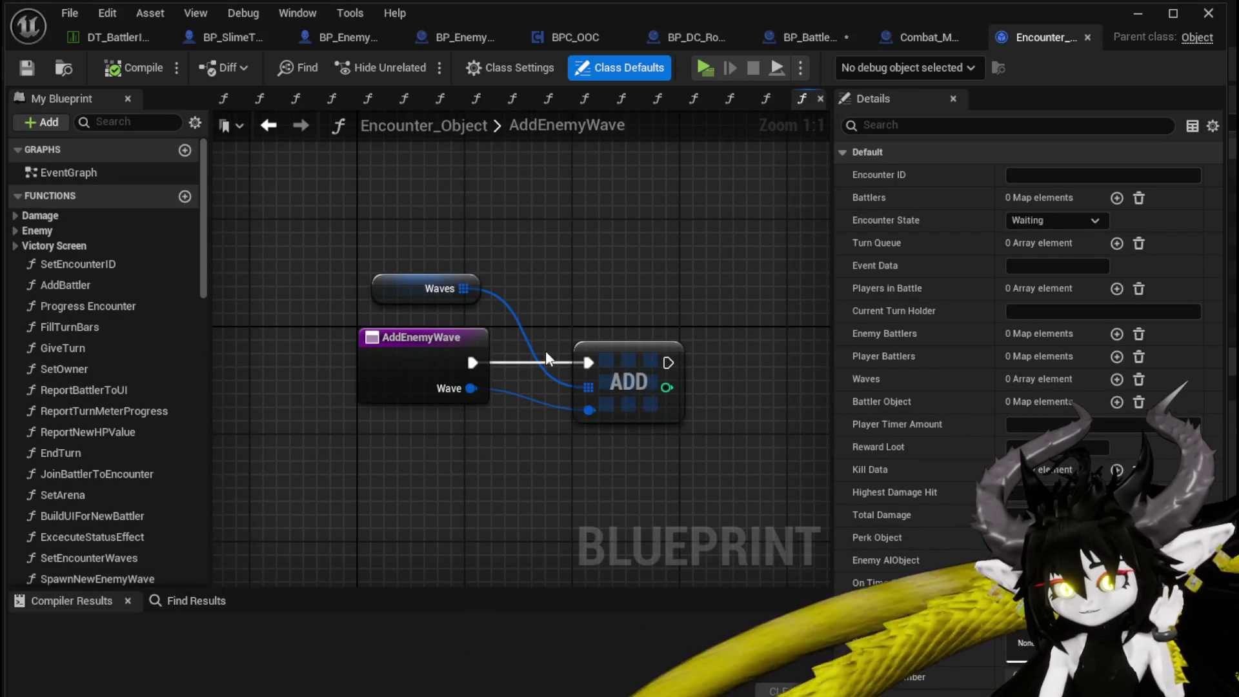
pyautogui.click(370, 276)
pyautogui.click(517, 280)
pyautogui.click(16, 65)
pyautogui.moveTo(368, 284); pyautogui.dragTo(408, 271)
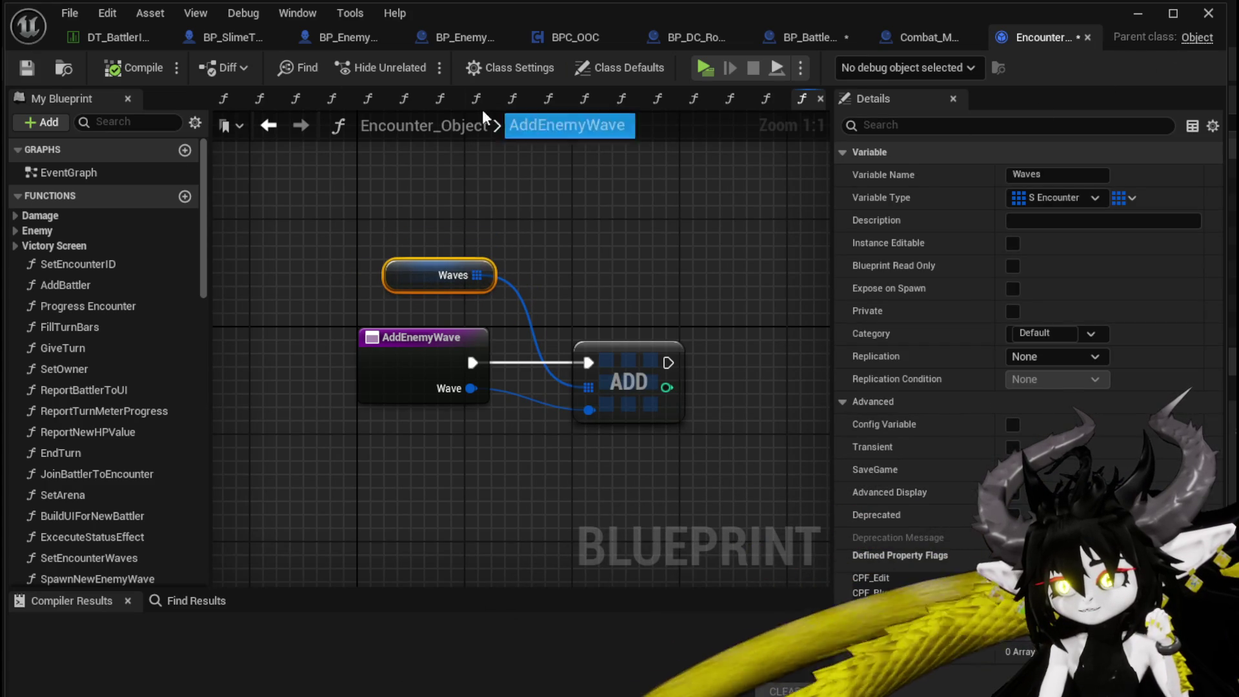
# Step: Compile and save the BP_BattleArena blueprint
pyautogui.click(799, 38)
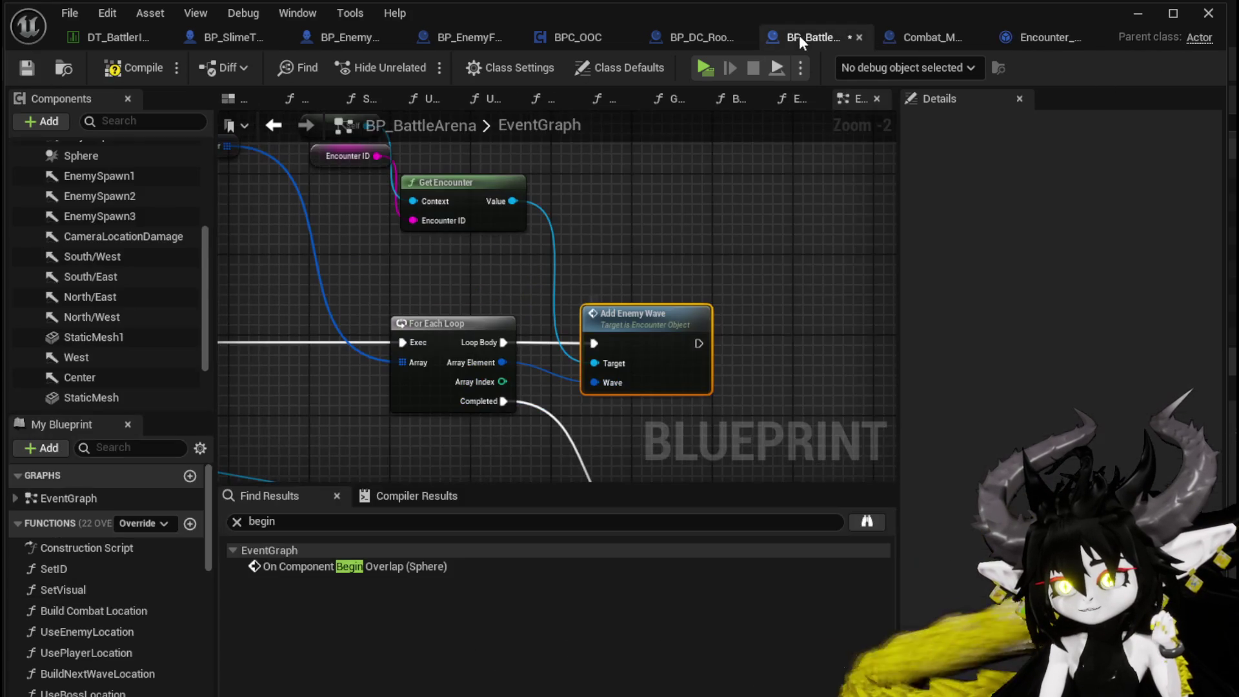
pyautogui.click(117, 72)
pyautogui.click(17, 69)
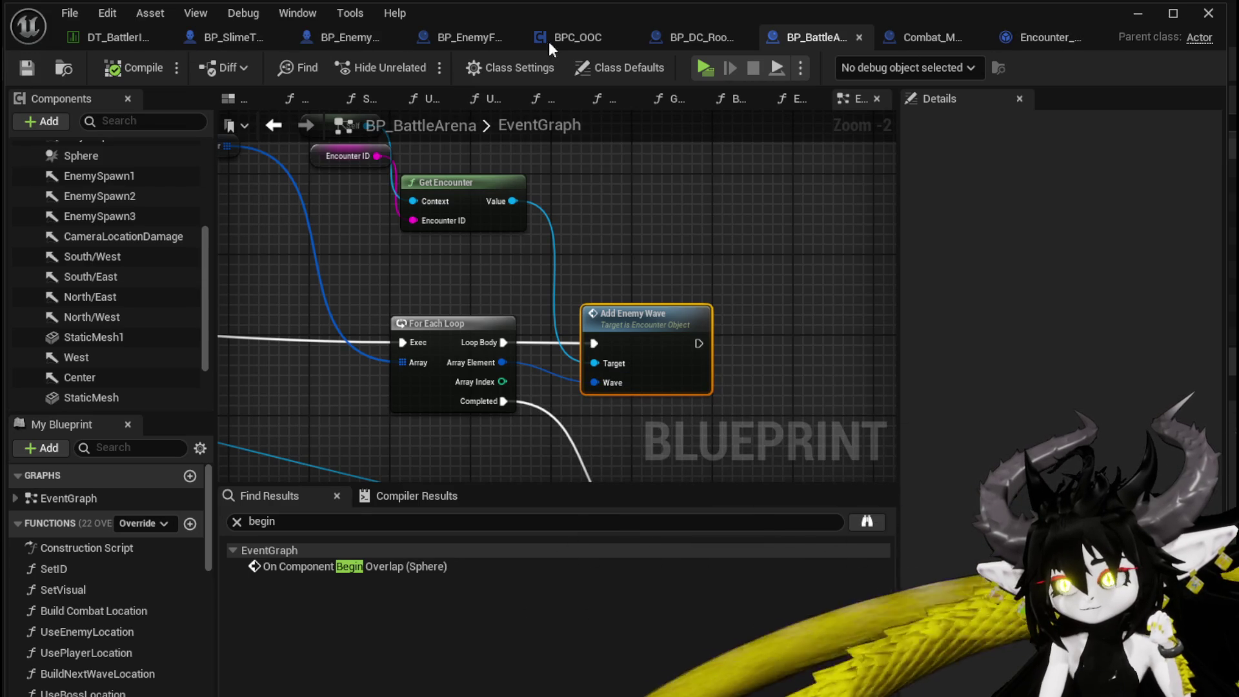
# Step: Check the Wave variable's type in BP_EnemyActor, then return to Encounter_Object
pyautogui.click(347, 37)
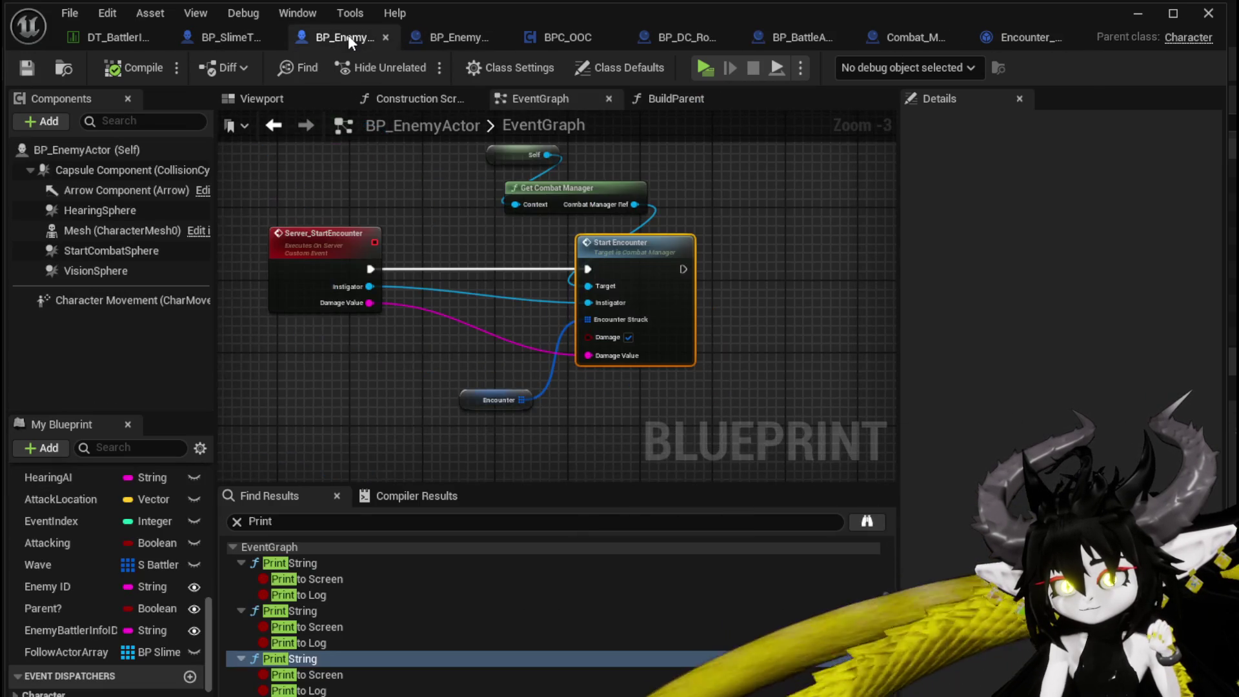
pyautogui.click(38, 565)
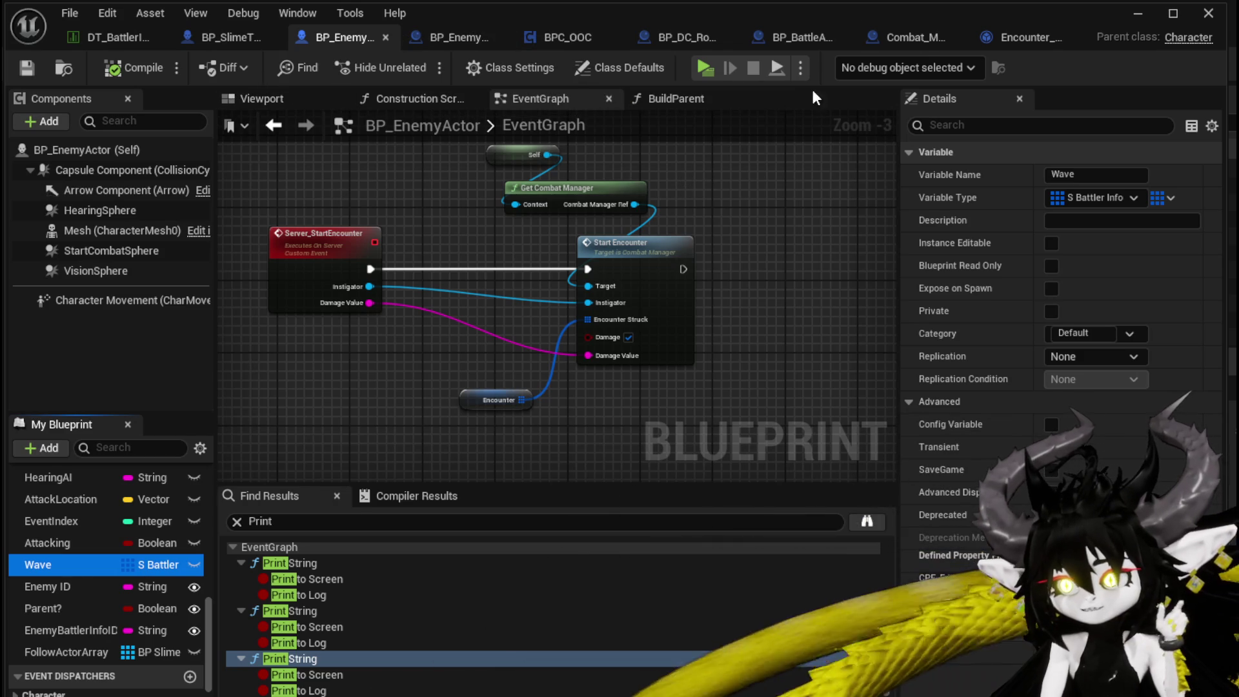
pyautogui.click(993, 38)
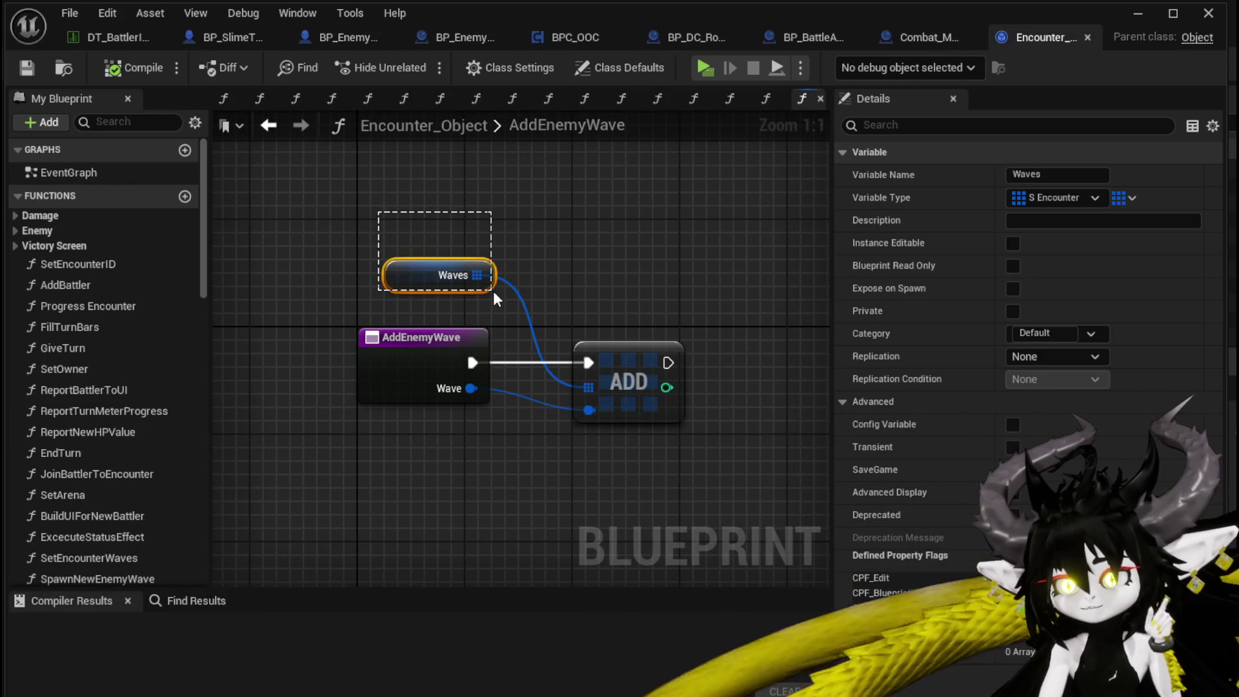
# Step: Look at the InfiniteEncounter function graph, then go back to AddEnemyWave
pyautogui.moveTo(583, 233); pyautogui.dragTo(580, 169)
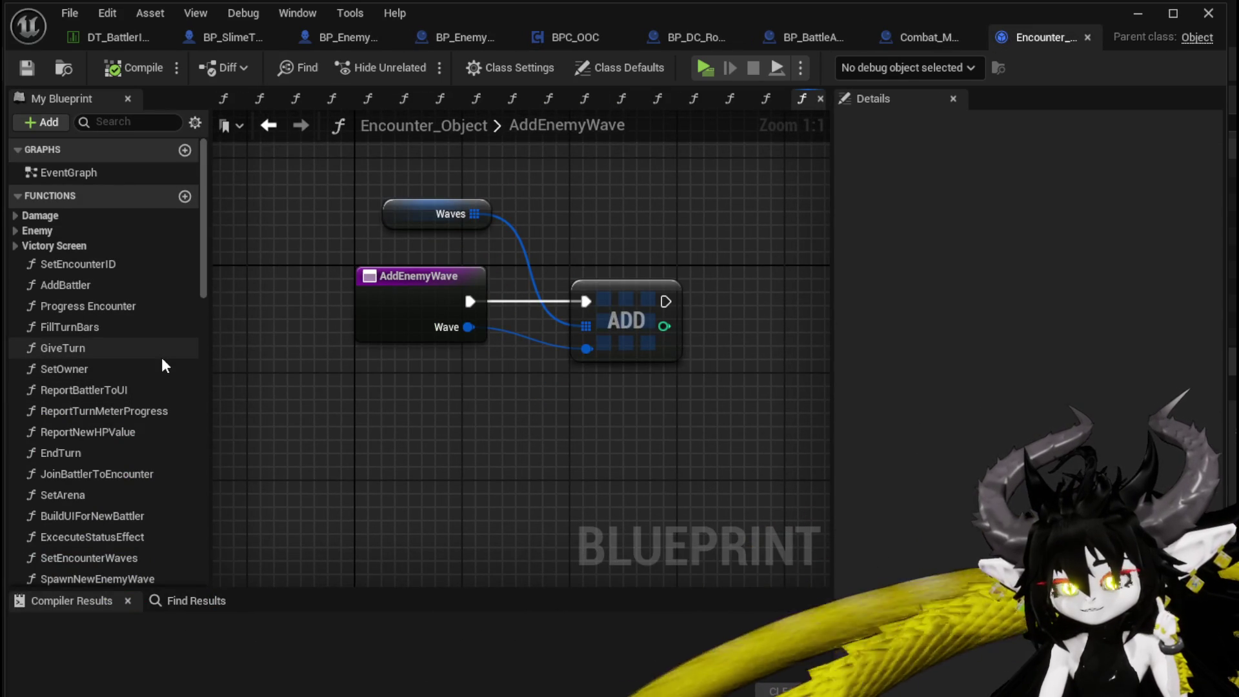
pyautogui.scroll(-5, 163, 362)
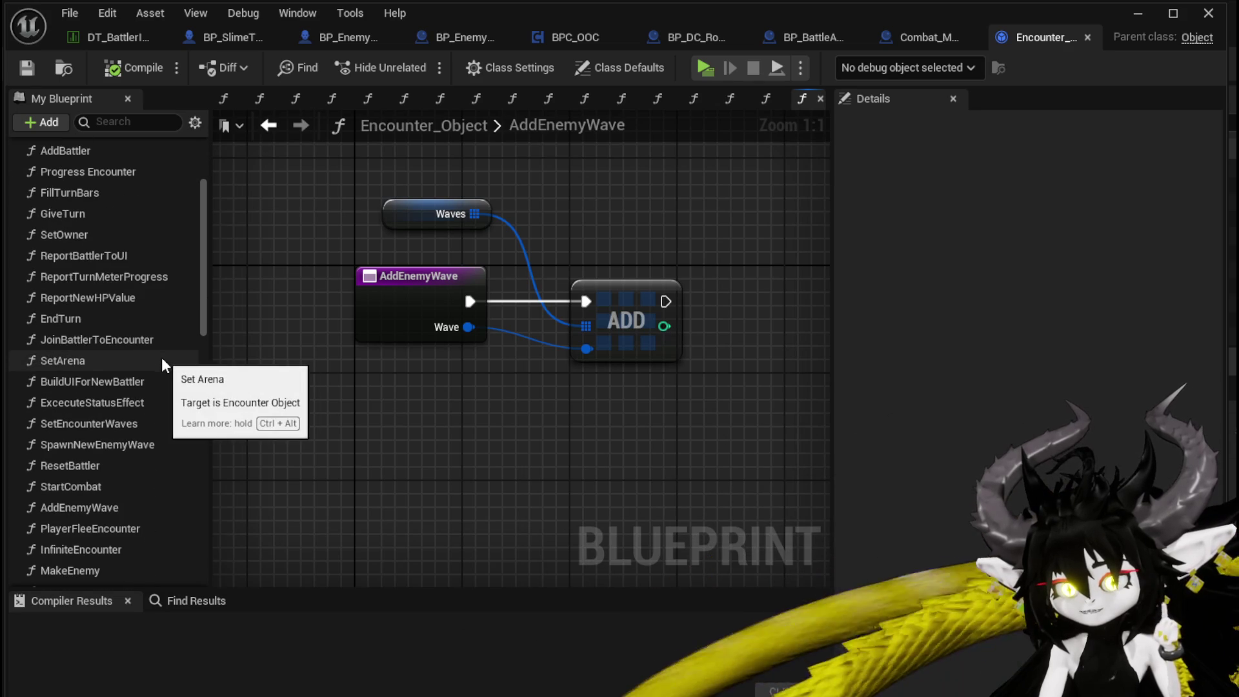
pyautogui.scroll(-4, 161, 358)
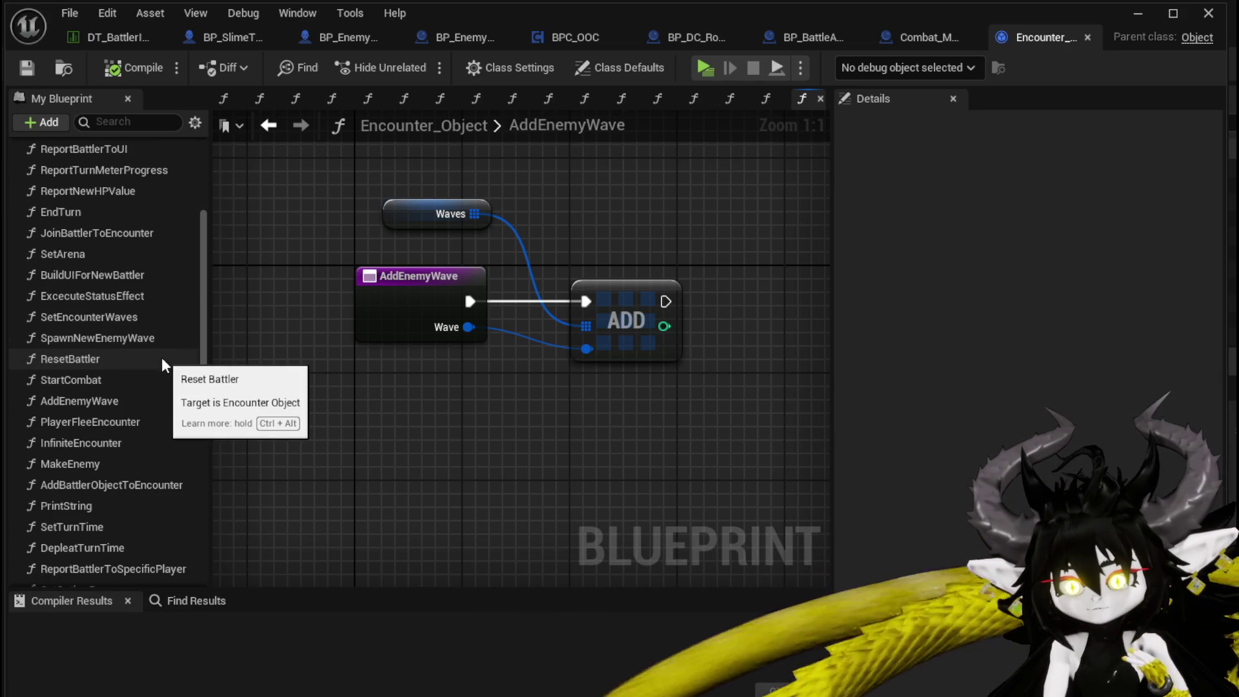
pyautogui.doubleClick(114, 444)
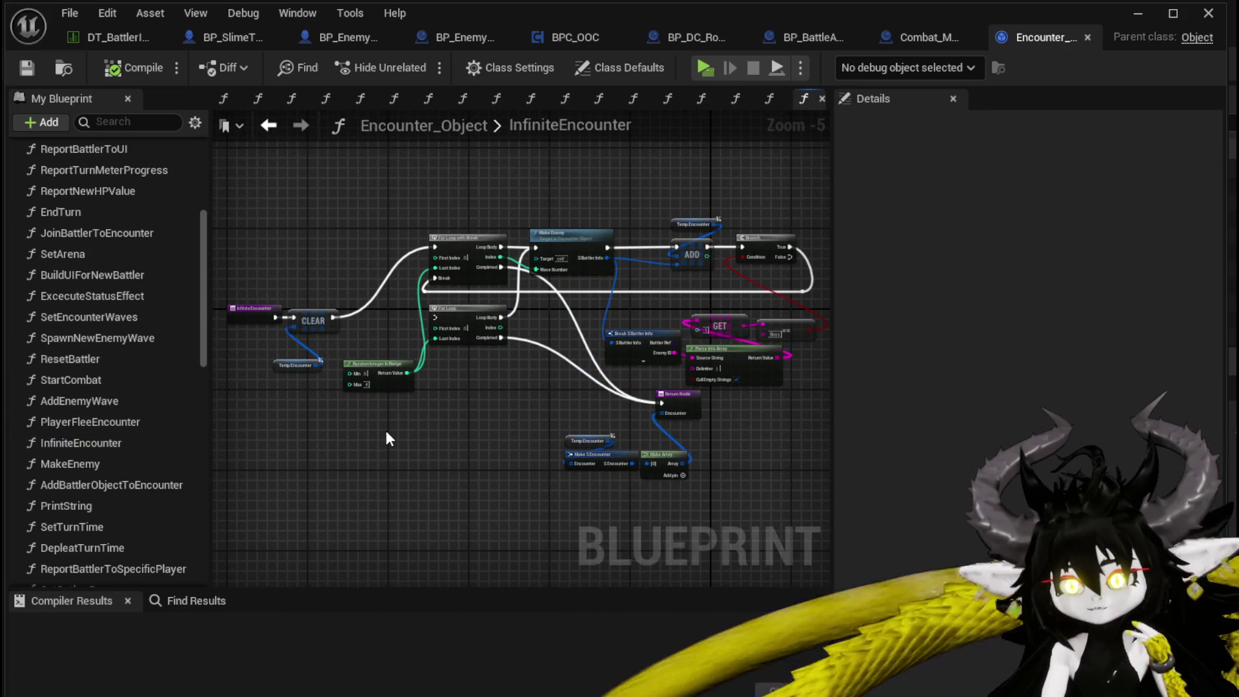
pyautogui.doubleClick(80, 403)
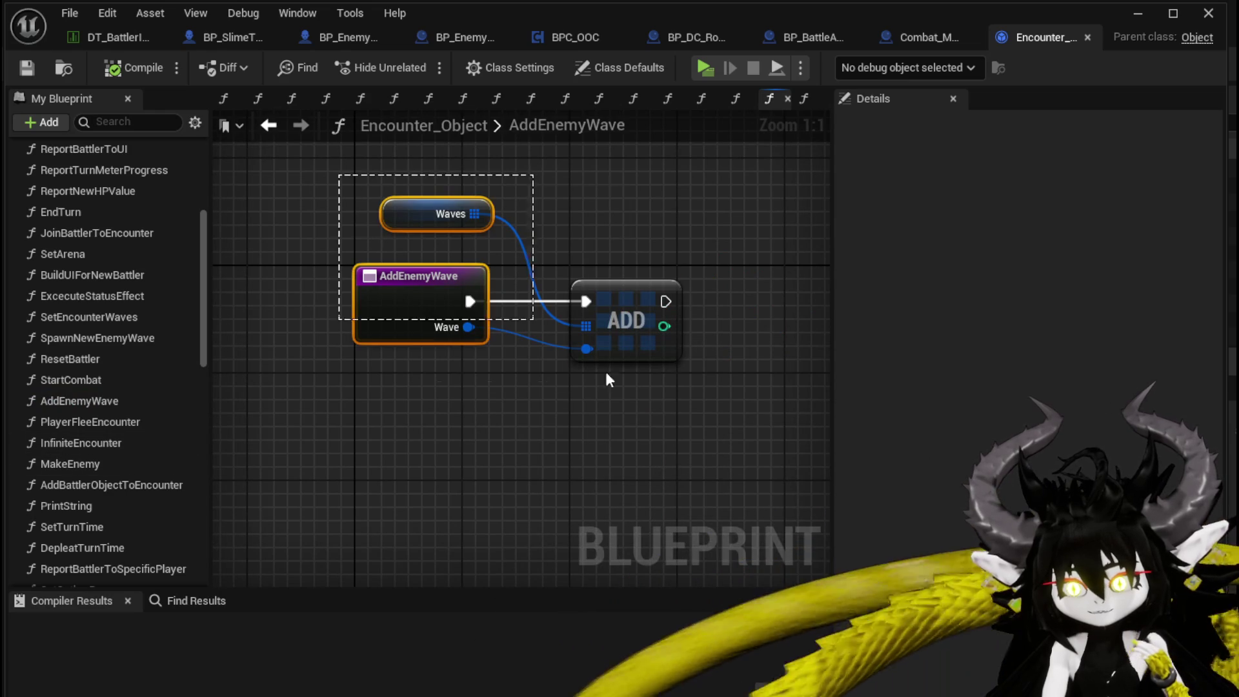
# Step: Expand the Damage function category and open the DamageBattler graph
pyautogui.moveTo(510, 309); pyautogui.dragTo(581, 323)
pyautogui.scroll(-3, 153, 442)
pyautogui.scroll(-3, 153, 450)
pyautogui.scroll(-2, 153, 445)
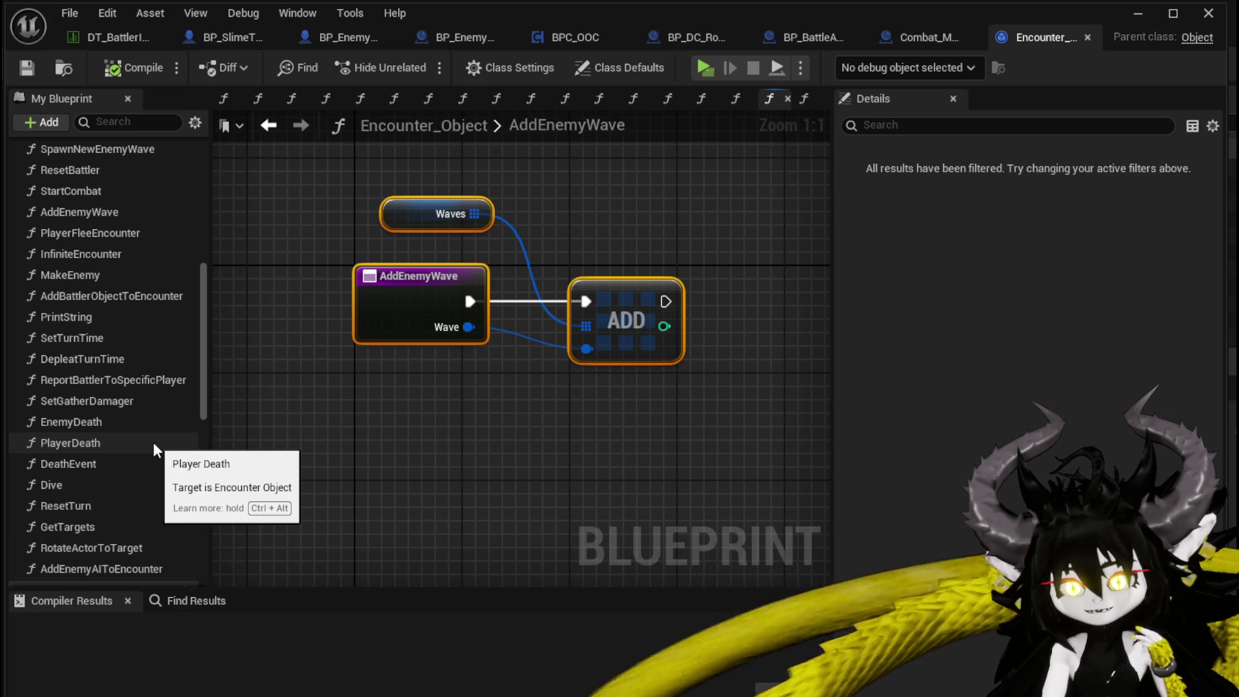
pyautogui.scroll(5, 152, 443)
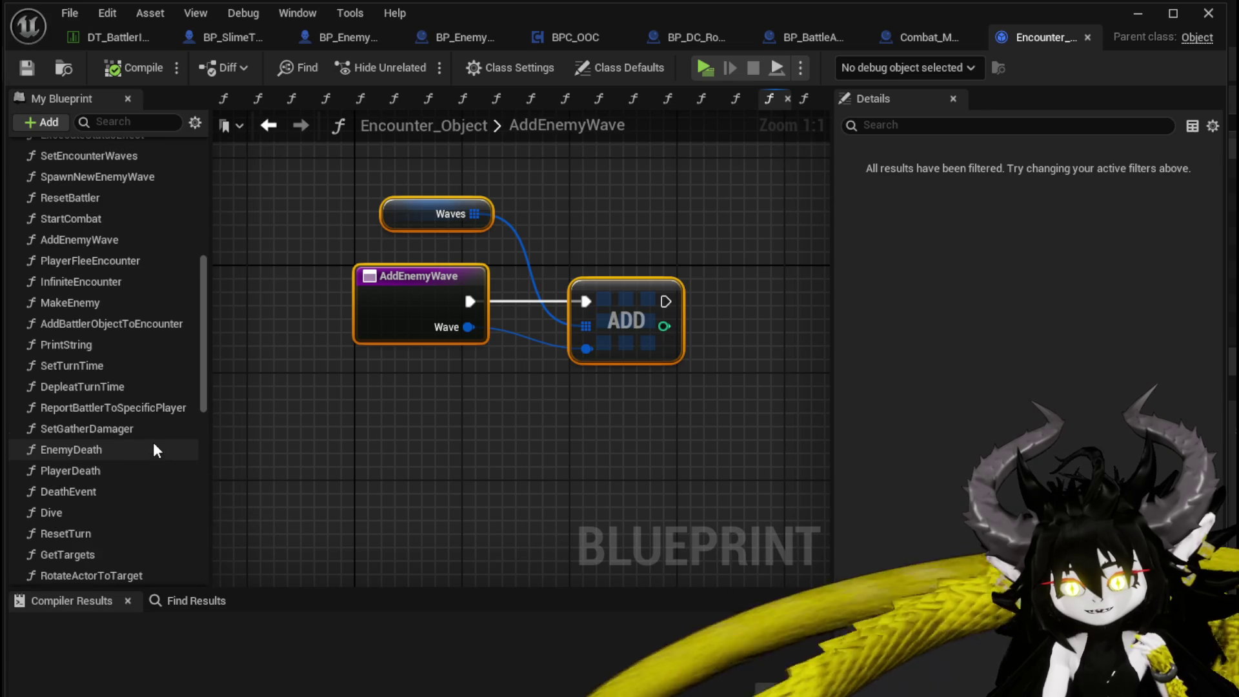
pyautogui.scroll(3, 153, 443)
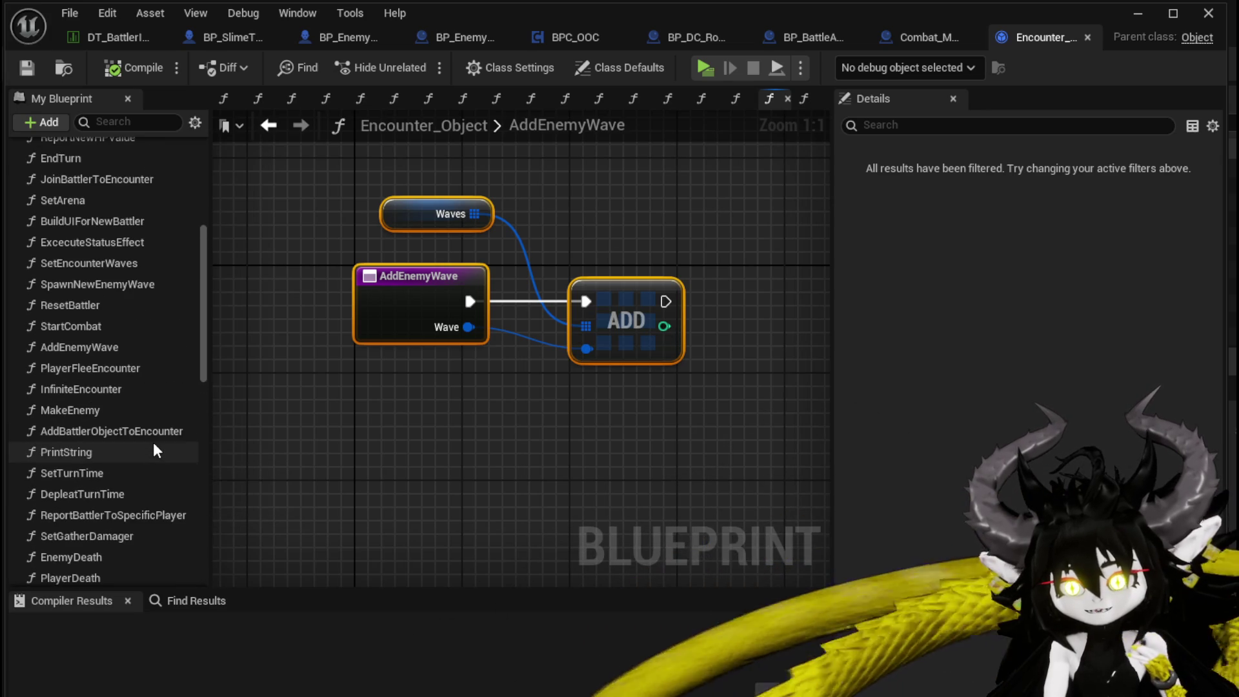
pyautogui.scroll(1, 153, 443)
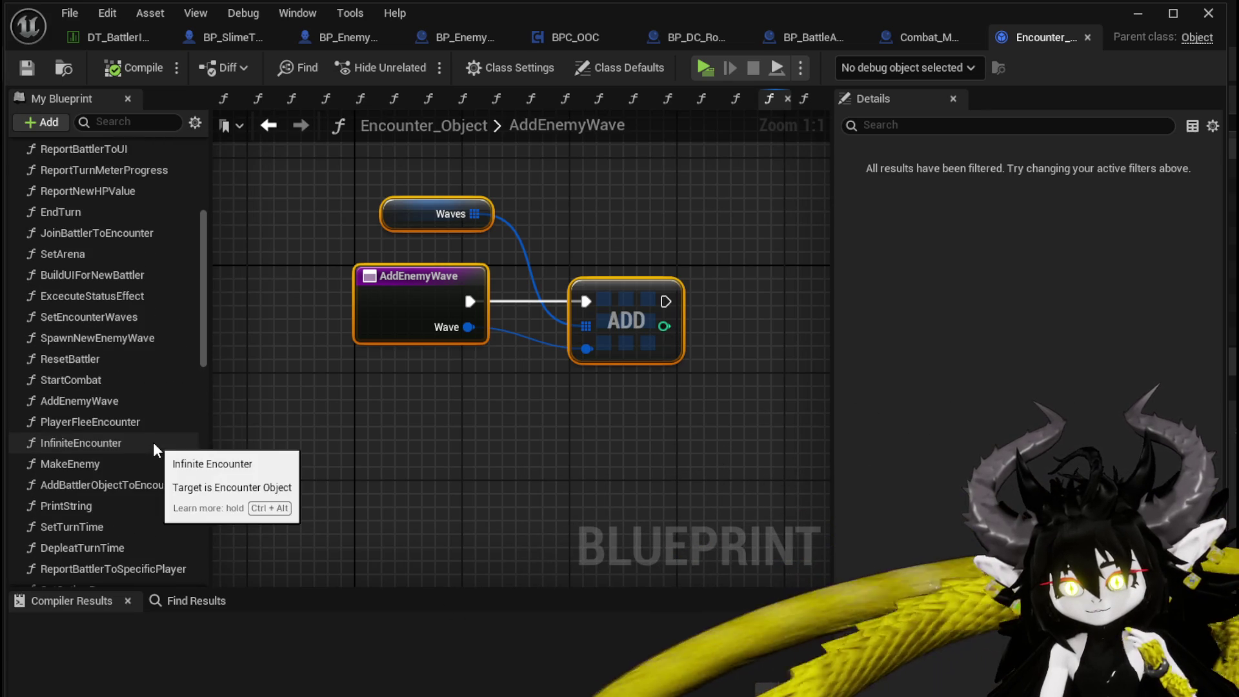
pyautogui.scroll(3, 123, 389)
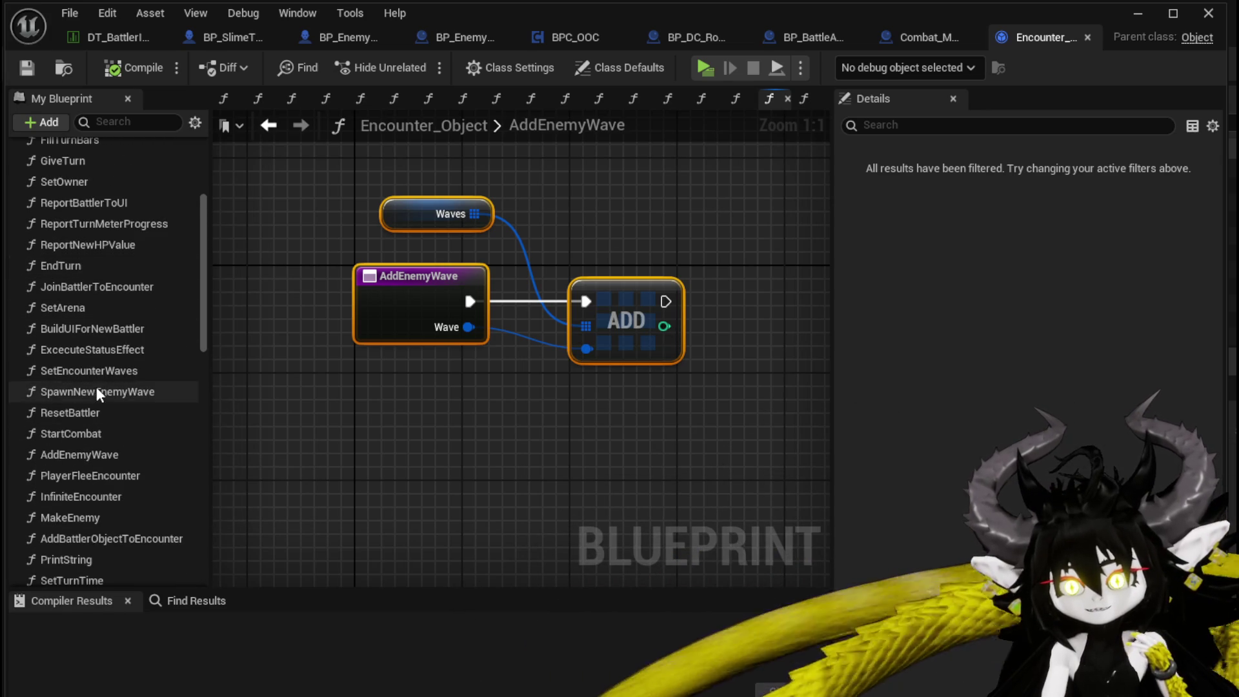
pyautogui.scroll(3, 98, 392)
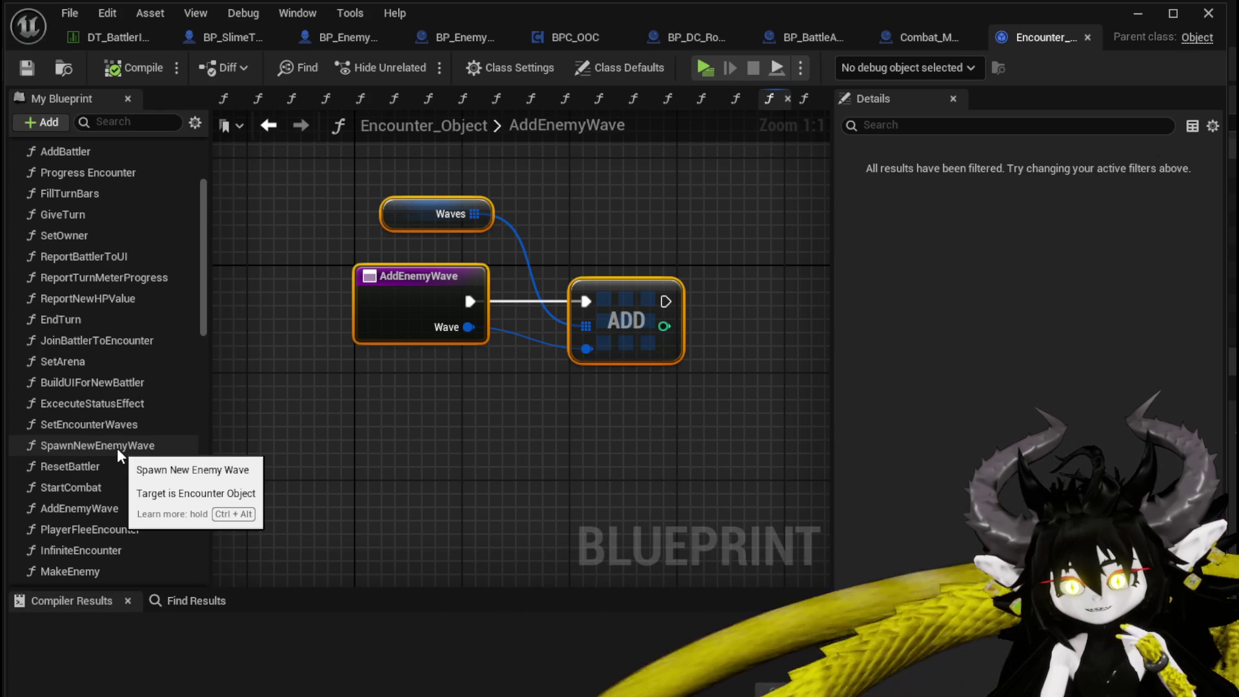
pyautogui.scroll(3, 117, 447)
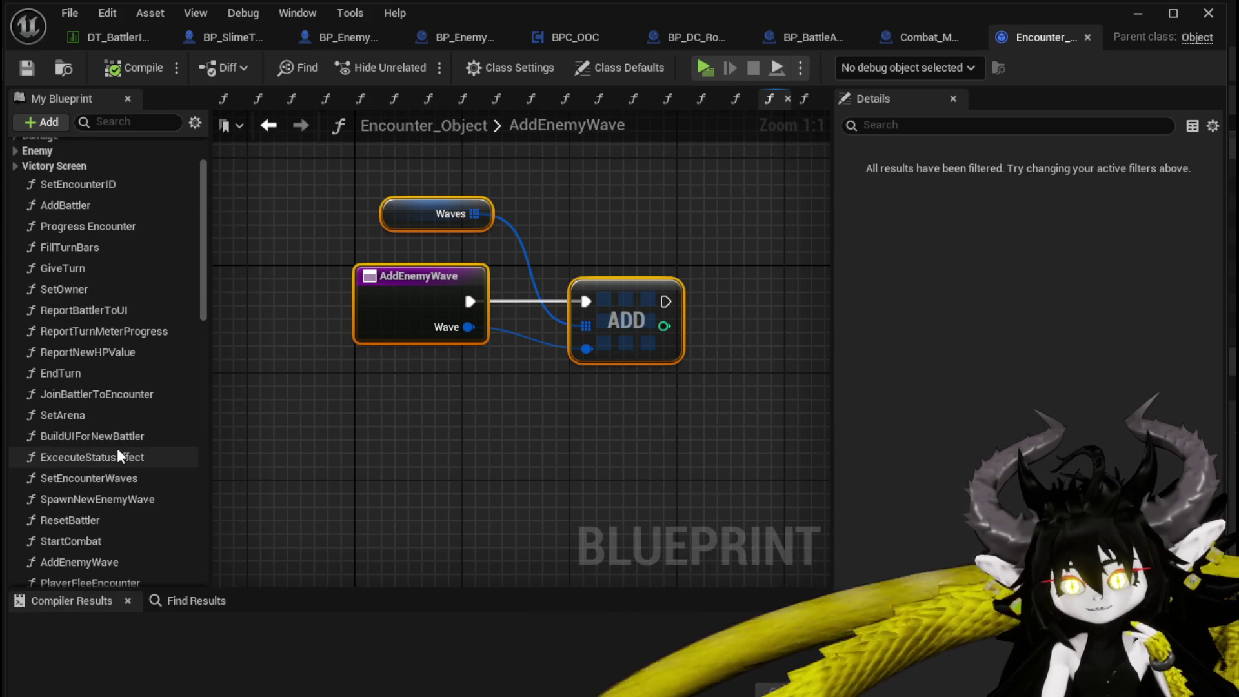
pyautogui.scroll(3, 117, 454)
pyautogui.click(16, 216)
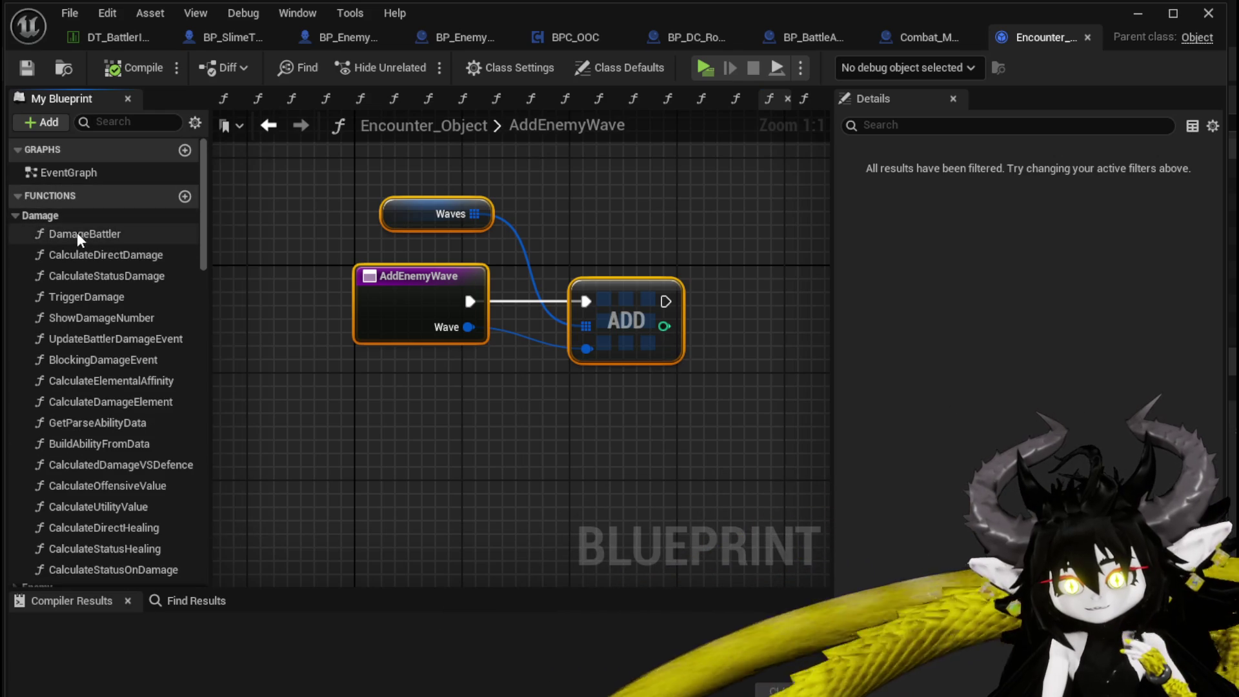
pyautogui.doubleClick(77, 234)
# Step: Open the DeathEvent function from DamageBattler's Death Event call
pyautogui.scroll(4, 509, 385)
pyautogui.moveTo(459, 302); pyautogui.dragTo(453, 404)
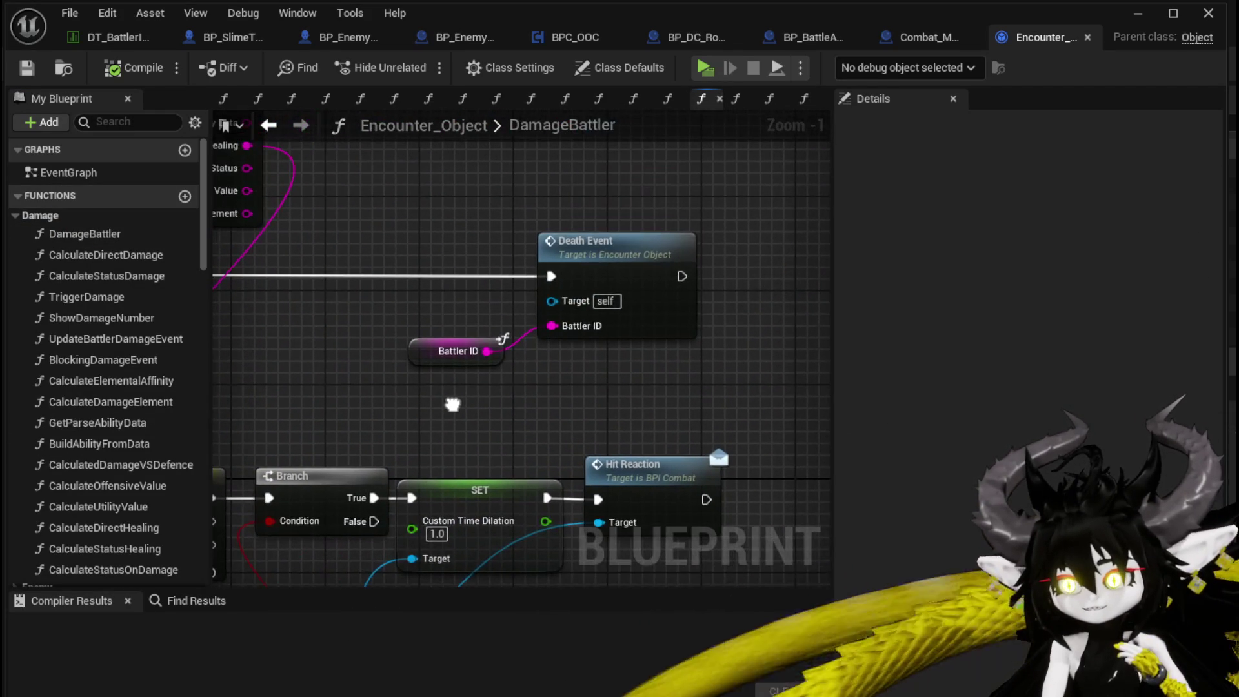
pyautogui.doubleClick(611, 270)
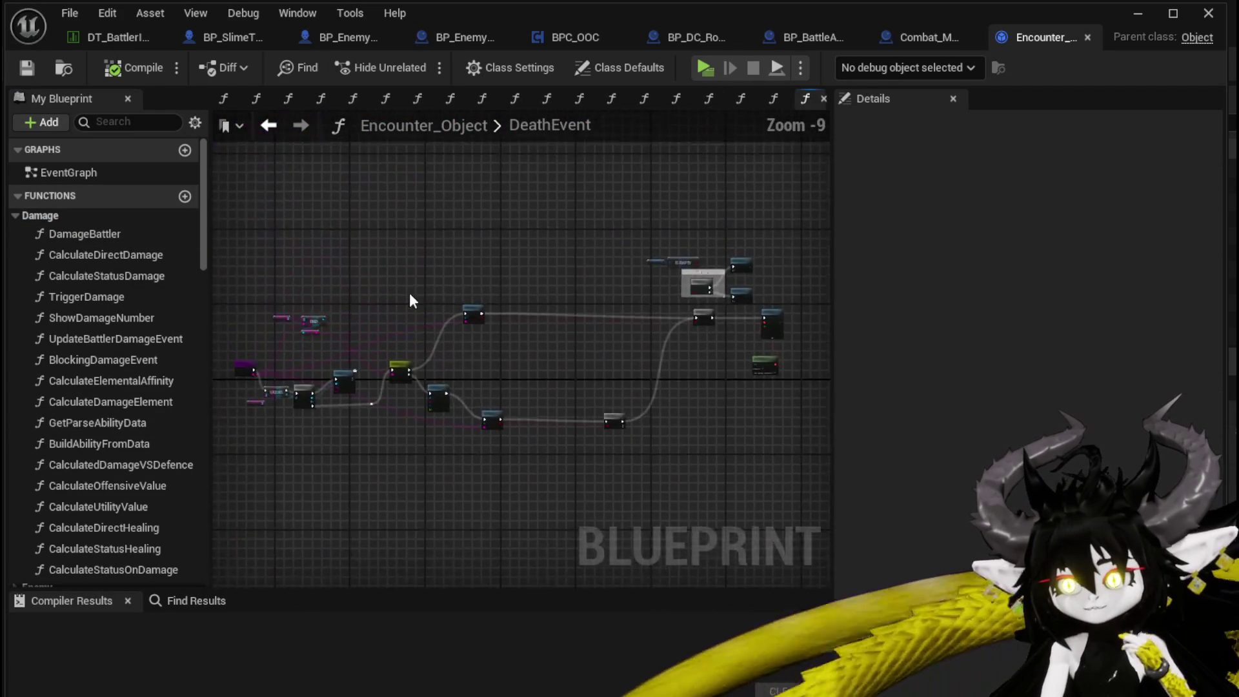
pyautogui.scroll(5, 580, 346)
pyautogui.moveTo(488, 279)
pyautogui.mouseDown()
pyautogui.moveTo(483, 338)
pyautogui.moveTo(452, 378)
pyautogui.moveTo(377, 374)
pyautogui.moveTo(293, 348)
pyautogui.moveTo(539, 339)
pyautogui.moveTo(696, 351)
pyautogui.moveTo(437, 387)
pyautogui.moveTo(441, 339)
pyautogui.mouseUp()
pyautogui.scroll(1, 483, 338)
pyautogui.scroll(1, 517, 351)
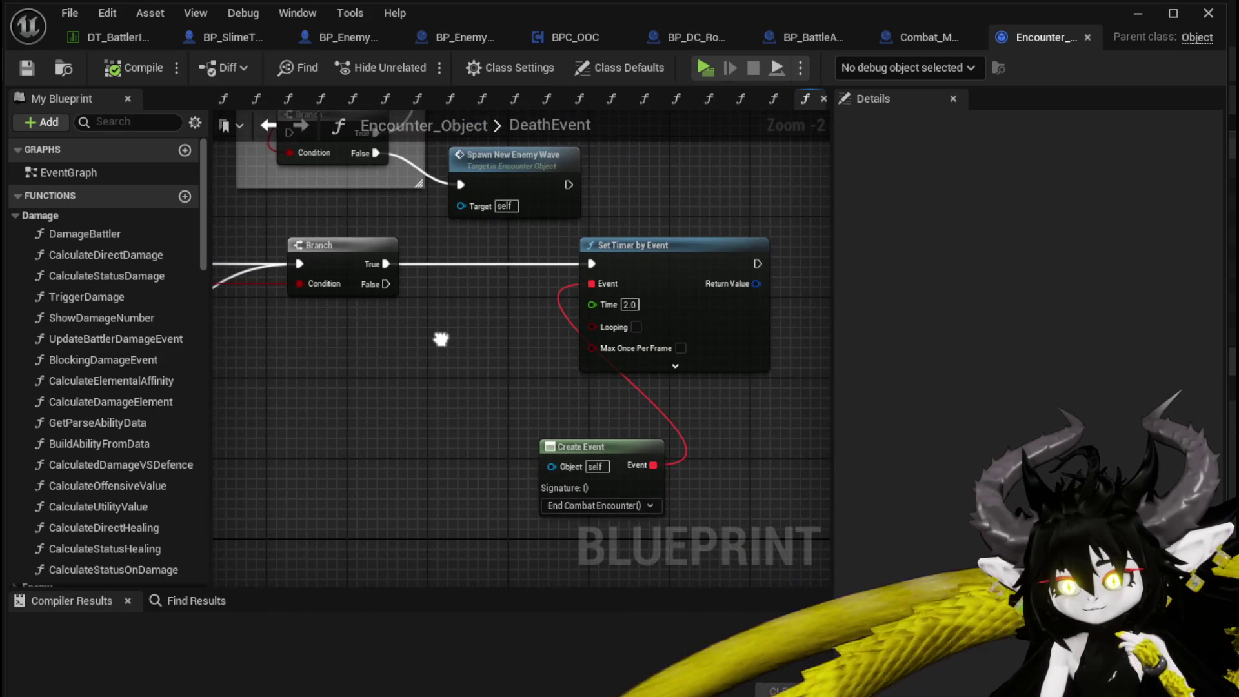
# Step: Review DeathEvent's Set Timer and Waves check nodes, then save Encounter_Object
pyautogui.moveTo(529, 514); pyautogui.dragTo(709, 292)
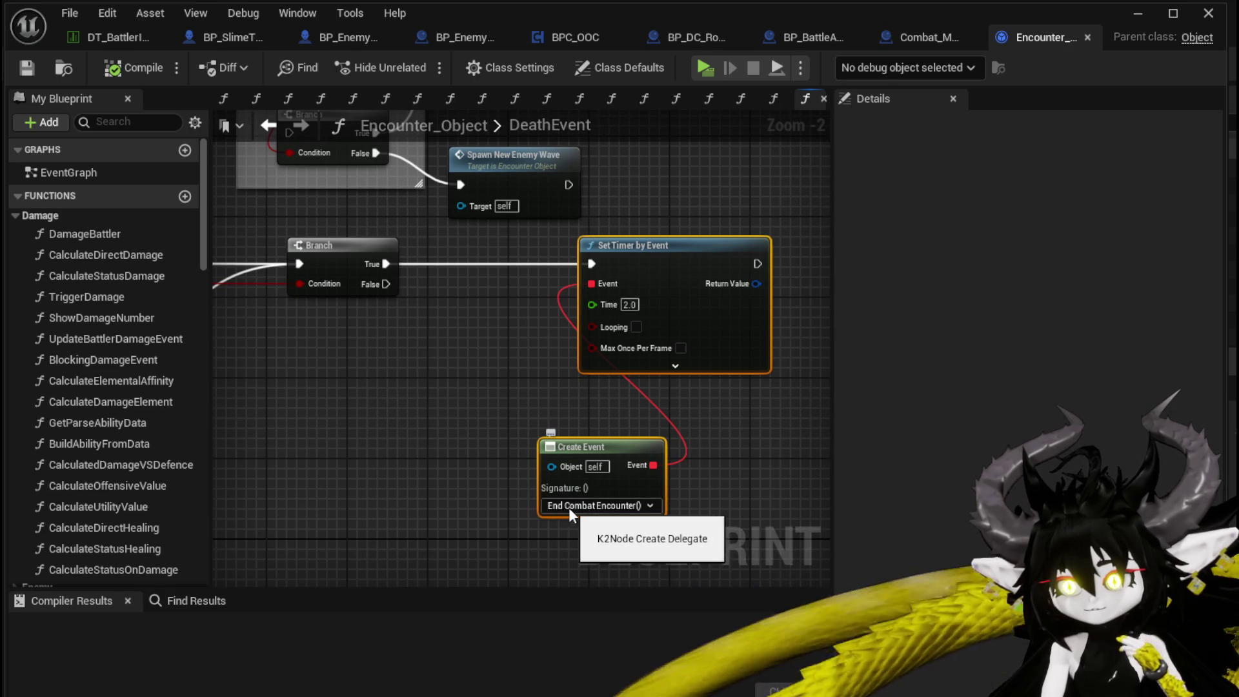
pyautogui.moveTo(512, 377)
pyautogui.mouseDown()
pyautogui.moveTo(520, 415)
pyautogui.moveTo(497, 520)
pyautogui.moveTo(742, 548)
pyautogui.mouseUp()
pyautogui.moveTo(373, 161)
pyautogui.mouseDown()
pyautogui.moveTo(713, 357)
pyautogui.moveTo(774, 308)
pyautogui.mouseUp()
pyautogui.click(387, 183)
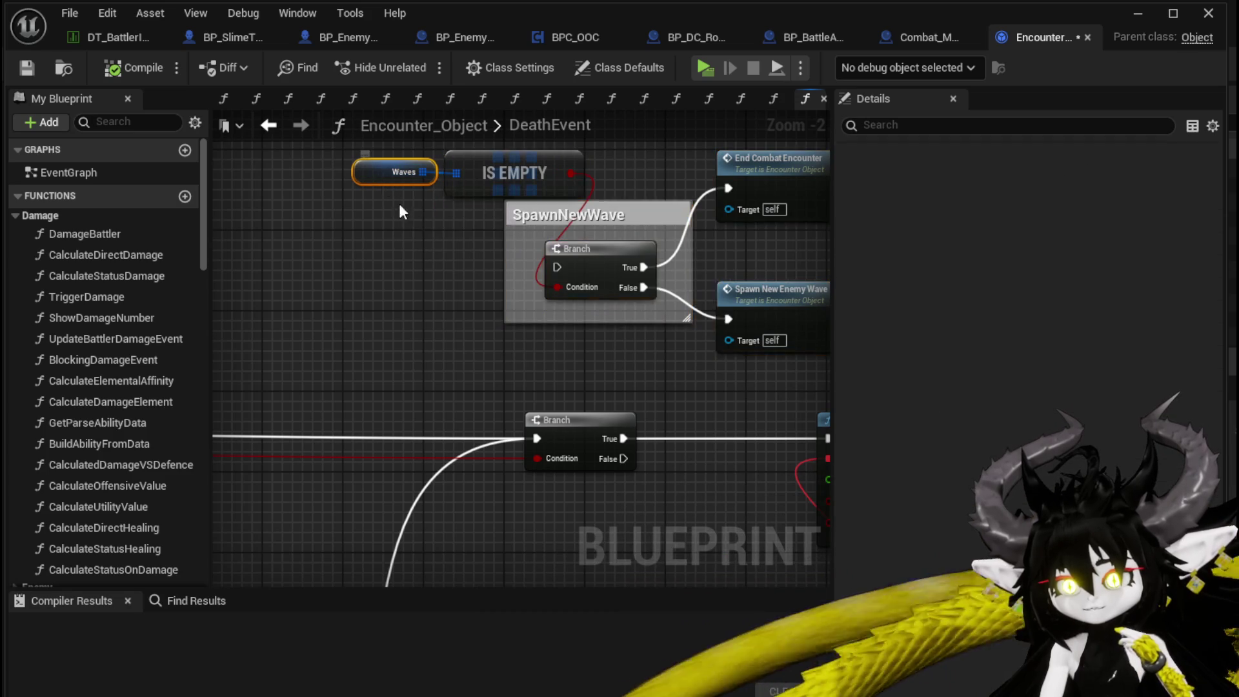
pyautogui.scroll(-2, 465, 285)
pyautogui.moveTo(464, 285)
pyautogui.mouseDown()
pyautogui.moveTo(429, 243)
pyautogui.moveTo(677, 292)
pyautogui.moveTo(620, 335)
pyautogui.moveTo(569, 261)
pyautogui.moveTo(669, 263)
pyautogui.moveTo(394, 404)
pyautogui.mouseUp()
pyautogui.click(569, 262)
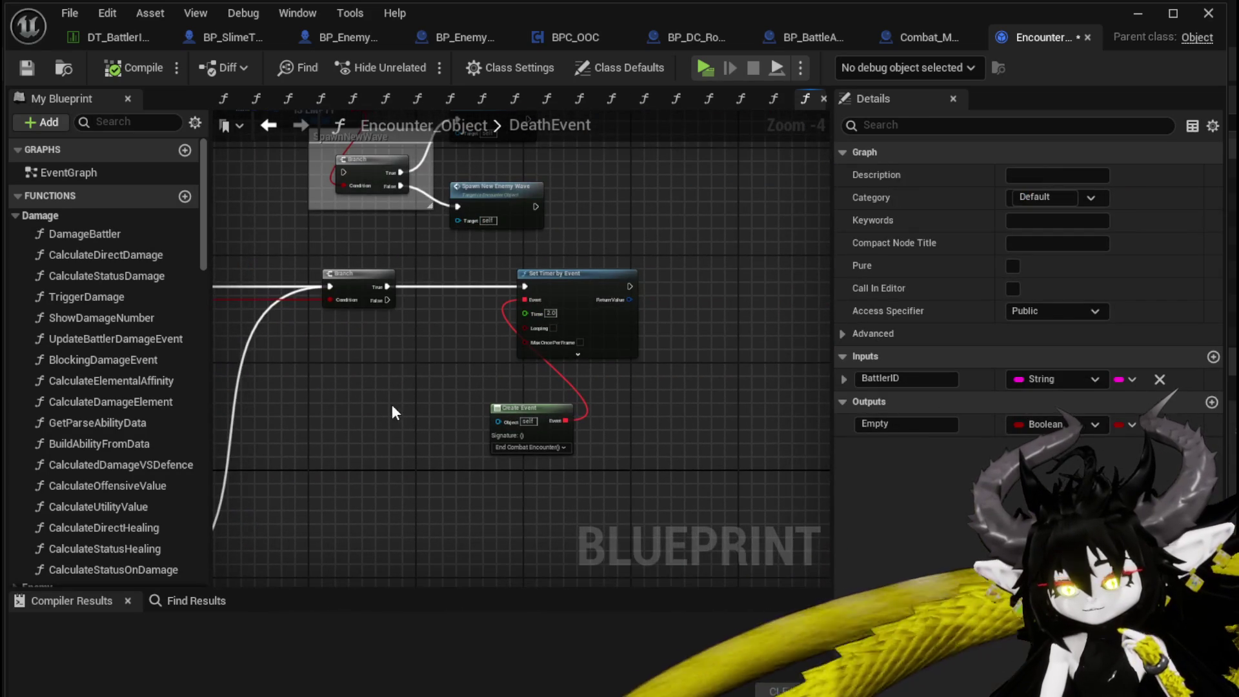
pyautogui.click(25, 77)
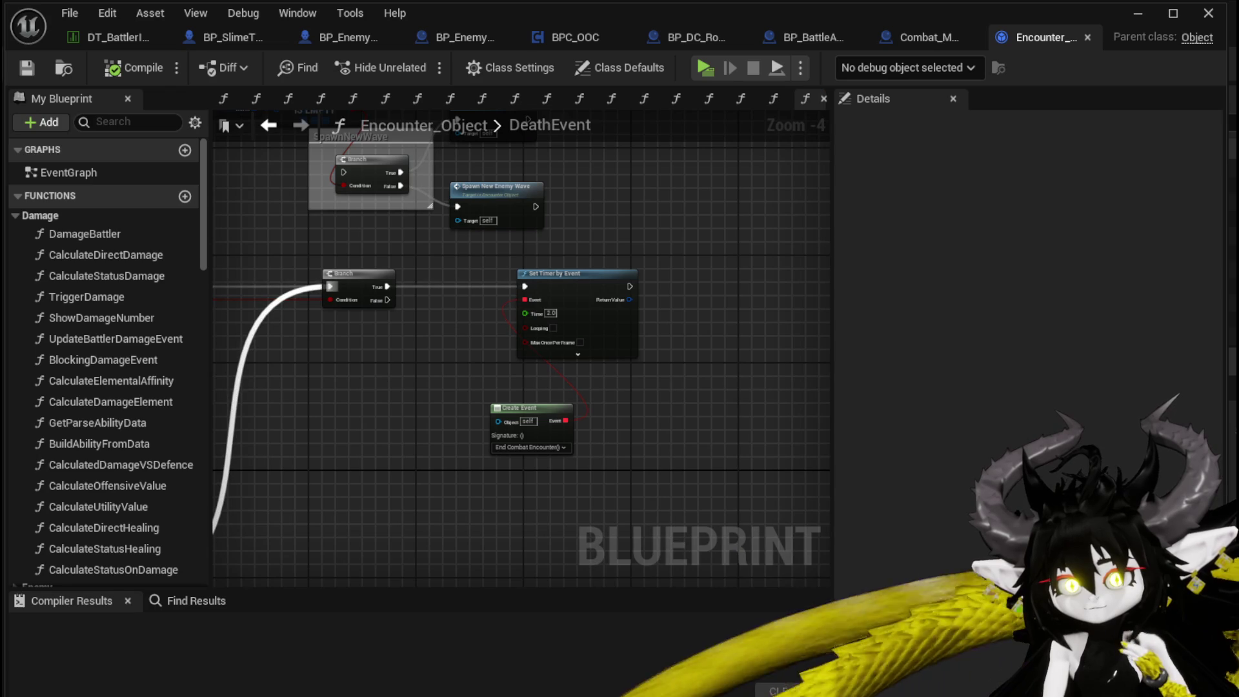
# Step: Filter the function list by 'End' and open the End Combat Encounter graph
pyautogui.scroll(2, 497, 394)
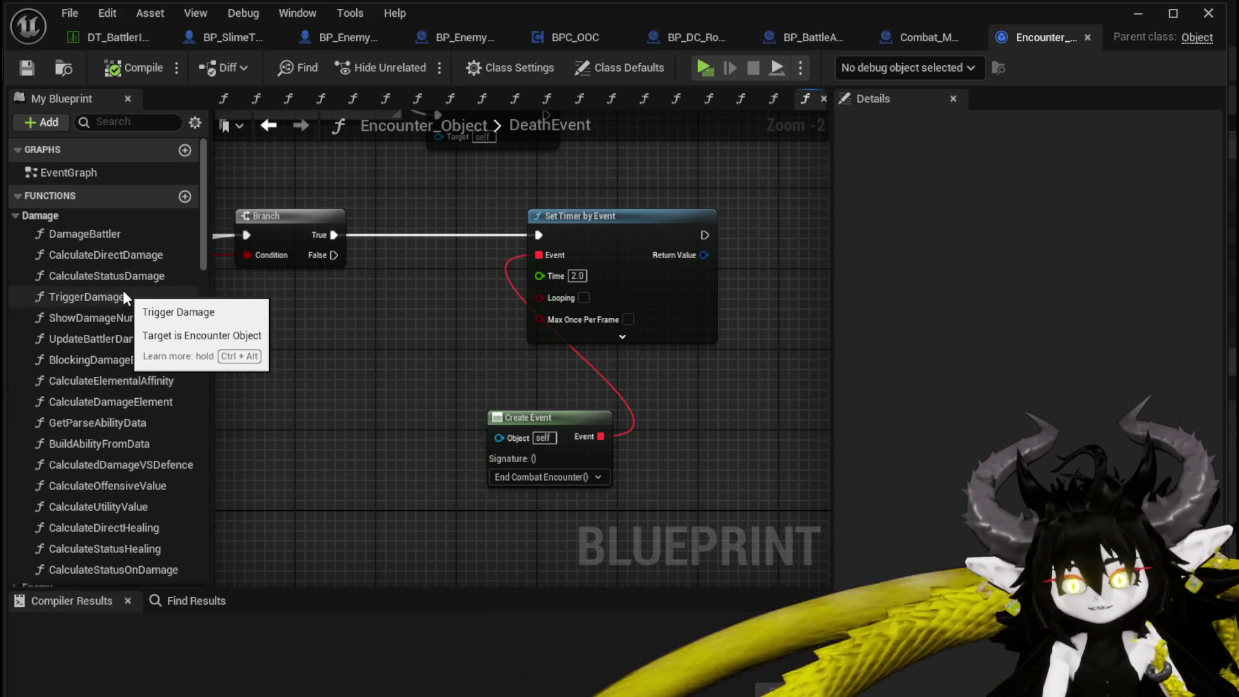
pyautogui.scroll(-1, 159, 343)
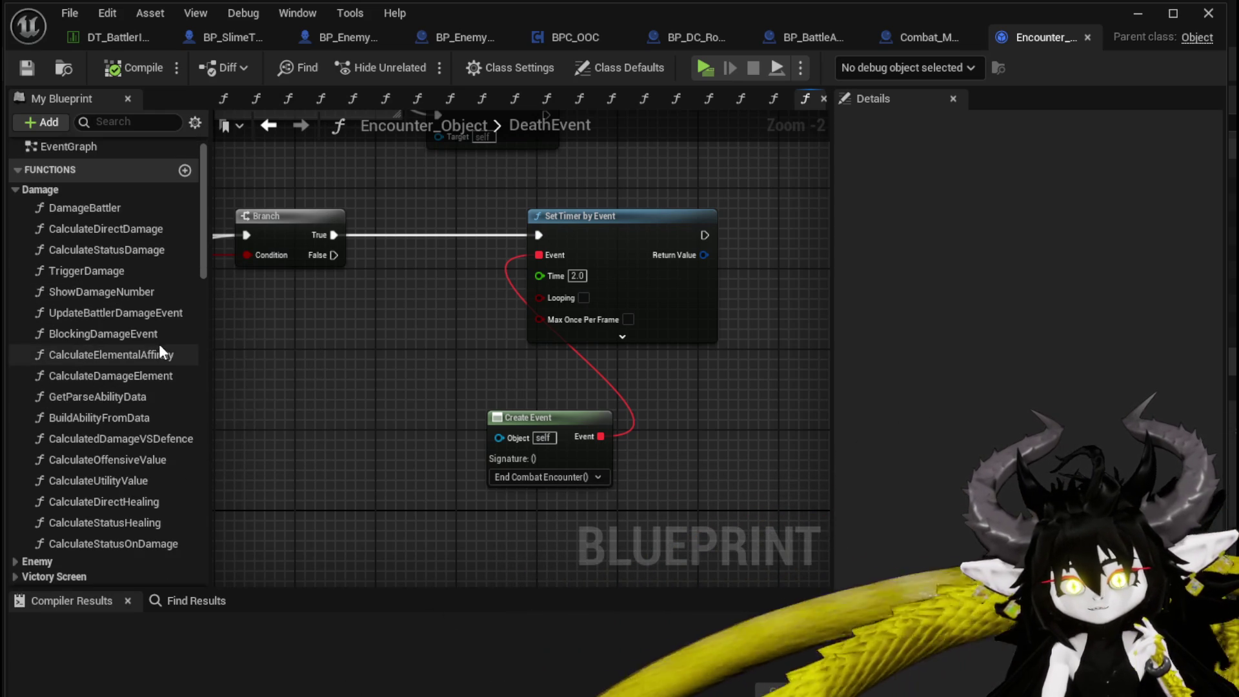
pyautogui.scroll(-3, 159, 354)
pyautogui.scroll(-1, 159, 354)
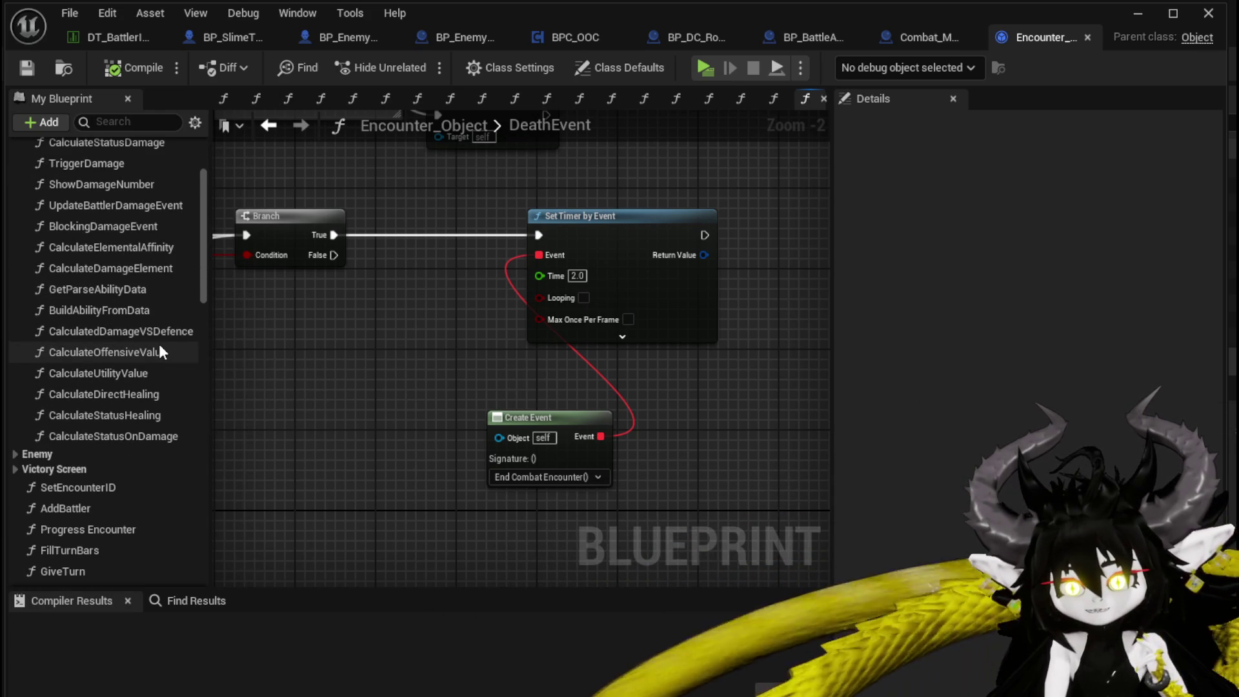
pyautogui.scroll(-2, 160, 349)
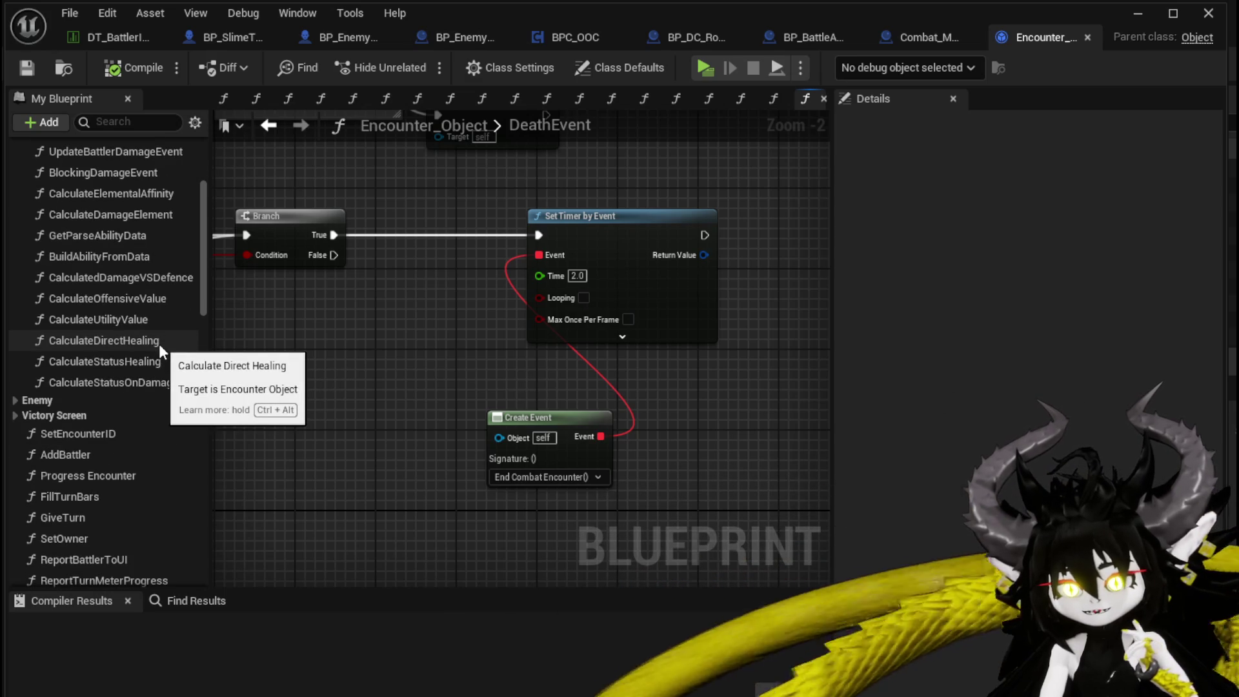
pyautogui.scroll(-6, 159, 343)
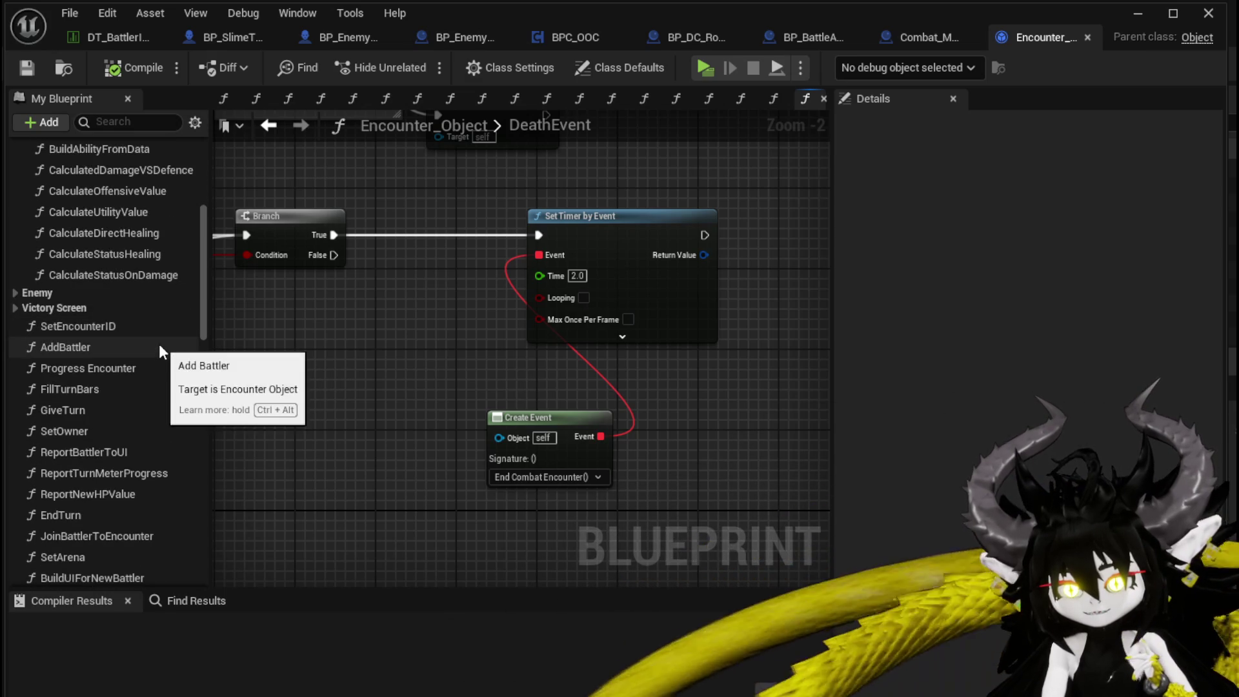
pyautogui.scroll(-2, 159, 347)
pyautogui.scroll(-2, 158, 347)
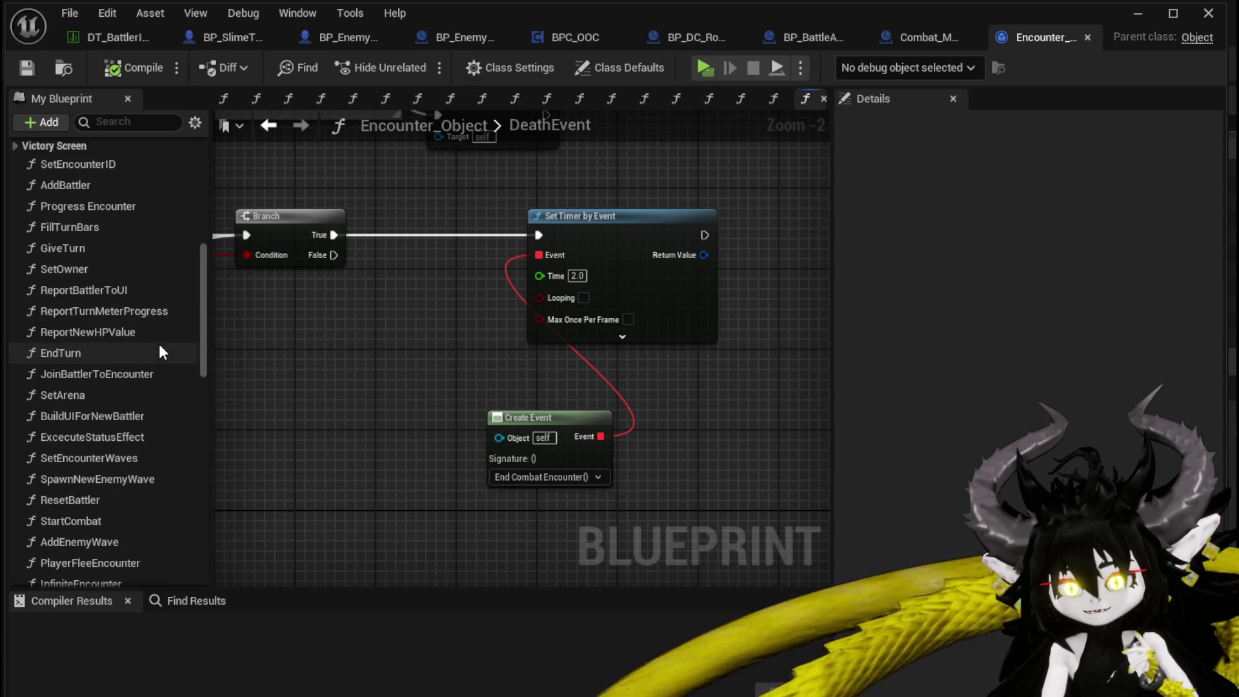
pyautogui.scroll(-4, 159, 350)
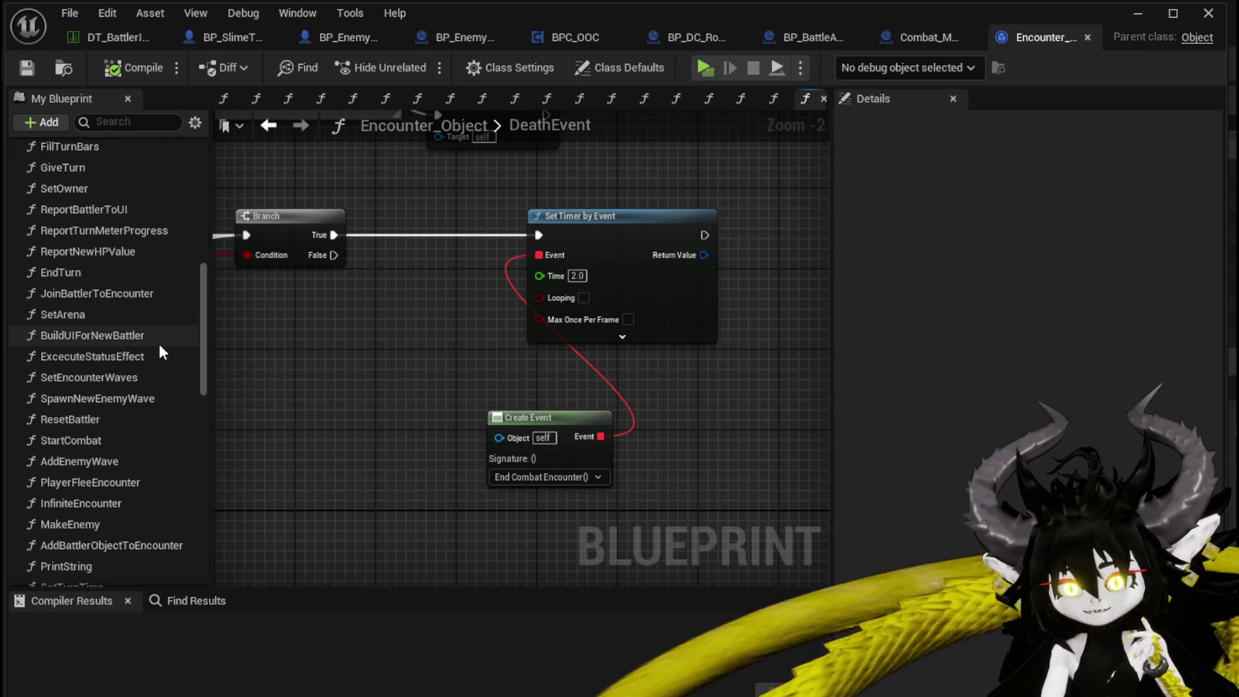
pyautogui.scroll(-5, 159, 350)
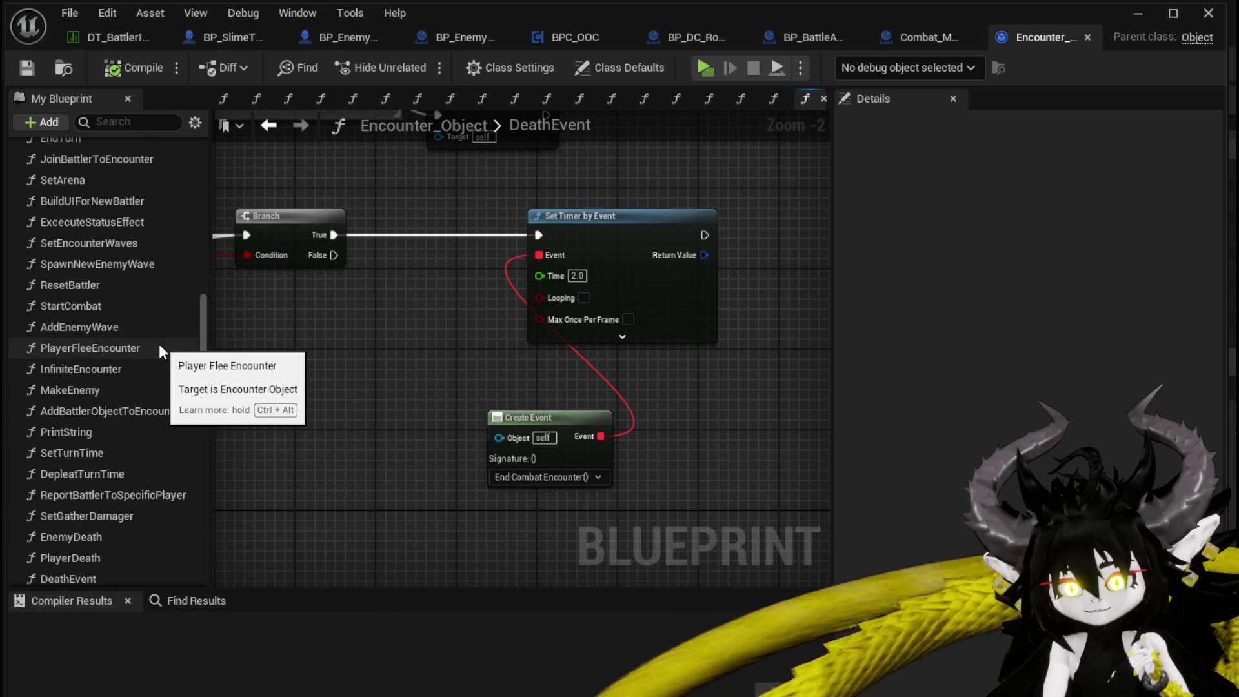
pyautogui.scroll(-4, 159, 351)
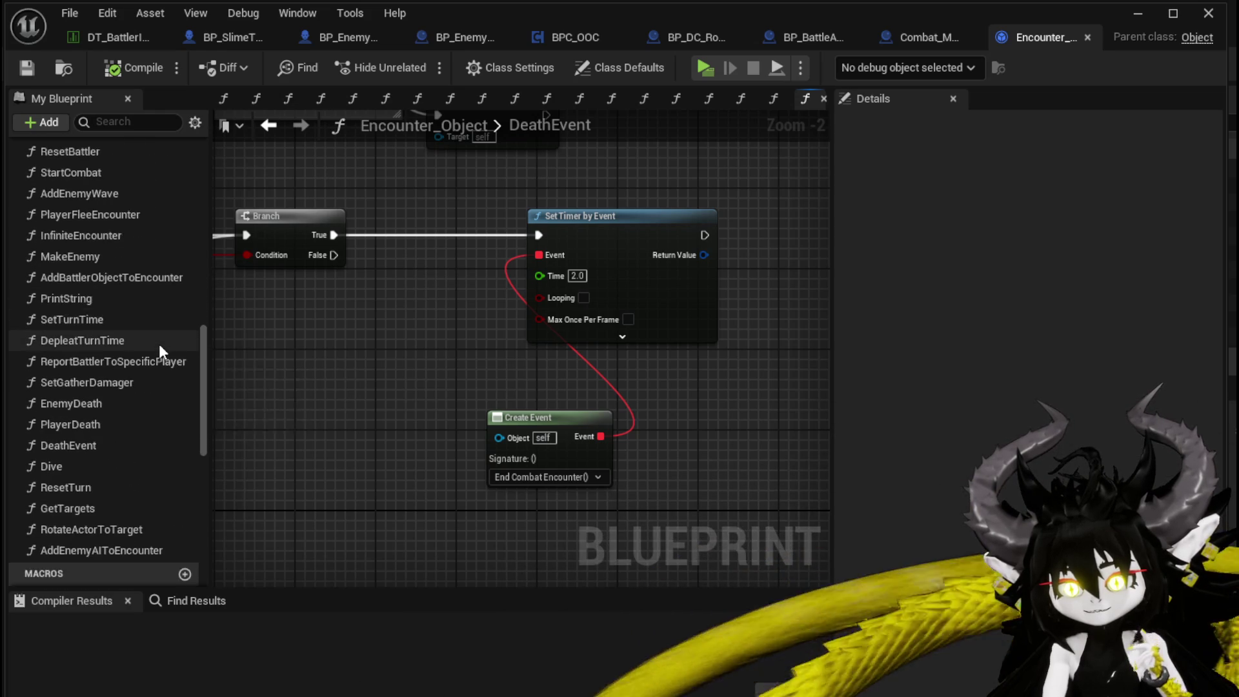
pyautogui.scroll(-2, 159, 350)
pyautogui.scroll(3, 158, 351)
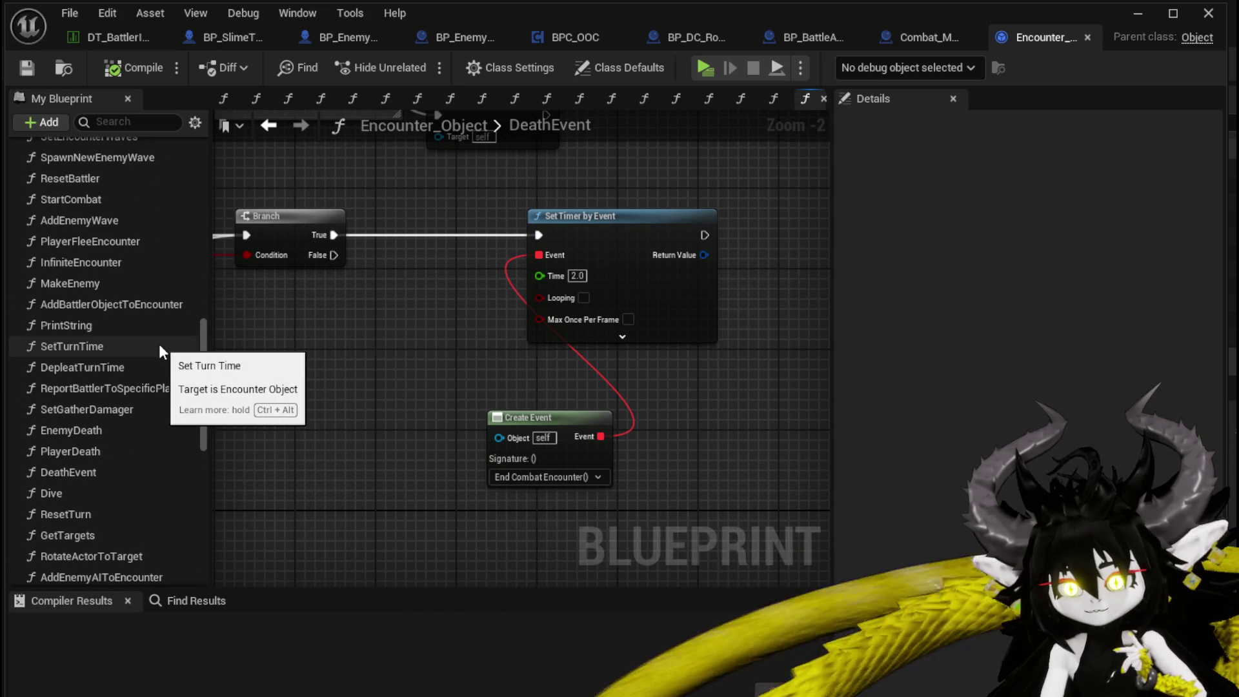
pyautogui.scroll(5, 158, 350)
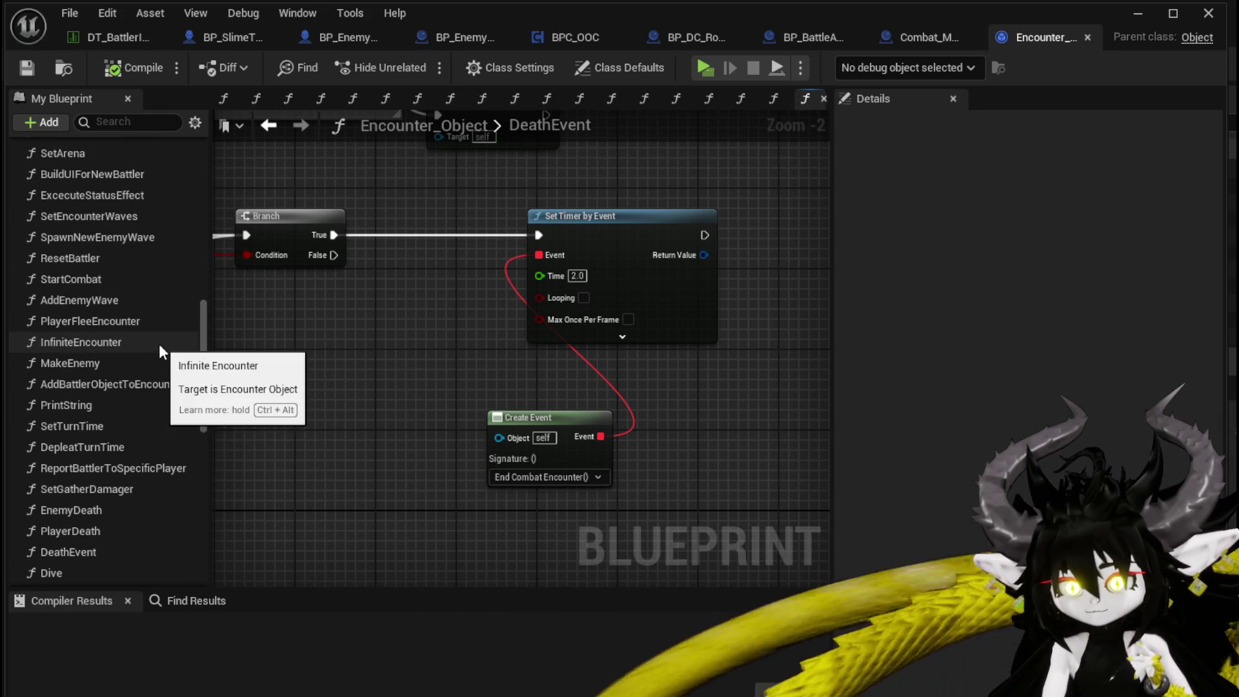
pyautogui.scroll(5, 158, 343)
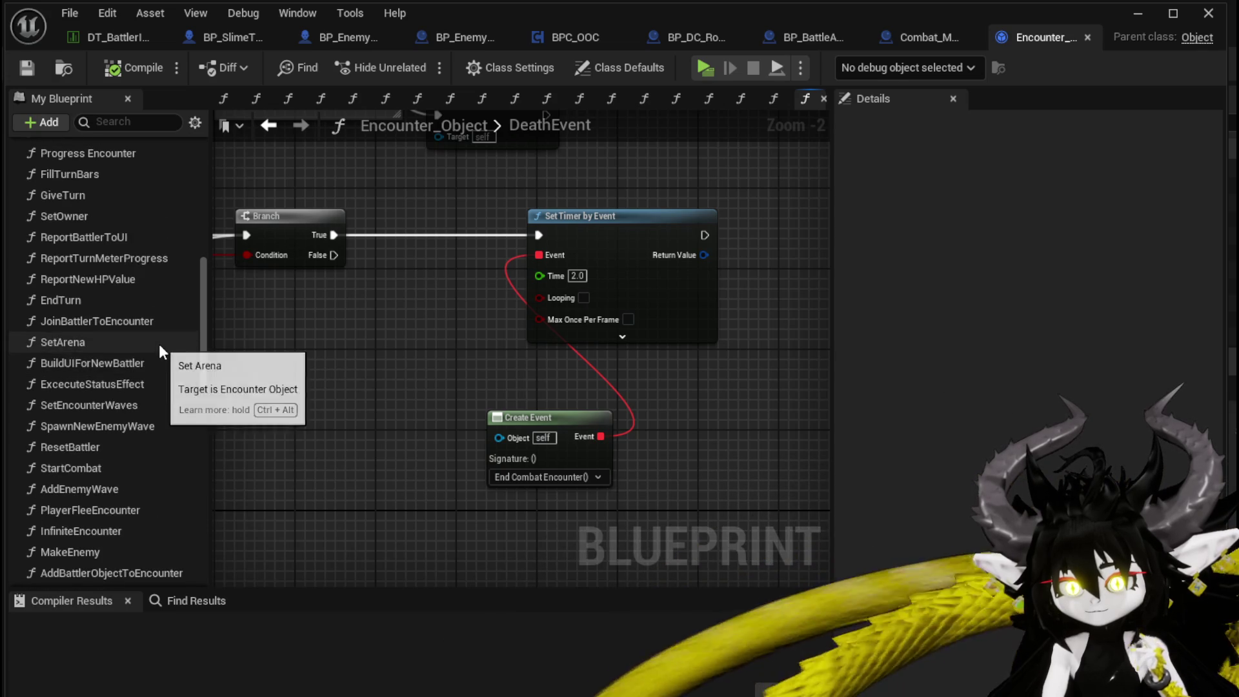
pyautogui.scroll(9, 158, 344)
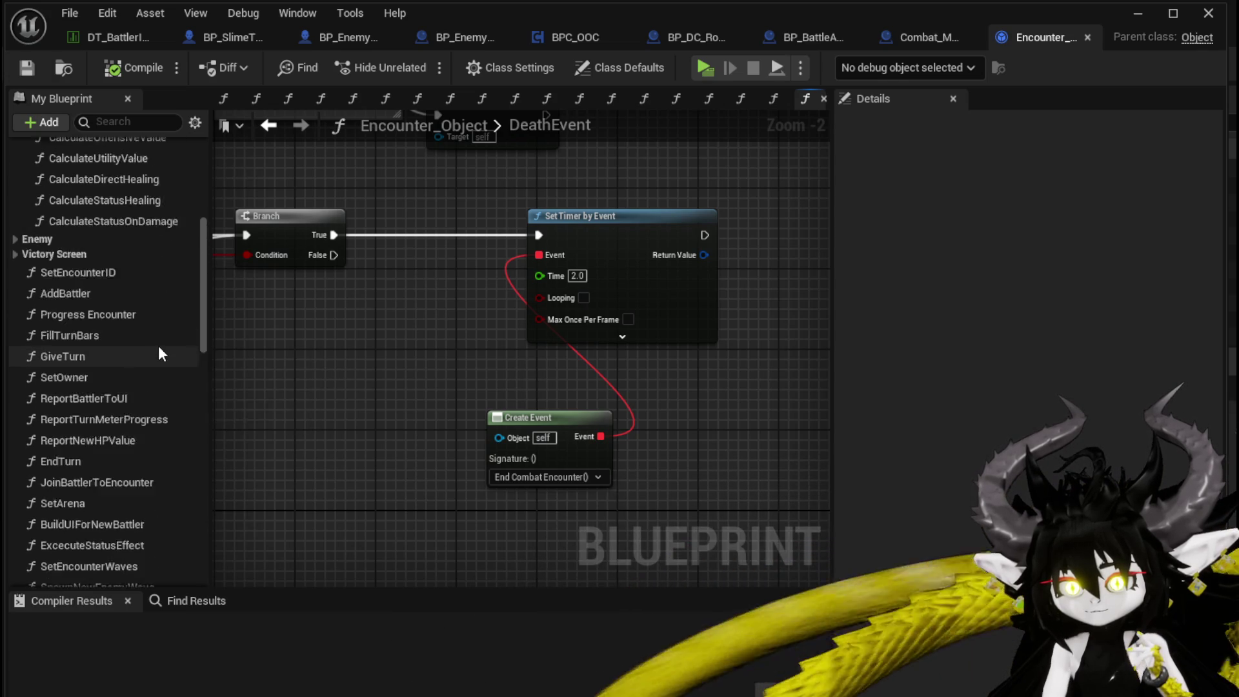
pyautogui.click(12, 323)
pyautogui.click(11, 323)
pyautogui.scroll(10, 122, 355)
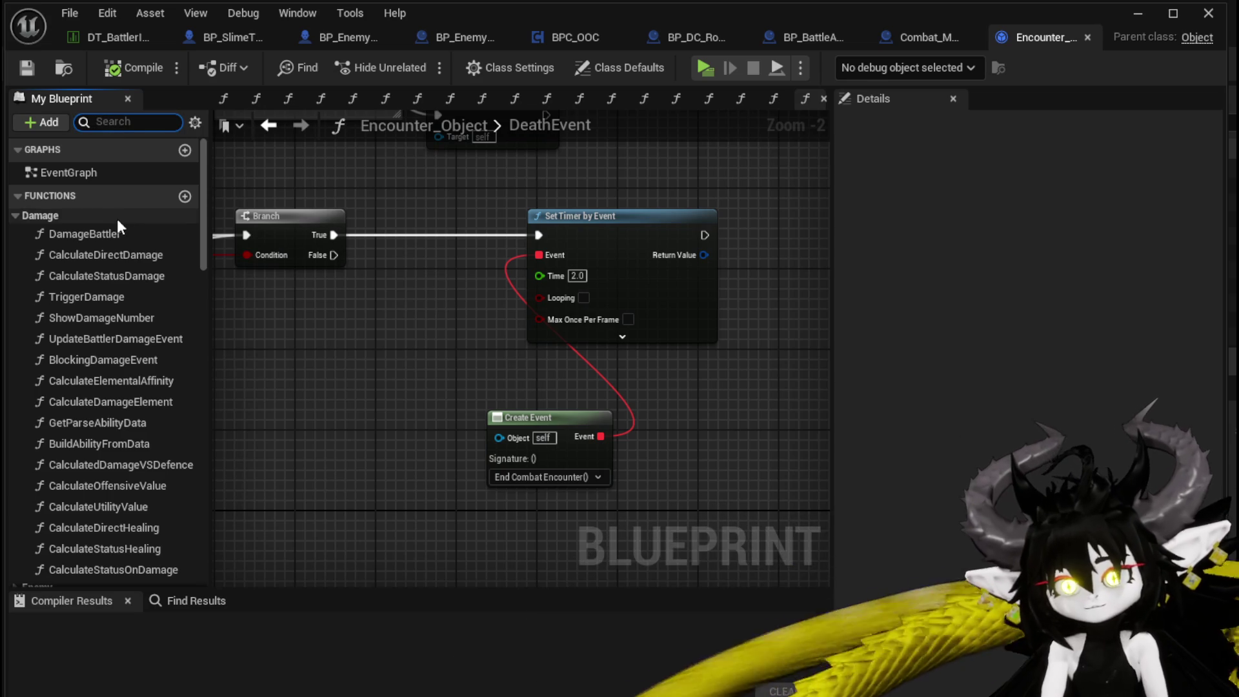
pyautogui.write('En')
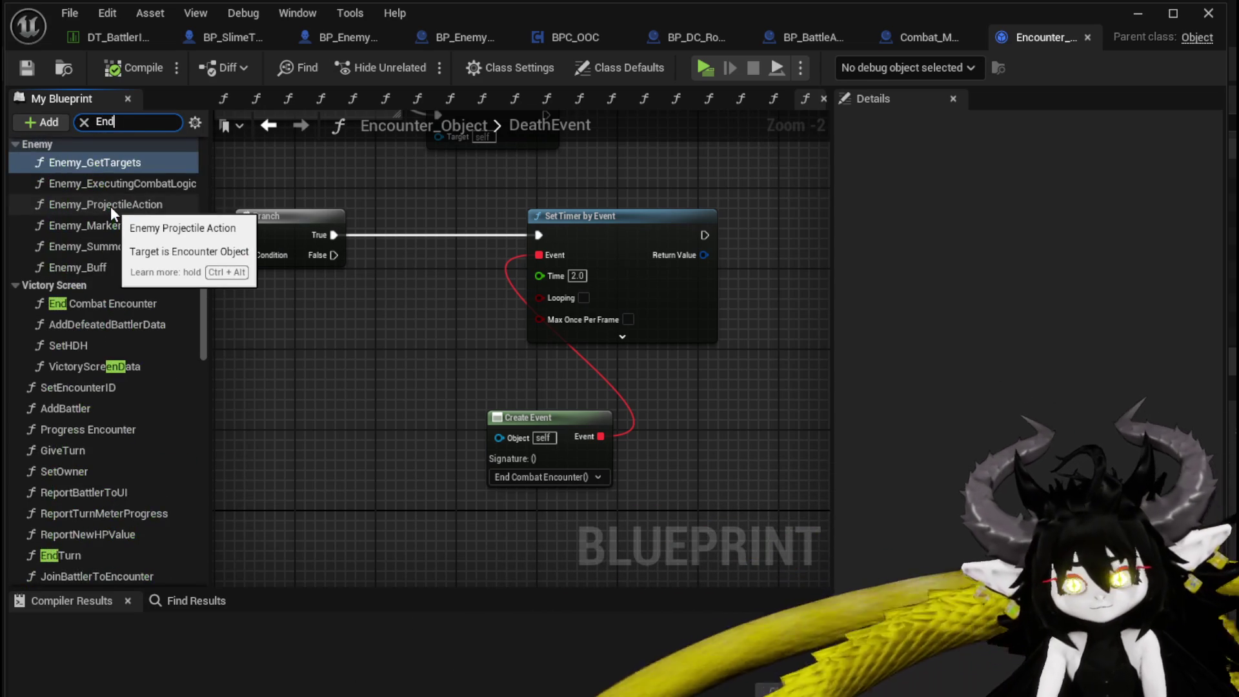
pyautogui.write('d')
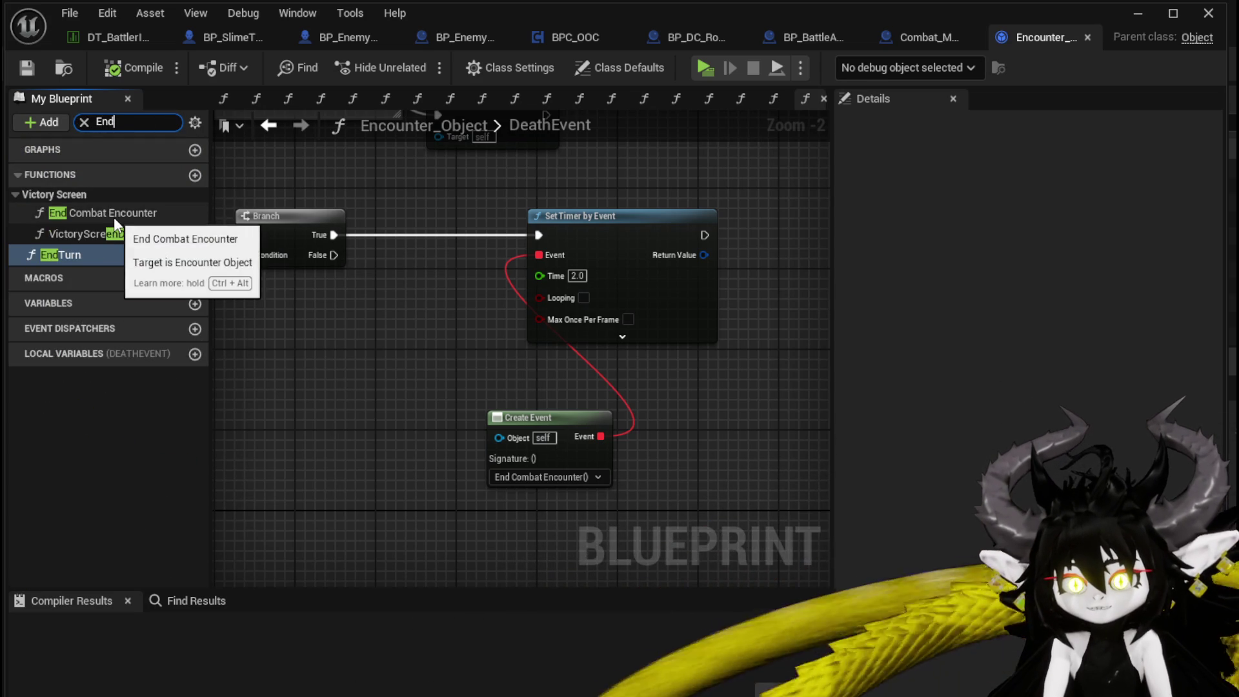
pyautogui.doubleClick(114, 217)
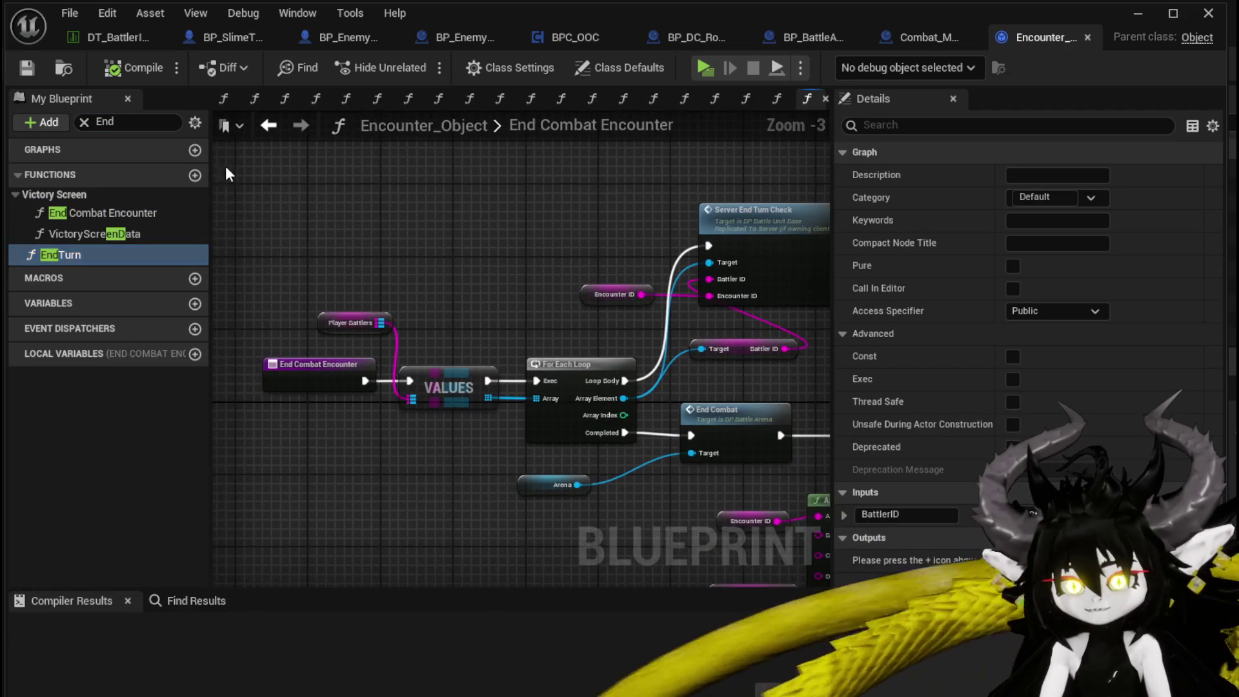
# Step: Clear the search filter and start renaming End Combat Encounter, typing 'SpawnN'
pyautogui.click(85, 123)
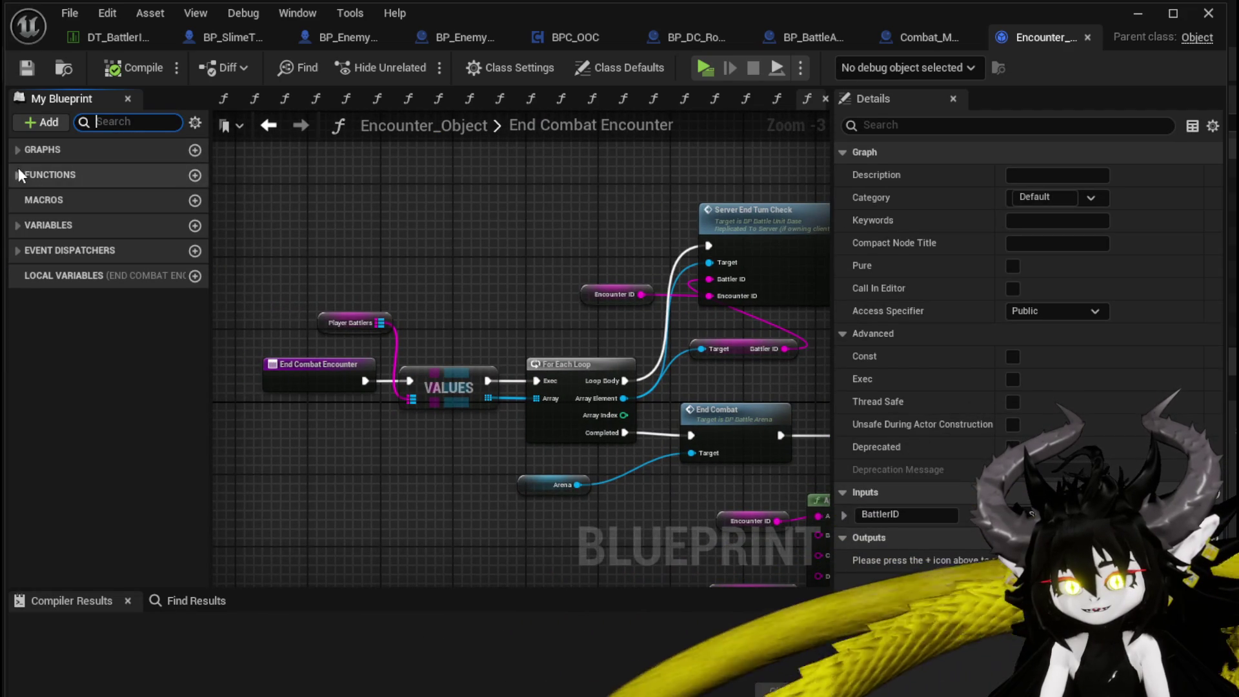
pyautogui.scroll(1, 600, 260)
pyautogui.moveTo(600, 261)
pyautogui.mouseDown()
pyautogui.moveTo(316, 272)
pyautogui.moveTo(162, 264)
pyautogui.moveTo(81, 238)
pyautogui.moveTo(356, 282)
pyautogui.moveTo(141, 155)
pyautogui.moveTo(451, 236)
pyautogui.moveTo(522, 240)
pyautogui.moveTo(528, 280)
pyautogui.moveTo(463, 271)
pyautogui.moveTo(589, 284)
pyautogui.mouseUp()
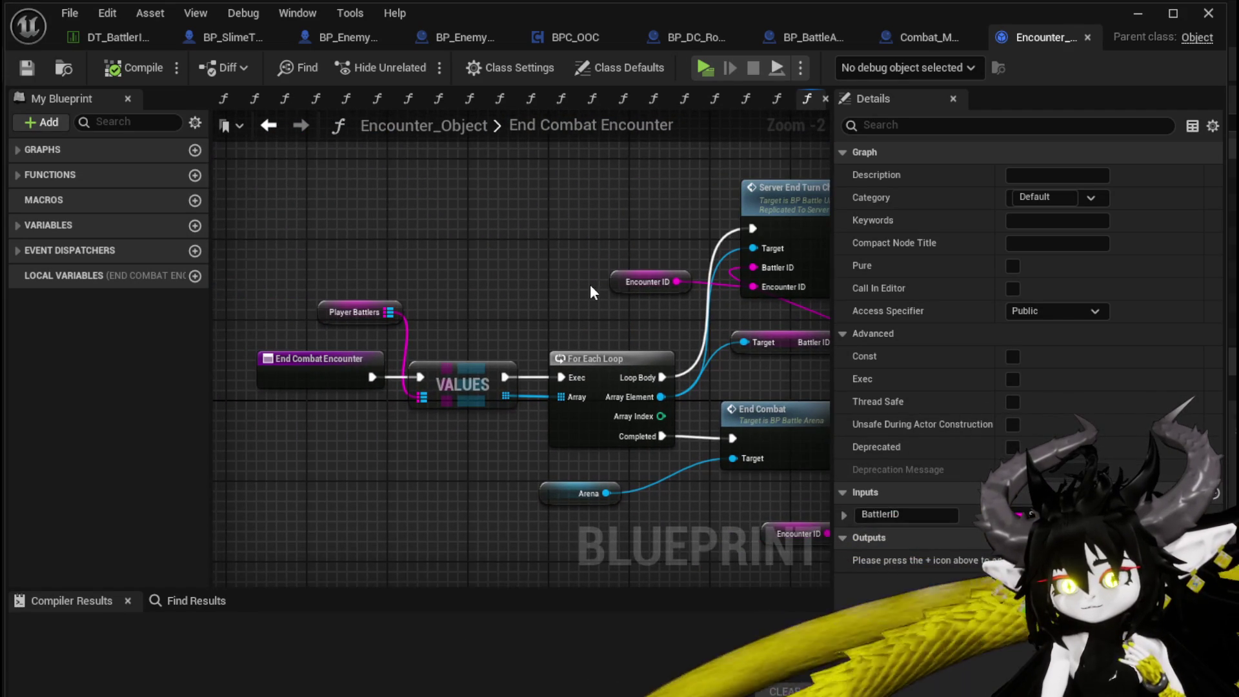
pyautogui.click(313, 356)
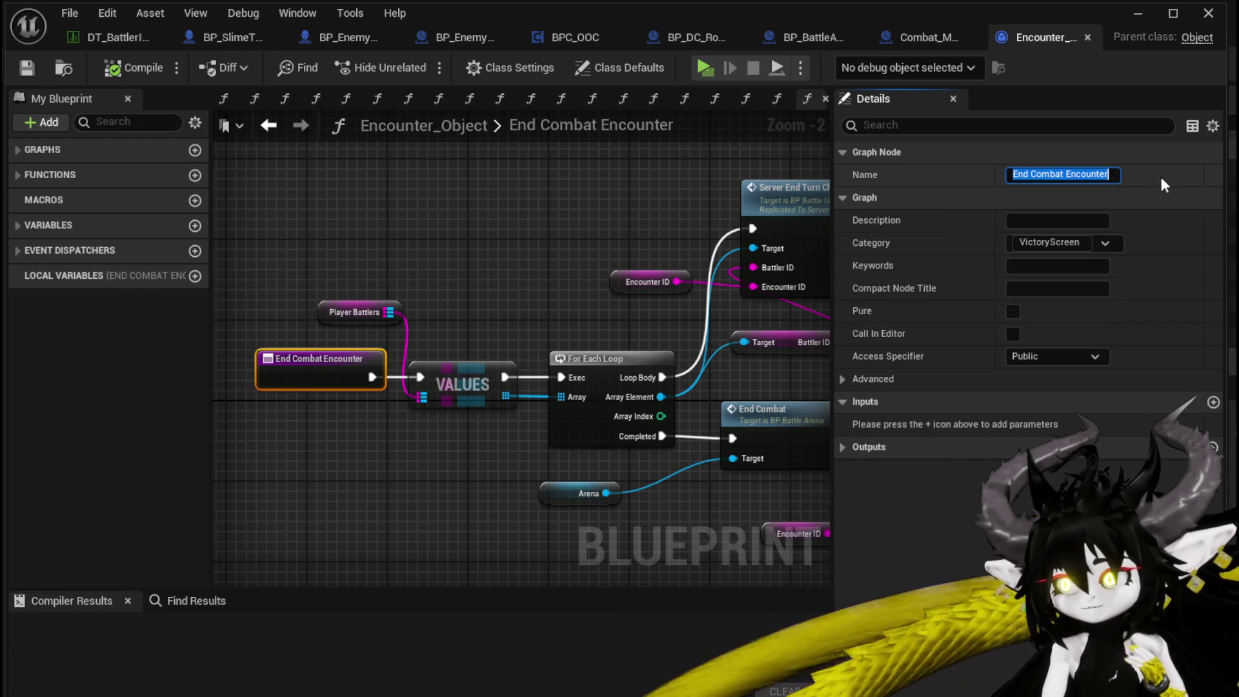
pyautogui.write('Spawn')
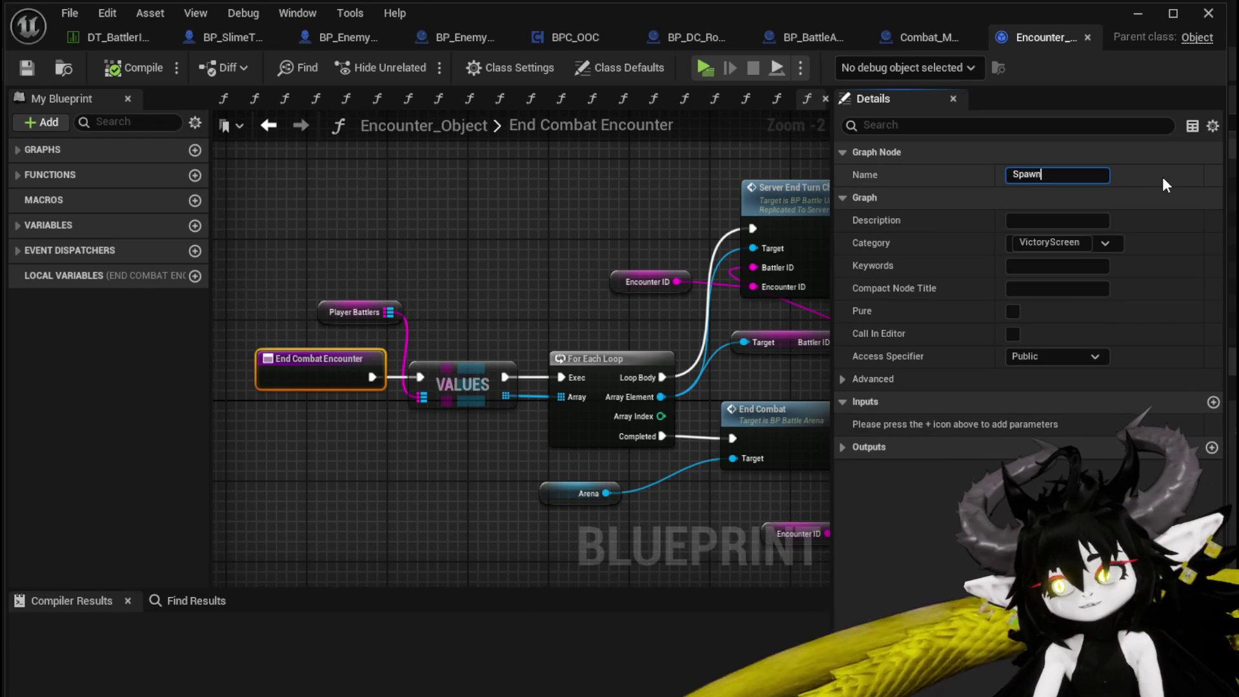
pyautogui.write('N')
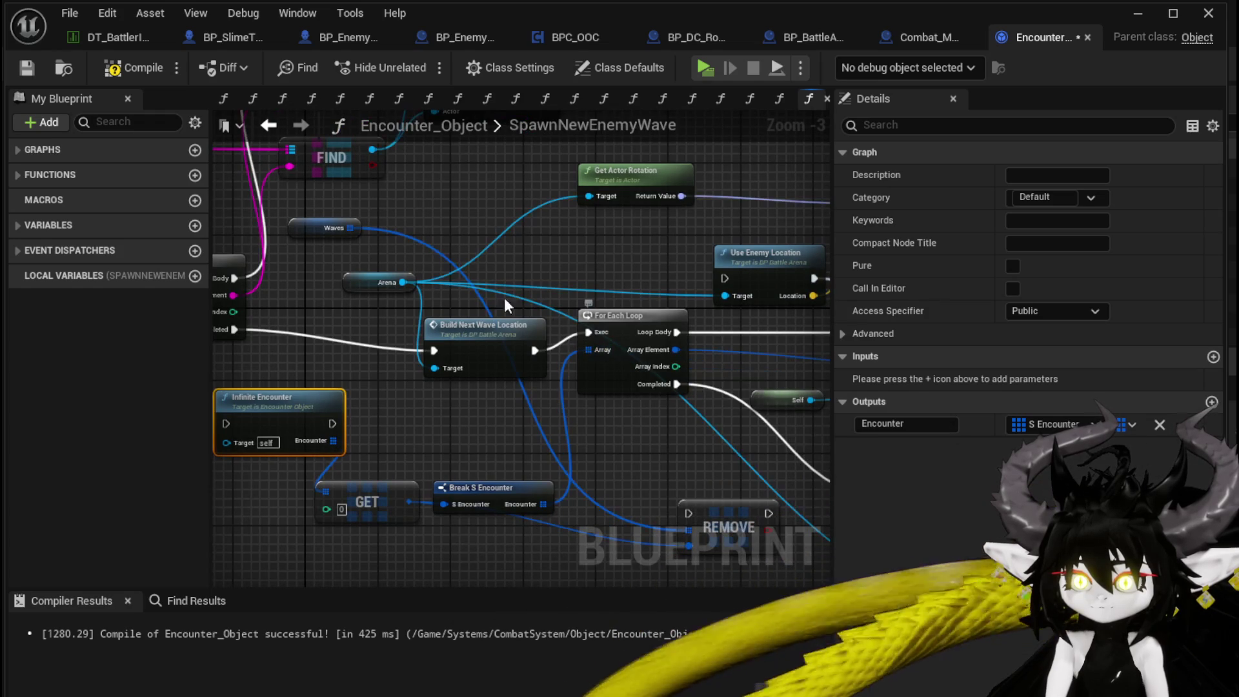
# Step: Review the SpawnNewEnemyWave graph's Reset Battler and encounter state nodes
pyautogui.moveTo(351, 227)
pyautogui.mouseDown()
pyautogui.moveTo(322, 489)
pyautogui.moveTo(448, 444)
pyautogui.moveTo(402, 410)
pyautogui.mouseUp()
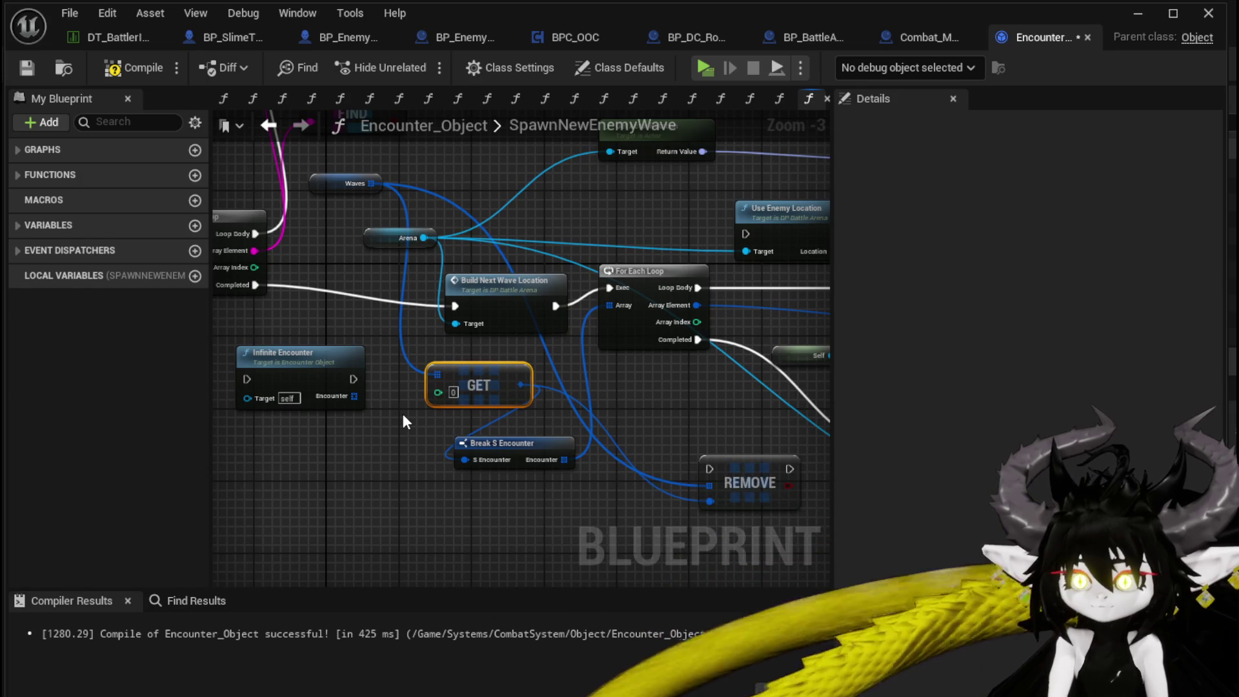
pyautogui.moveTo(404, 413)
pyautogui.mouseDown()
pyautogui.moveTo(397, 368)
pyautogui.moveTo(415, 390)
pyautogui.moveTo(524, 396)
pyautogui.moveTo(701, 480)
pyautogui.moveTo(355, 490)
pyautogui.moveTo(361, 526)
pyautogui.mouseUp()
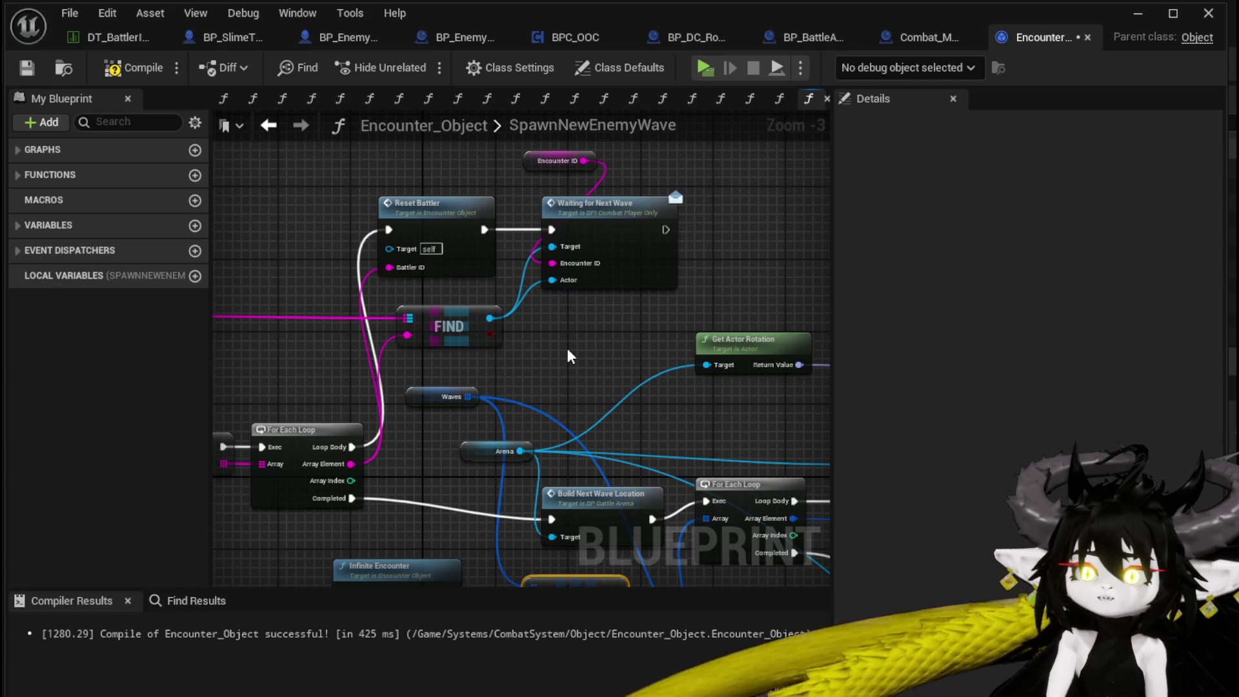
pyautogui.moveTo(335, 218)
pyautogui.mouseDown()
pyautogui.moveTo(456, 172)
pyautogui.moveTo(600, 155)
pyautogui.mouseUp()
pyautogui.moveTo(547, 342)
pyautogui.mouseDown()
pyautogui.moveTo(431, 272)
pyautogui.moveTo(636, 259)
pyautogui.mouseUp()
pyautogui.click(405, 349)
pyautogui.moveTo(478, 308)
pyautogui.mouseDown()
pyautogui.moveTo(303, 292)
pyautogui.moveTo(454, 309)
pyautogui.moveTo(478, 403)
pyautogui.mouseUp()
pyautogui.moveTo(323, 361)
pyautogui.mouseDown()
pyautogui.moveTo(404, 306)
pyautogui.moveTo(230, 278)
pyautogui.moveTo(149, 135)
pyautogui.mouseUp()
# Step: Compile Encounter_Object and wire DeathEvent's lower Branch True output into the SpawnNewWave Branch
pyautogui.click(135, 65)
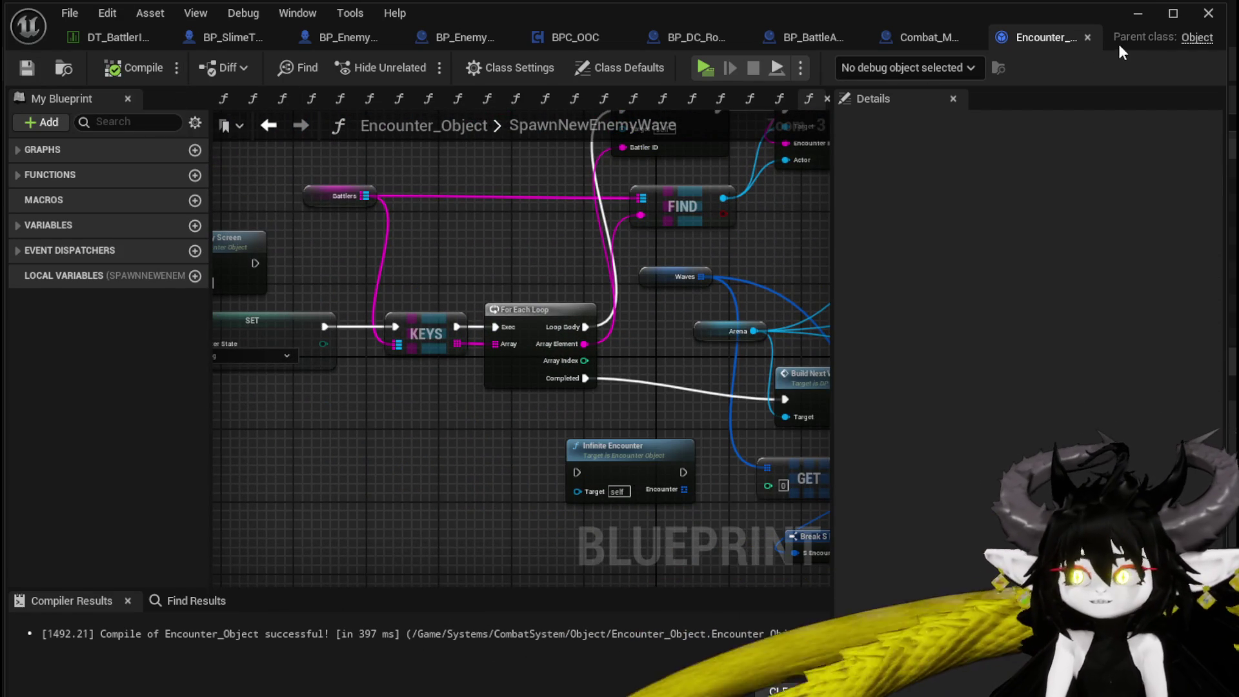
pyautogui.moveTo(312, 250); pyautogui.dragTo(467, 299)
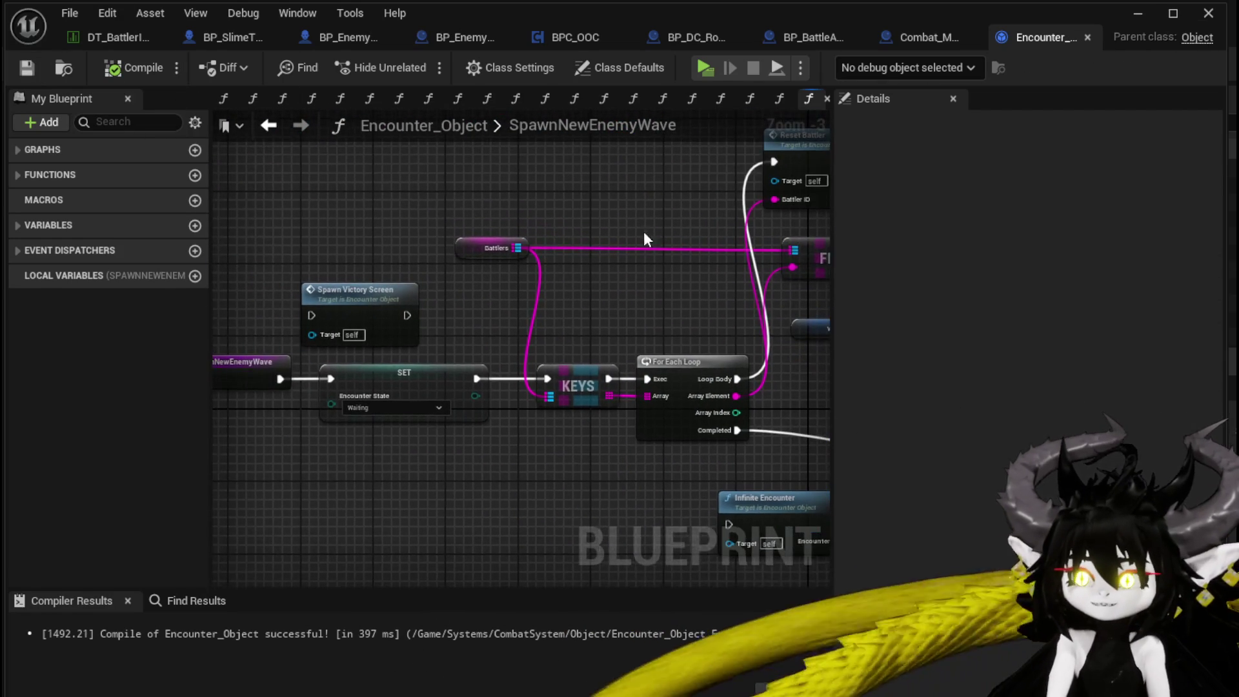
pyautogui.click(268, 126)
pyautogui.moveTo(376, 433)
pyautogui.mouseDown()
pyautogui.moveTo(438, 356)
pyautogui.moveTo(684, 398)
pyautogui.moveTo(382, 222)
pyautogui.moveTo(467, 345)
pyautogui.mouseUp()
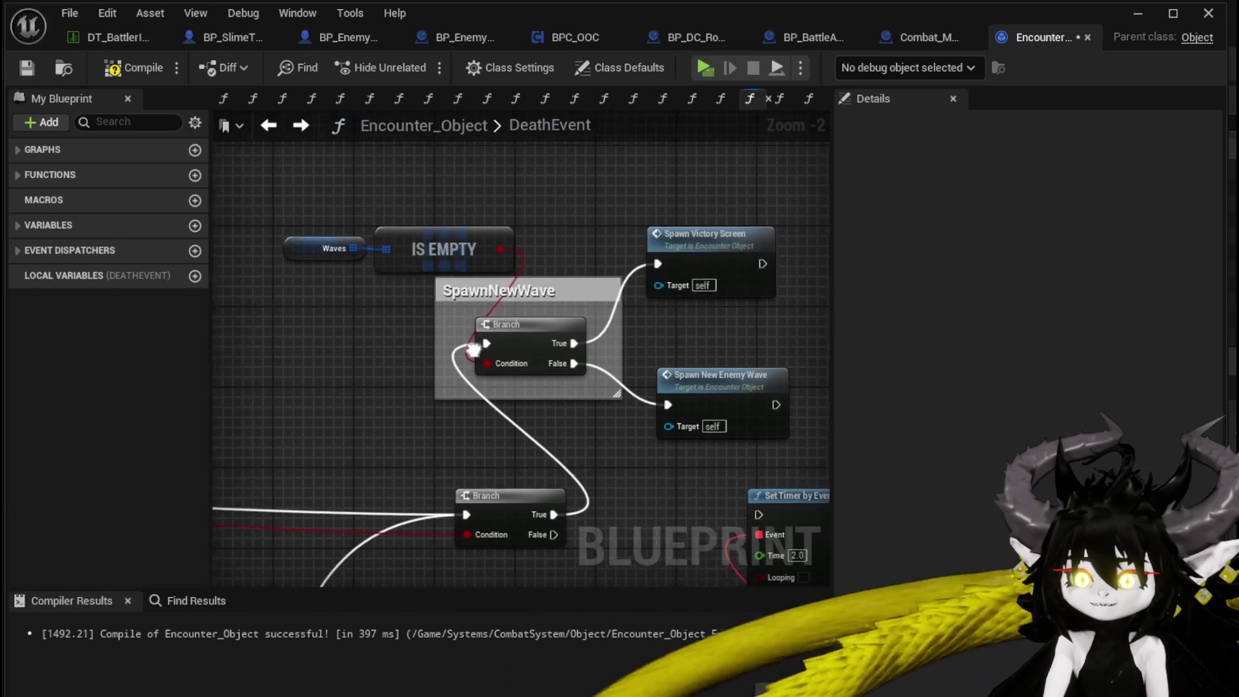
# Step: Shift a group of death-logic nodes to the right
pyautogui.moveTo(329, 349); pyautogui.dragTo(787, 213)
pyautogui.moveTo(528, 317)
pyautogui.mouseDown()
pyautogui.moveTo(343, 262)
pyautogui.moveTo(538, 264)
pyautogui.moveTo(439, 259)
pyautogui.moveTo(468, 261)
pyautogui.mouseUp()
pyautogui.click(639, 258)
pyautogui.hotkey('alt', 'Right')
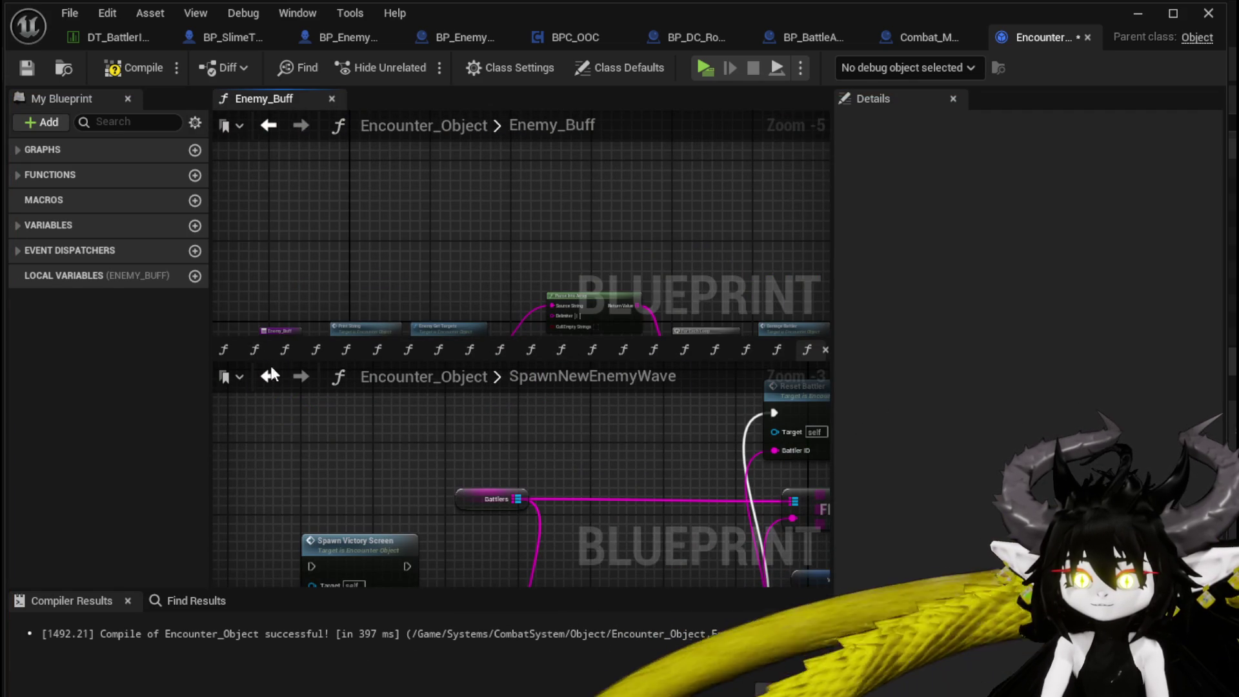
# Step: Close the SpawnNewEnemyWave, SpawnVictoryScreen, InfiniteEncounter and Enemy_Buff graphs, then compile and save Encounter_Object
pyautogui.click(823, 349)
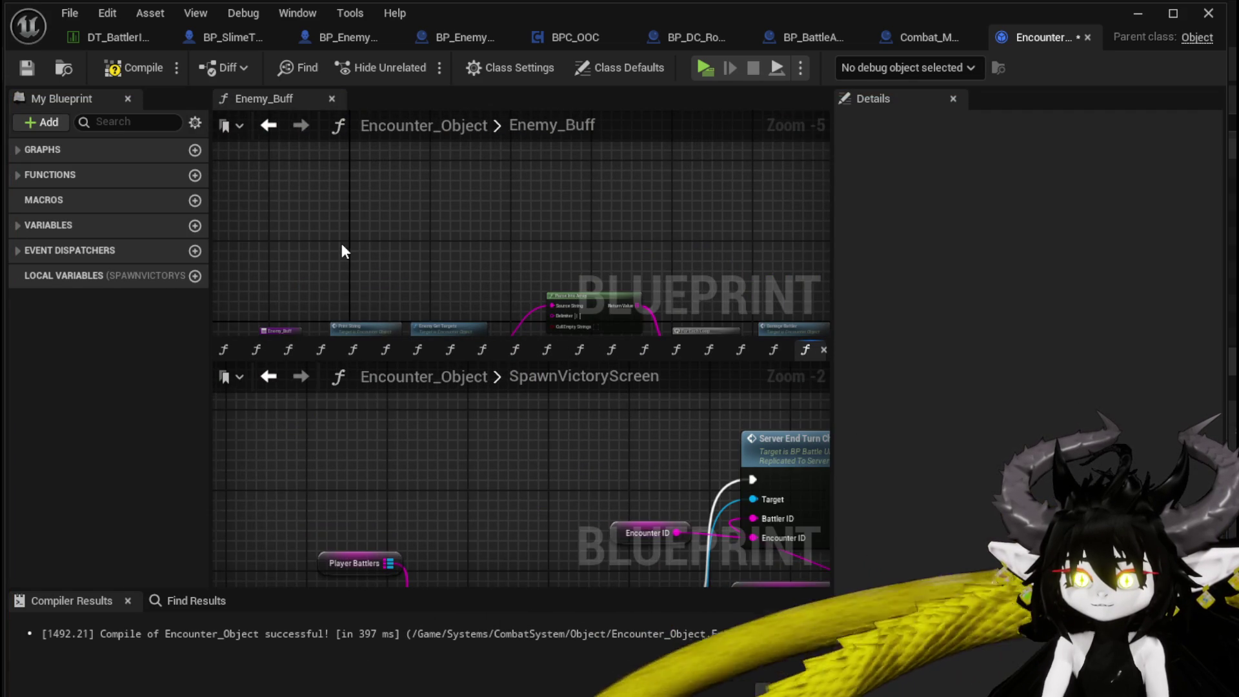
pyautogui.click(824, 349)
pyautogui.click(824, 349)
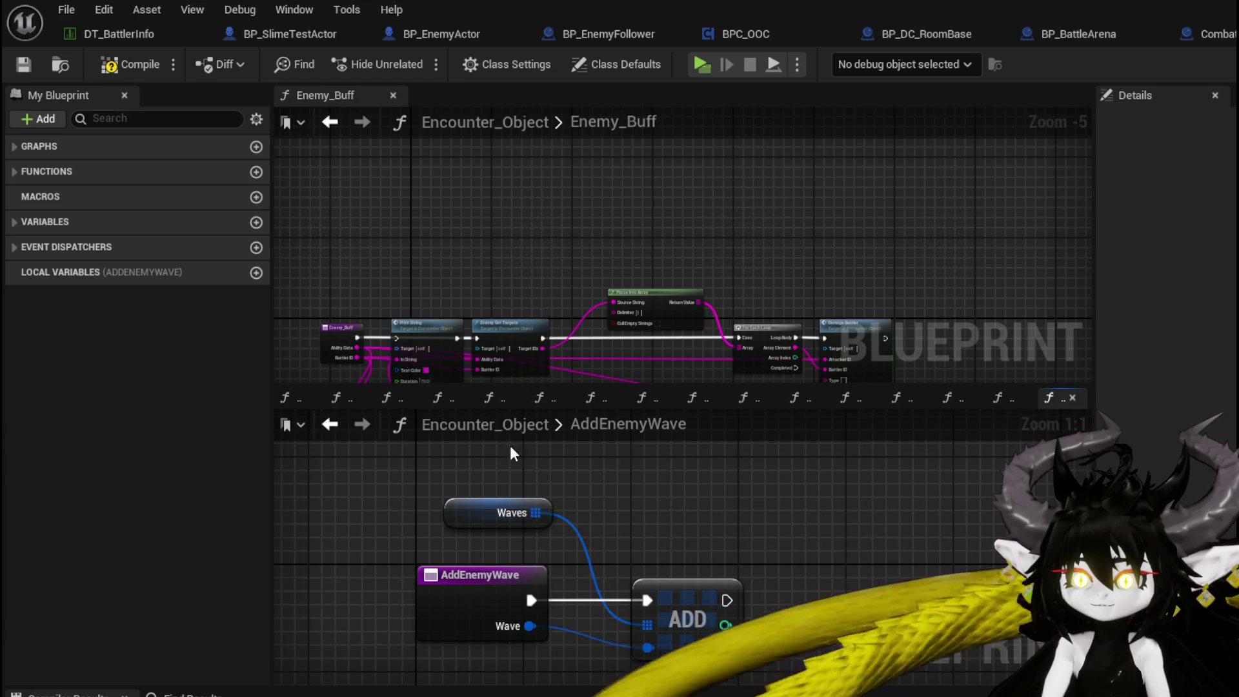
pyautogui.moveTo(542, 386)
pyautogui.mouseDown()
pyautogui.moveTo(490, 91)
pyautogui.moveTo(482, 174)
pyautogui.moveTo(478, 164)
pyautogui.mouseUp()
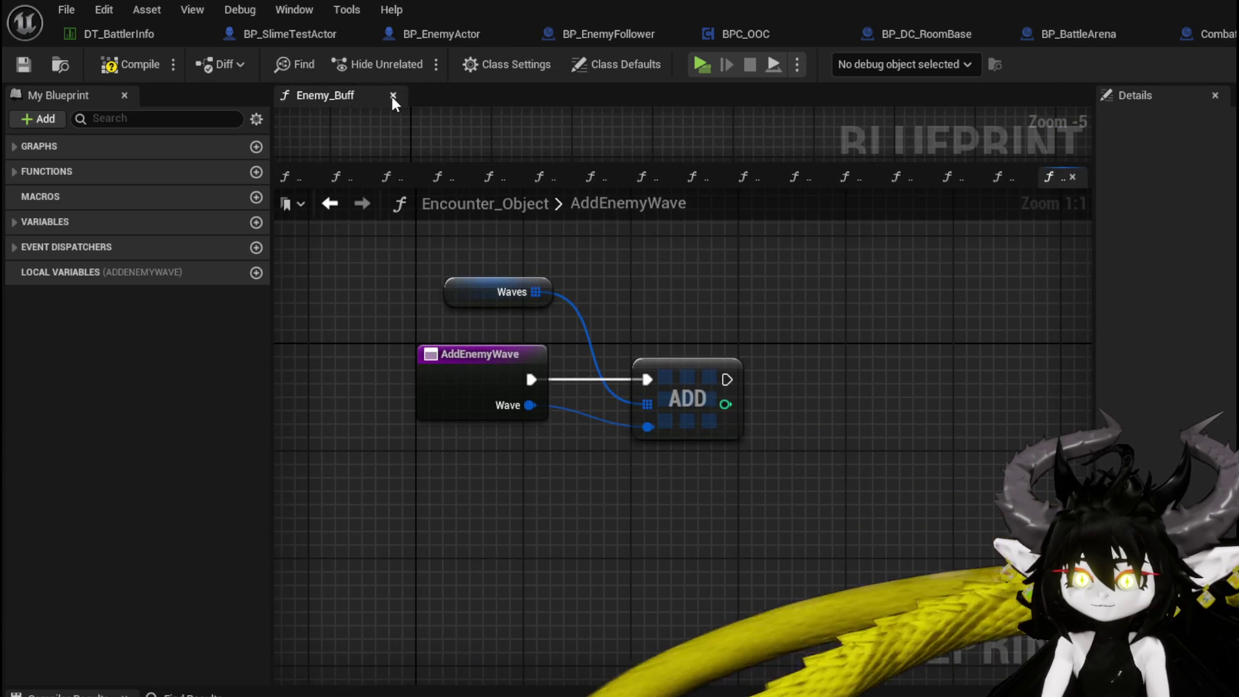
pyautogui.click(392, 95)
pyautogui.click(110, 64)
pyautogui.click(23, 64)
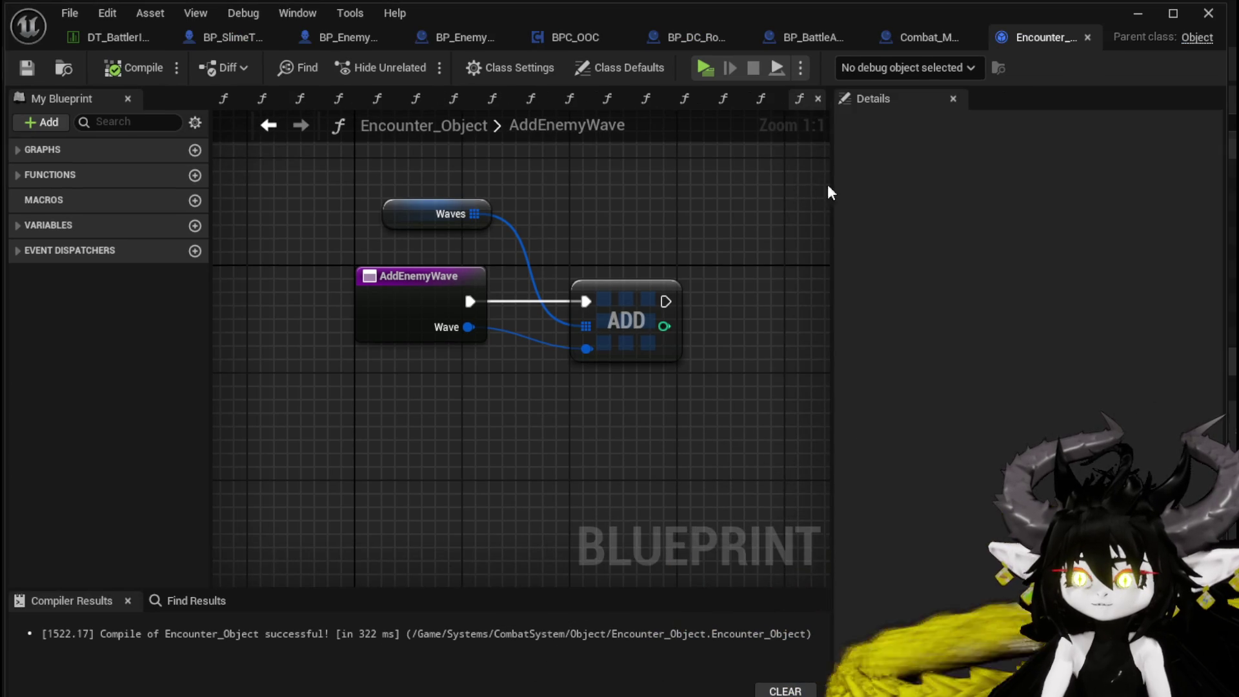
# Step: Widen the graph area, expand the functions list, and return to the level editor
pyautogui.moveTo(832, 186); pyautogui.dragTo(1106, 193)
pyautogui.moveTo(278, 214); pyautogui.dragTo(195, 214)
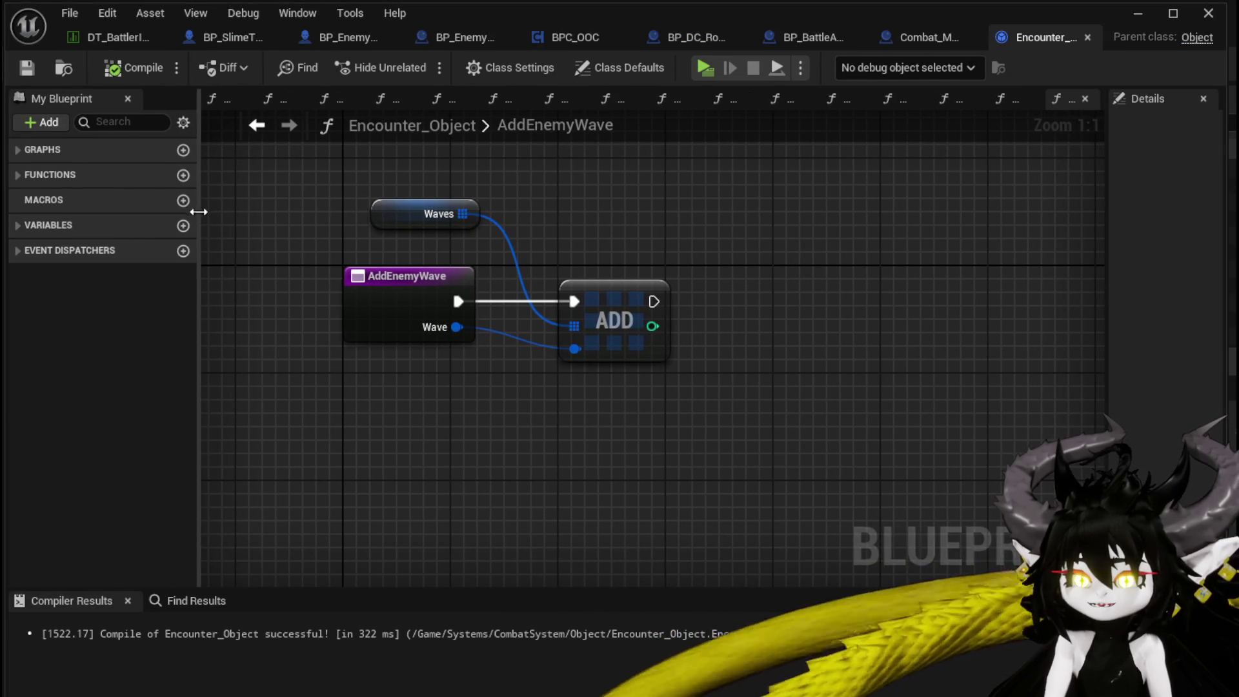
pyautogui.click(21, 175)
pyautogui.scroll(-1, 652, 207)
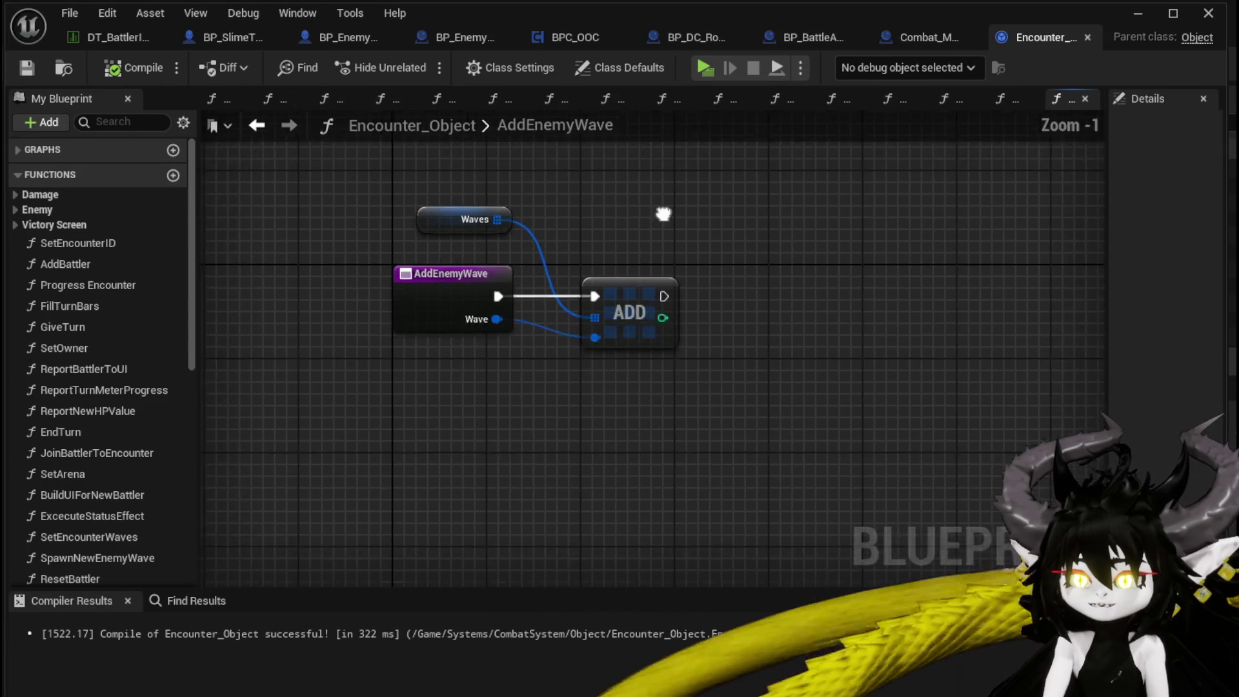
pyautogui.hotkey('alt', 'Tab')
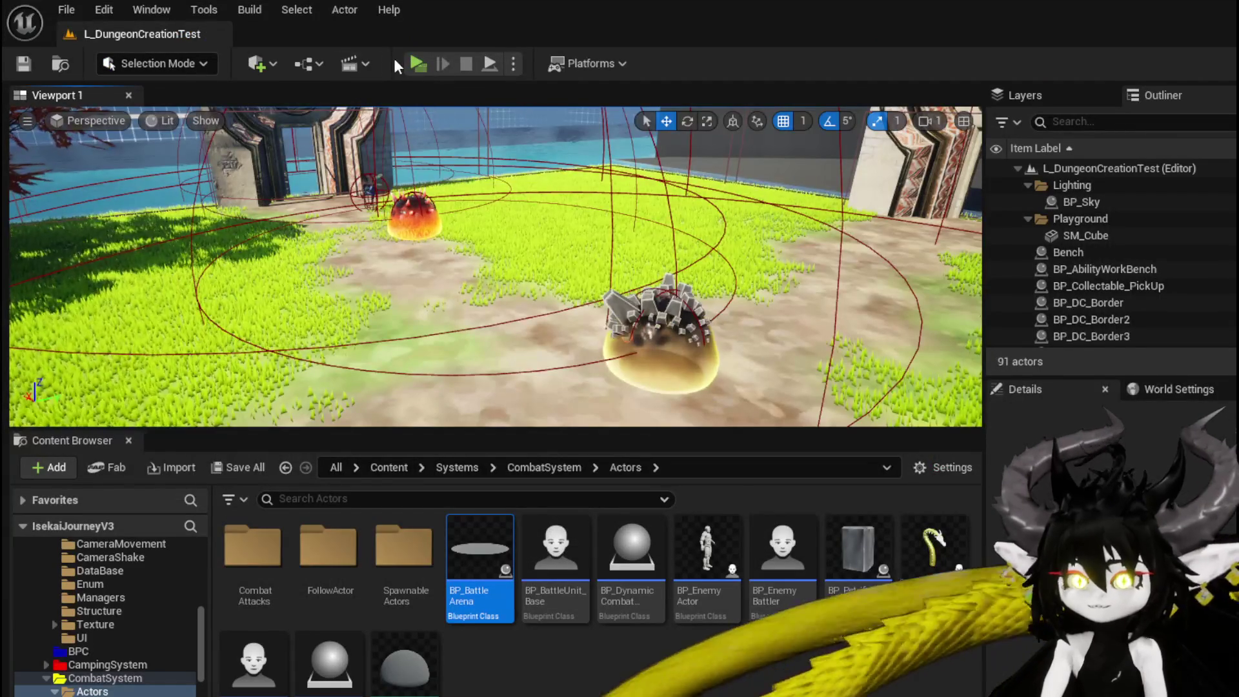
# Step: Playtest the level, jumping and walking toward the Slime_Earth enemies, then end the preview
pyautogui.click(416, 62)
pyautogui.press('space')
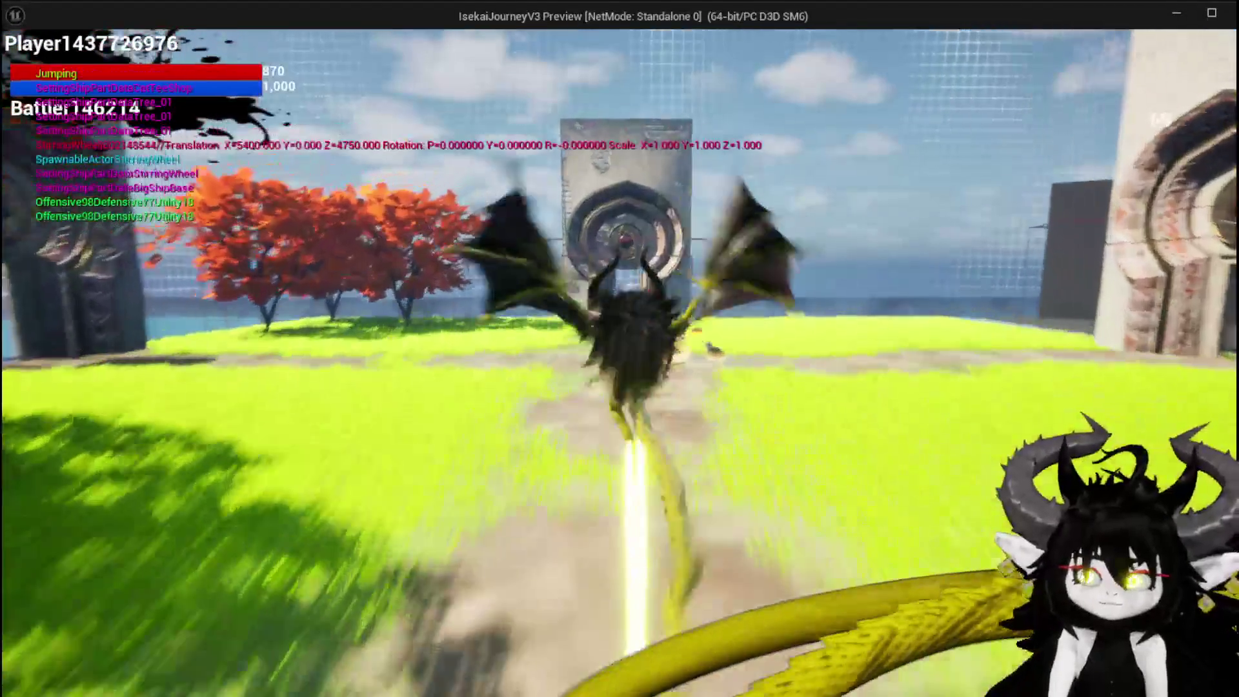
pyautogui.press('w')
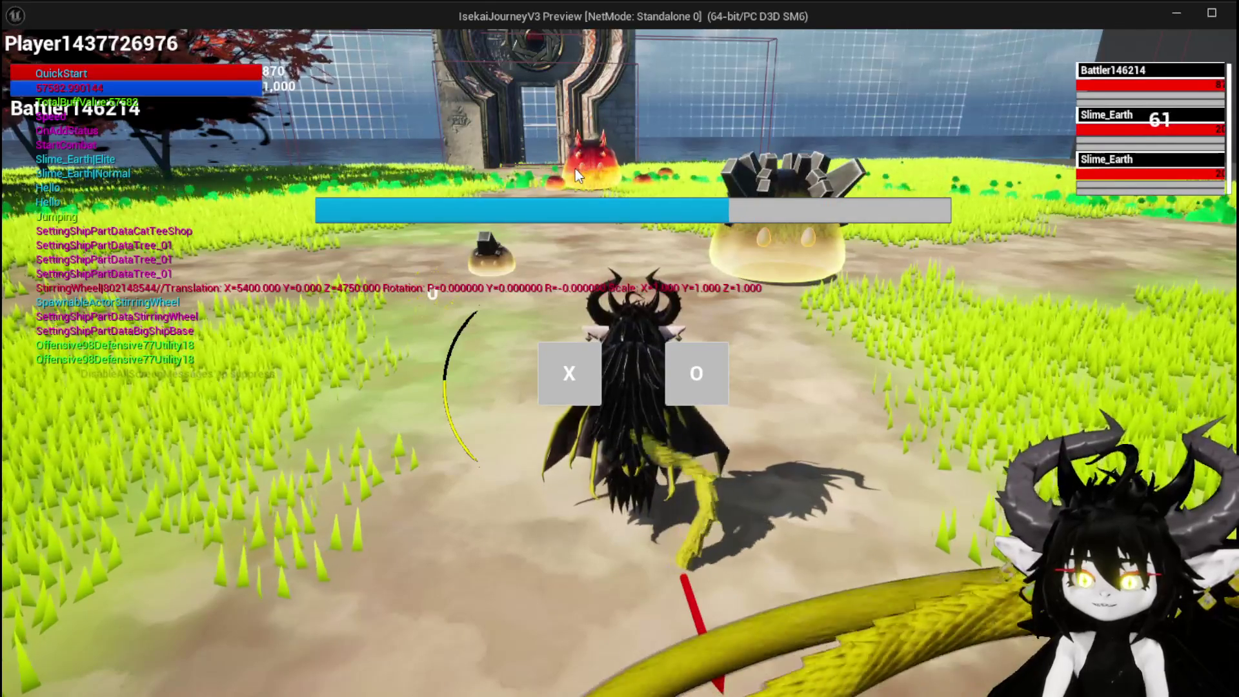
pyautogui.press('Escape')
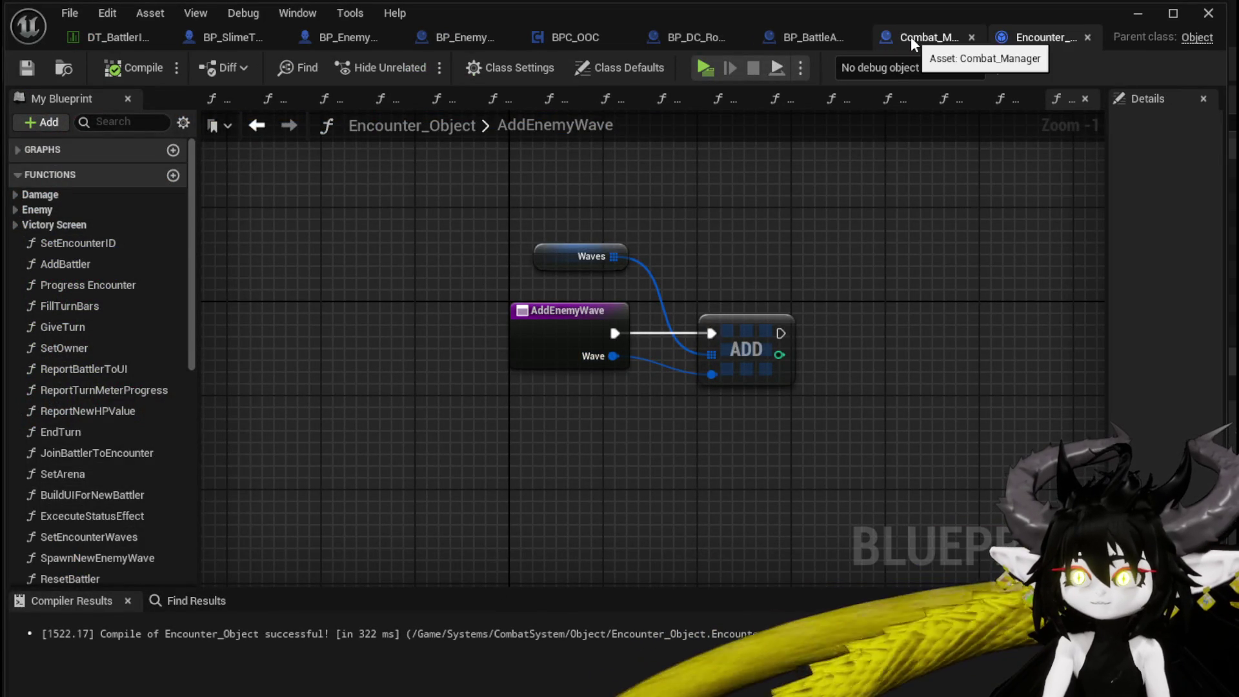
# Step: Raise the Server_AddWave event in BP_BattleArena, review the spawn nodes, then minimize the editor
pyautogui.click(791, 35)
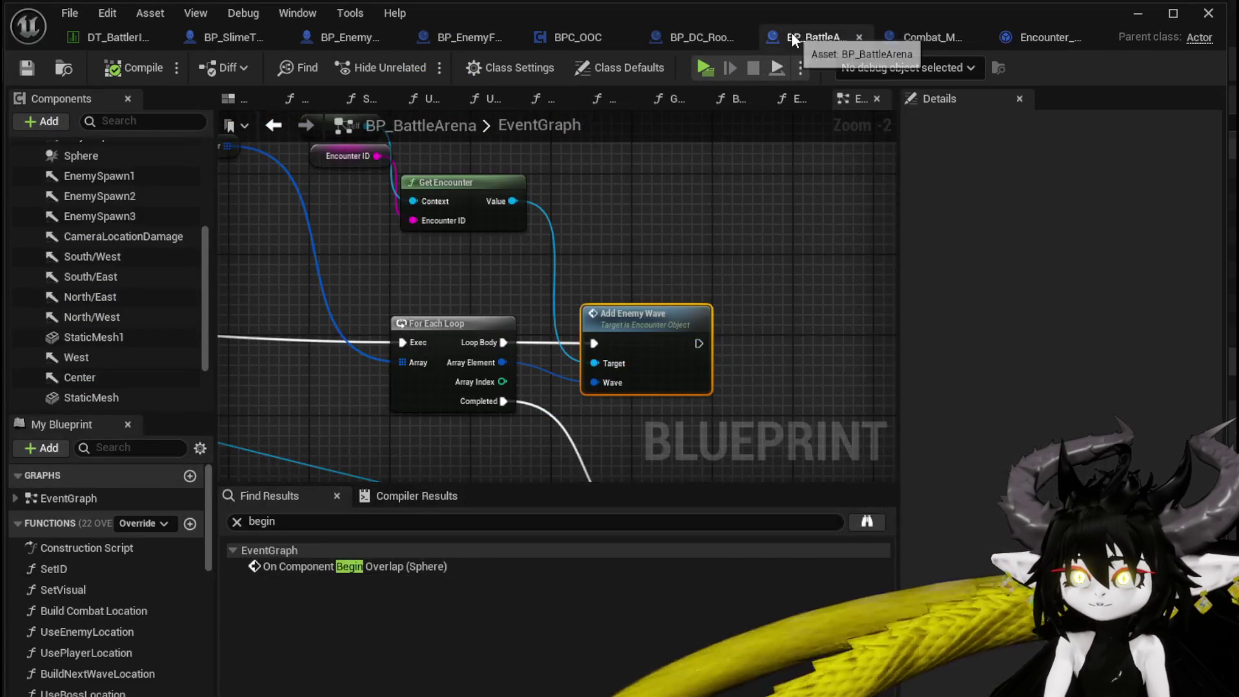
pyautogui.scroll(-2, 651, 226)
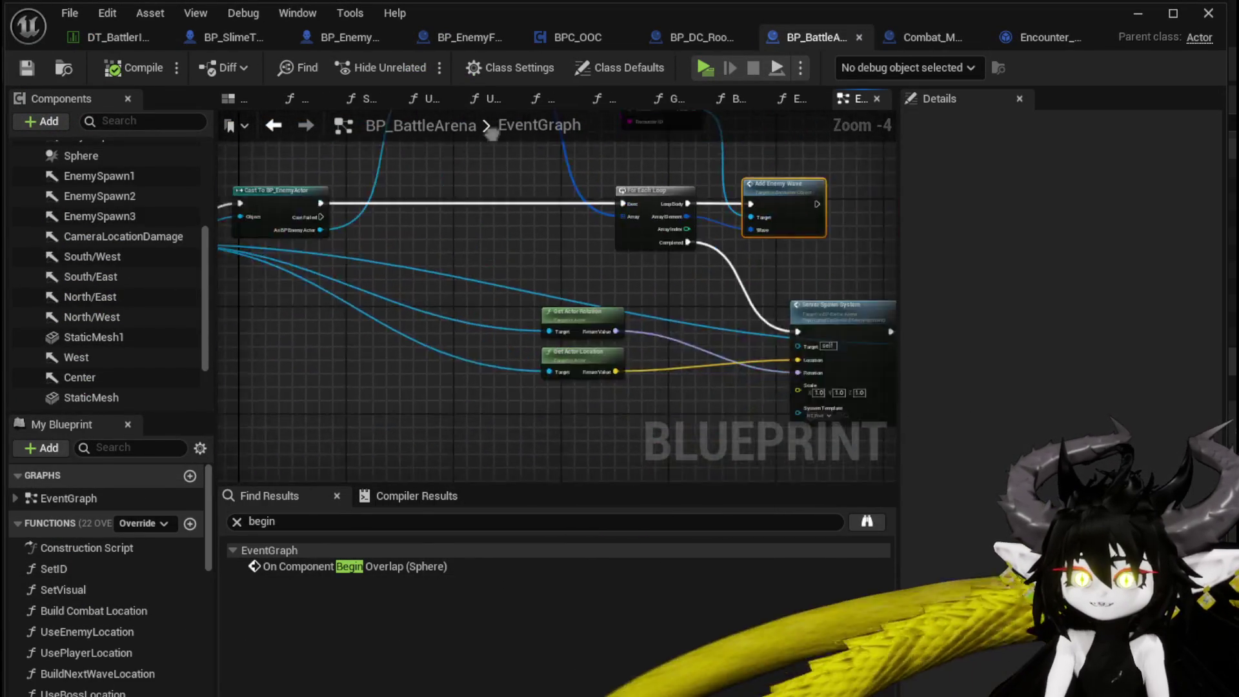
pyautogui.moveTo(561, 143); pyautogui.dragTo(585, 197)
pyautogui.moveTo(284, 246); pyautogui.dragTo(301, 218)
pyautogui.moveTo(552, 216)
pyautogui.mouseDown()
pyautogui.moveTo(354, 290)
pyautogui.moveTo(435, 296)
pyautogui.mouseUp()
pyautogui.click(321, 361)
pyautogui.moveTo(321, 361)
pyautogui.mouseDown()
pyautogui.moveTo(351, 207)
pyautogui.moveTo(594, 249)
pyautogui.moveTo(495, 264)
pyautogui.moveTo(644, 400)
pyautogui.moveTo(637, 250)
pyautogui.mouseUp()
pyautogui.click(779, 308)
pyautogui.click(490, 245)
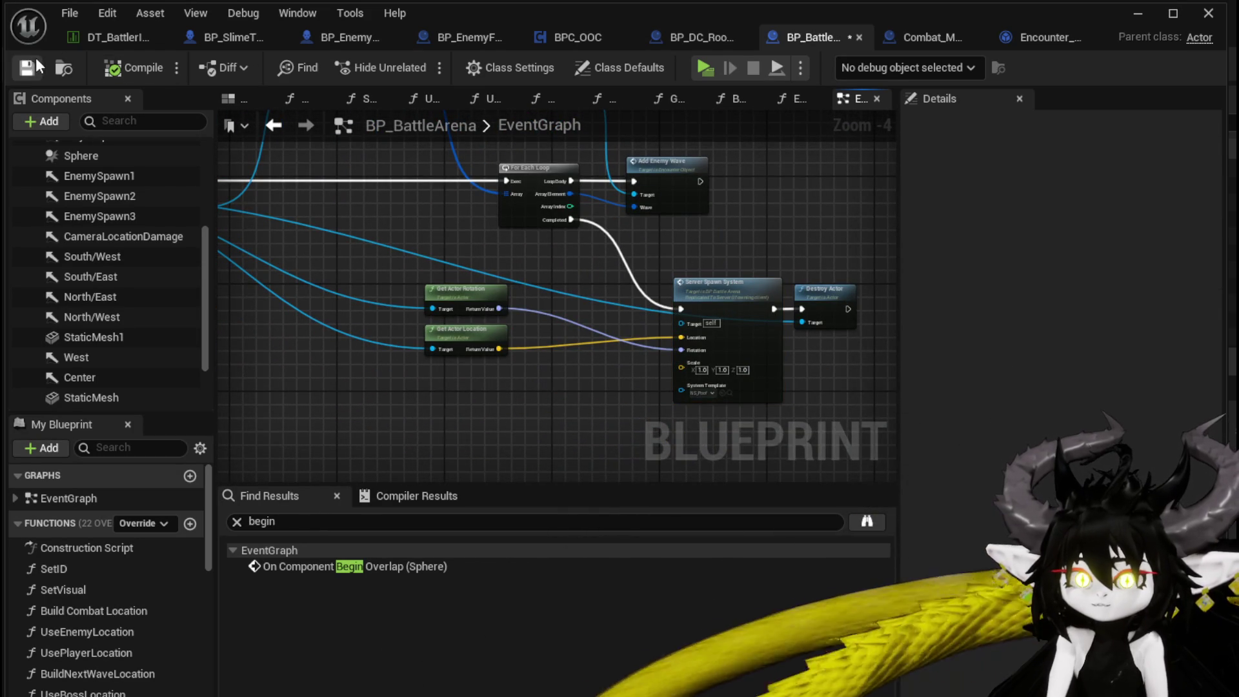
pyautogui.click(1140, 15)
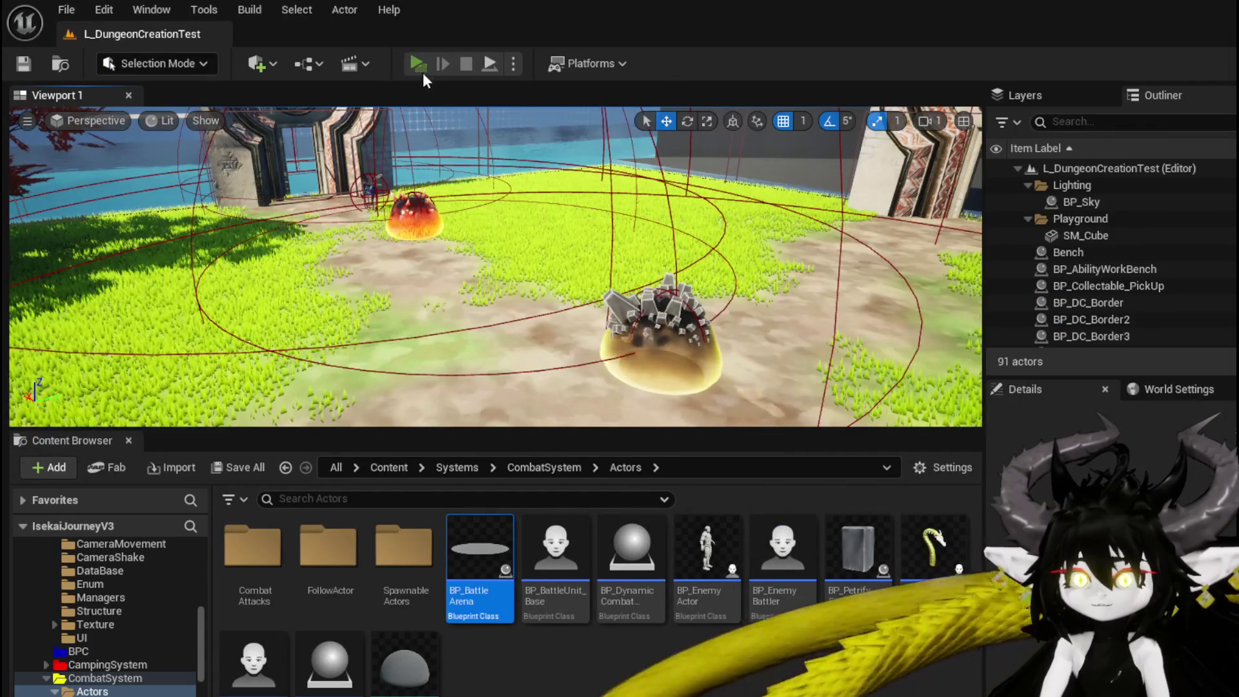
# Step: Playtest again by walking to the stone-covered slime and answering the combat prompt, then stop and save the level
pyautogui.click(417, 64)
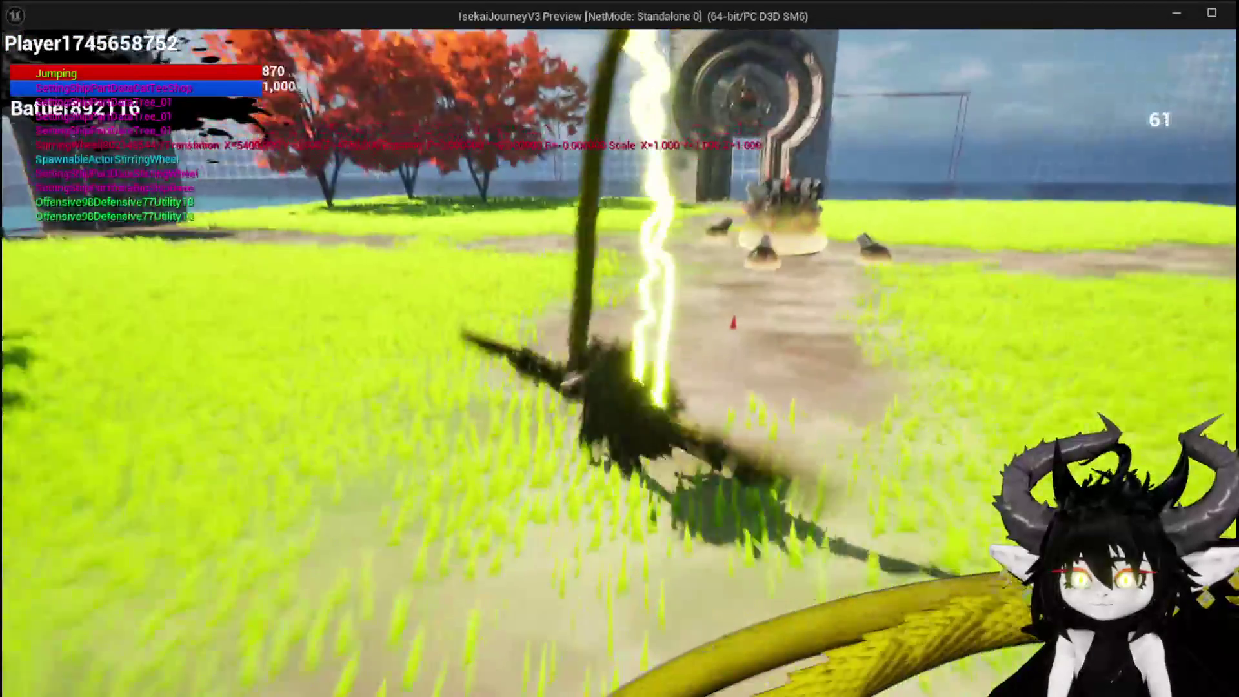
pyautogui.press('w')
pyautogui.press('w')
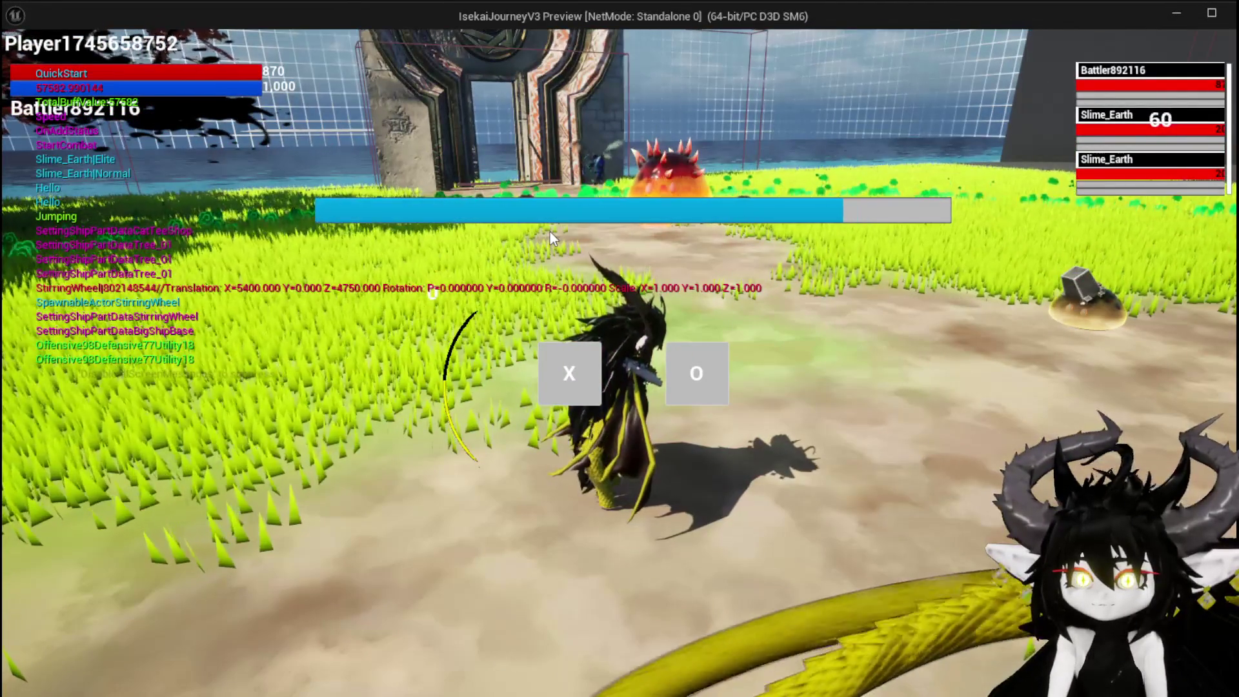
pyautogui.click(589, 362)
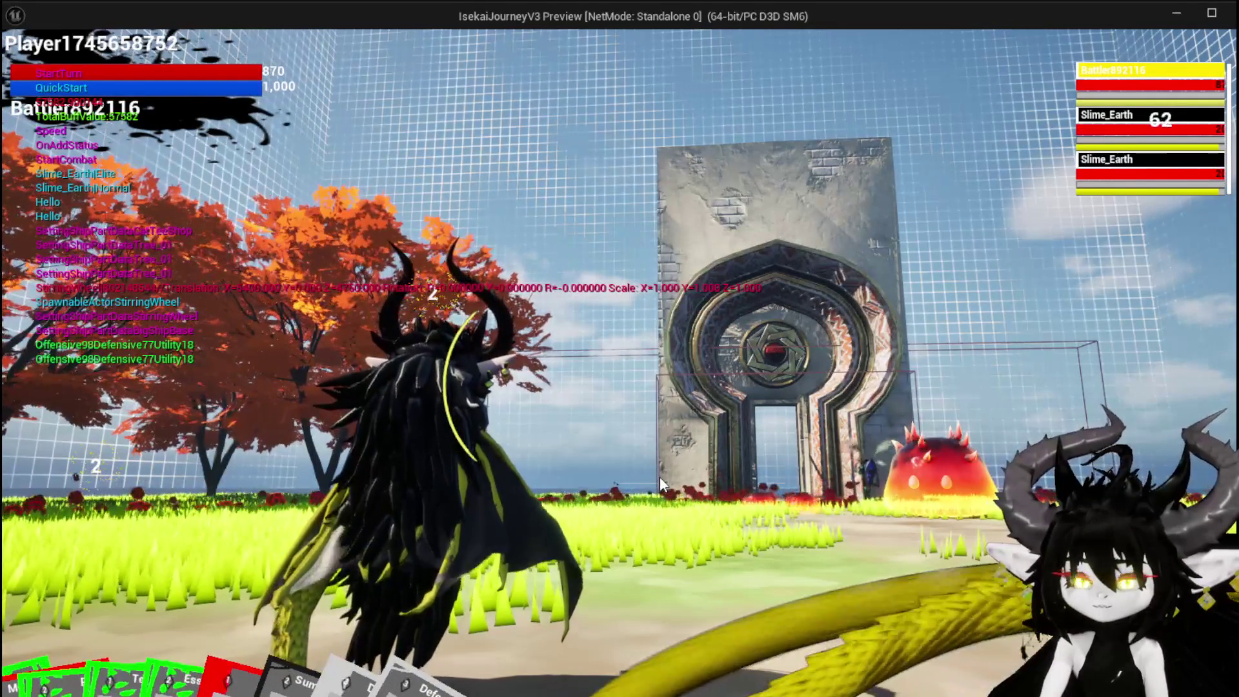
pyautogui.press('Escape')
pyautogui.hotkey('ctrl', 's')
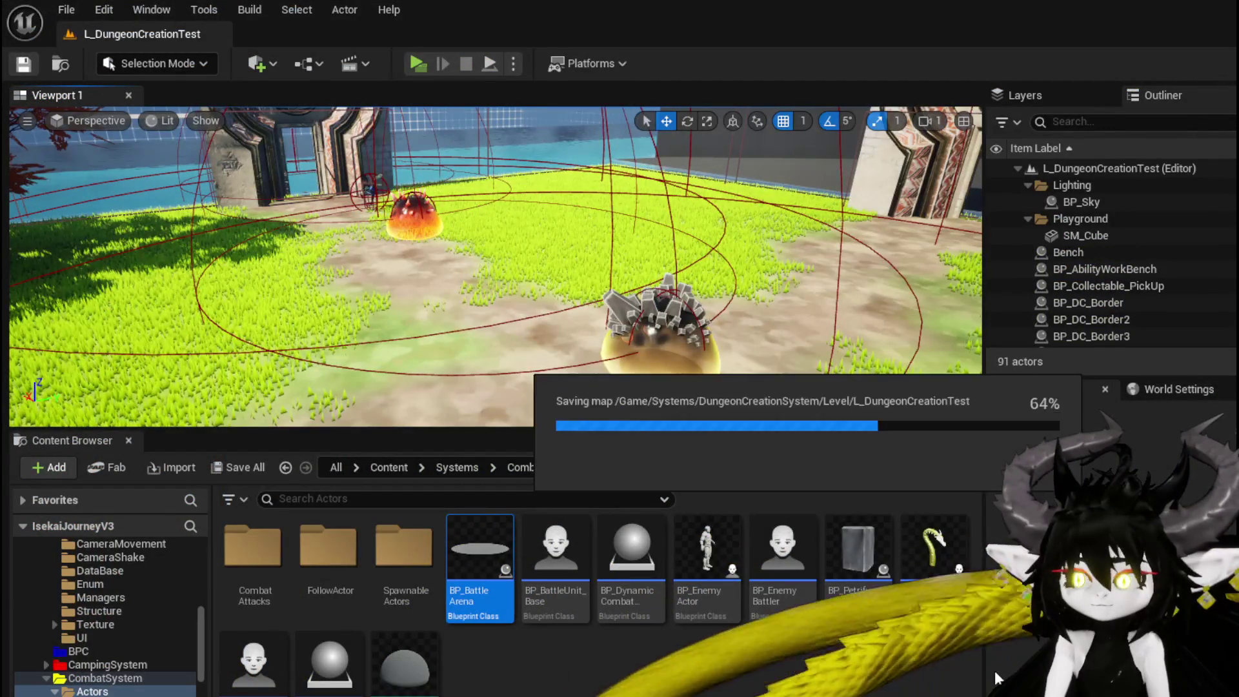
pyautogui.hotkey('alt', 'Tab')
pyautogui.scroll(-7, 567, 384)
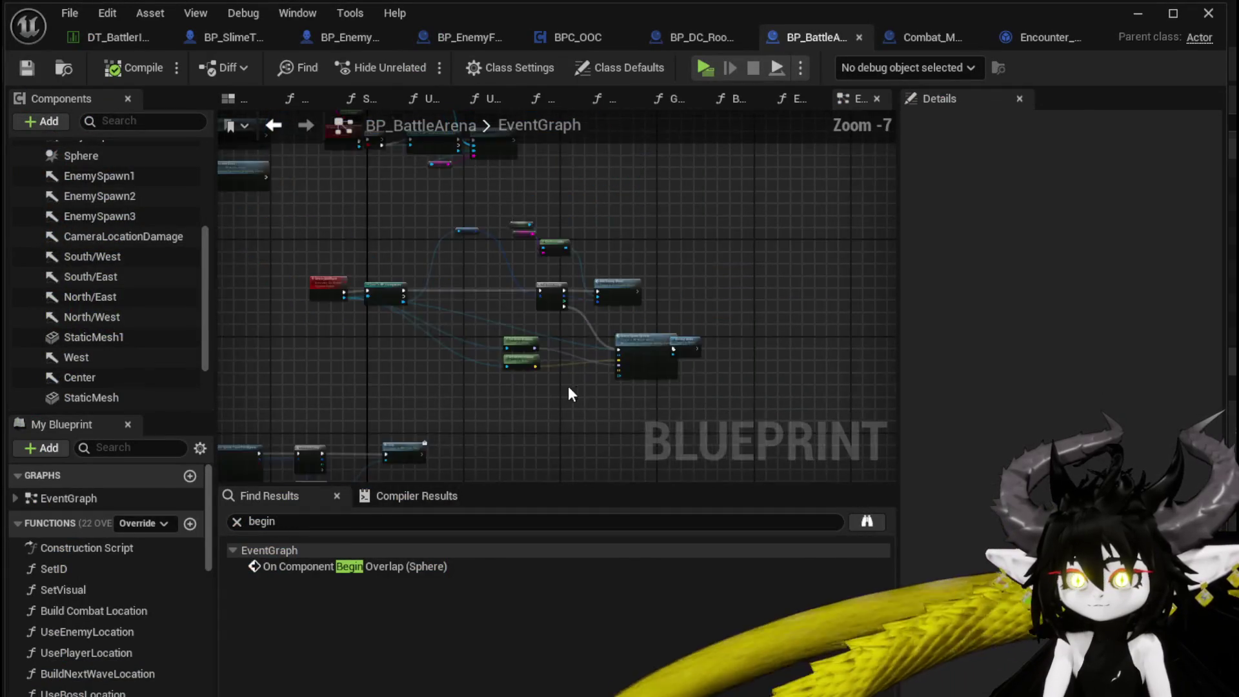
pyautogui.scroll(5, 497, 368)
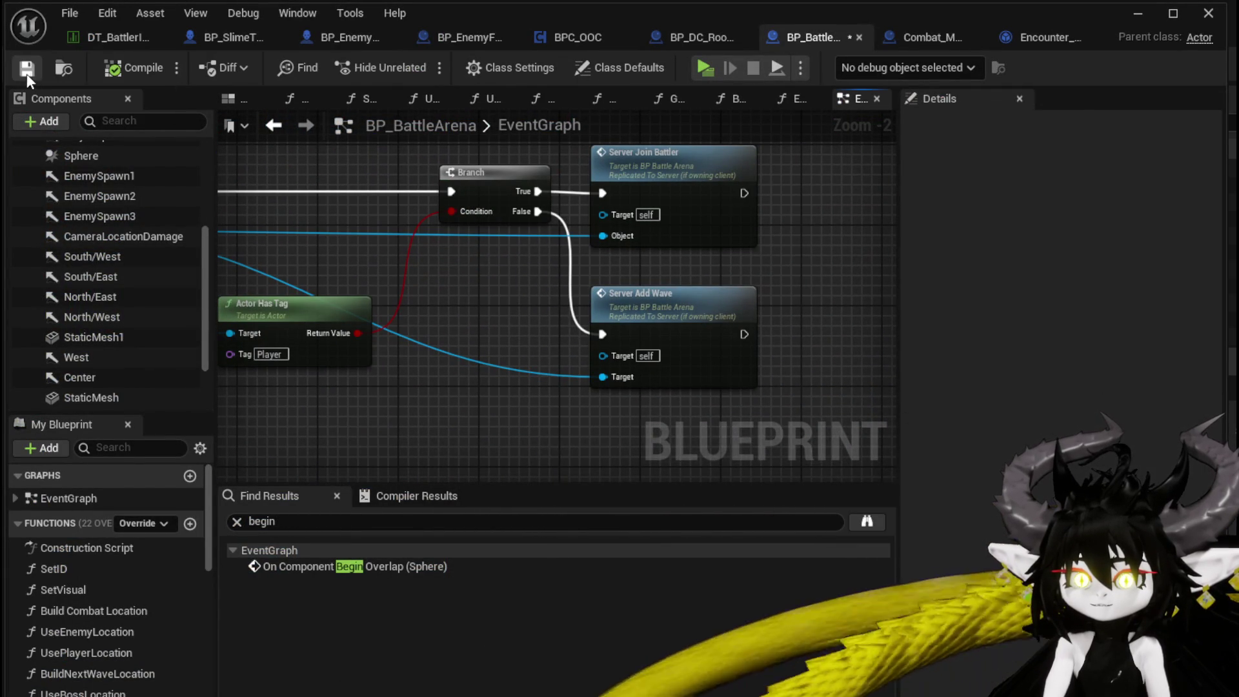
pyautogui.click(1138, 15)
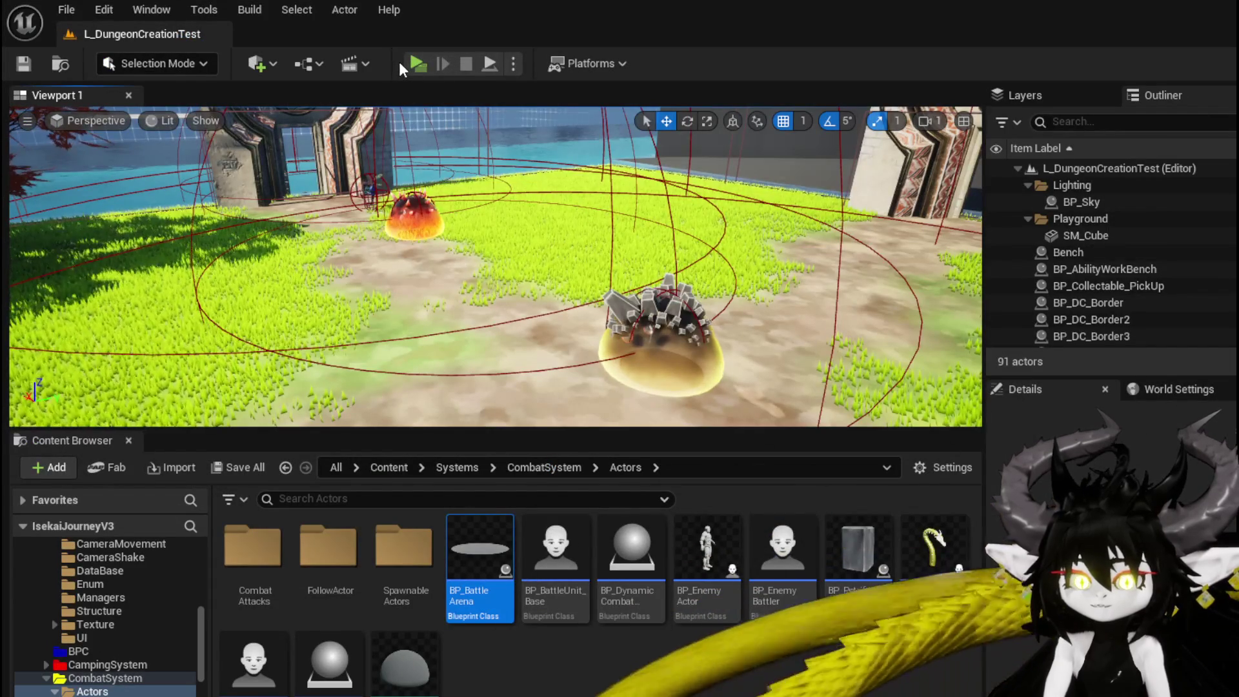
# Step: Playtest a battle by playing the SummonSpawn card on the slime, then stop and save the level
pyautogui.click(417, 64)
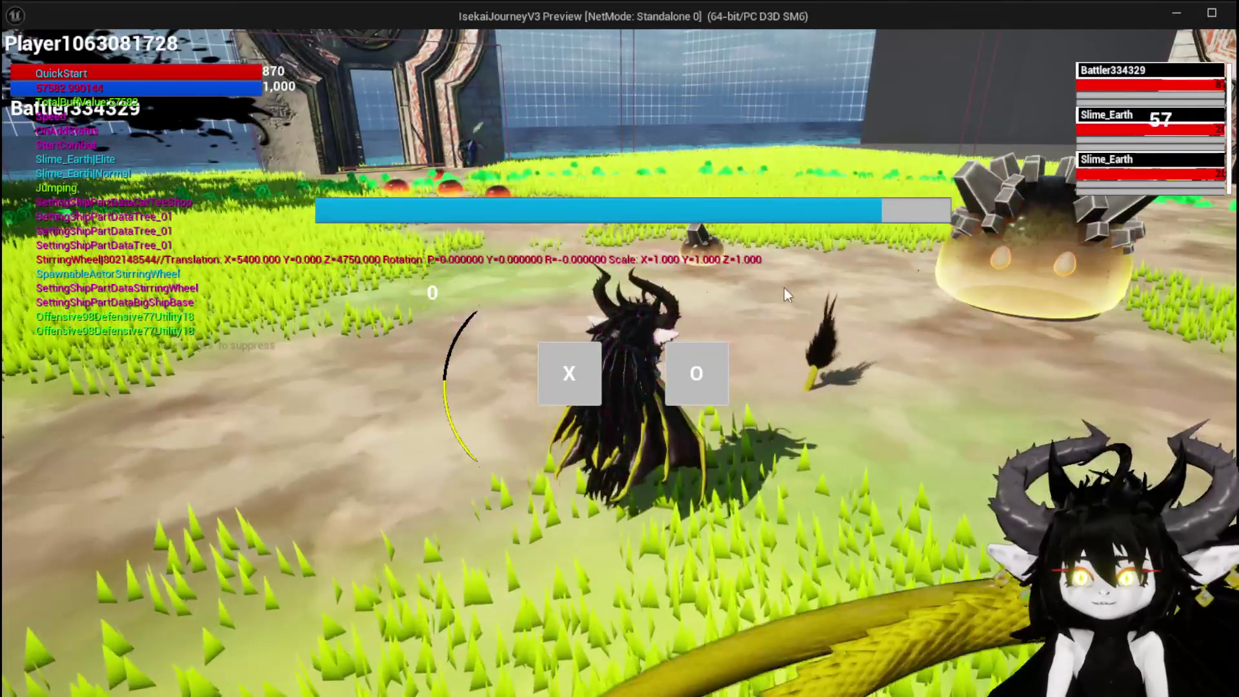
pyautogui.click(580, 362)
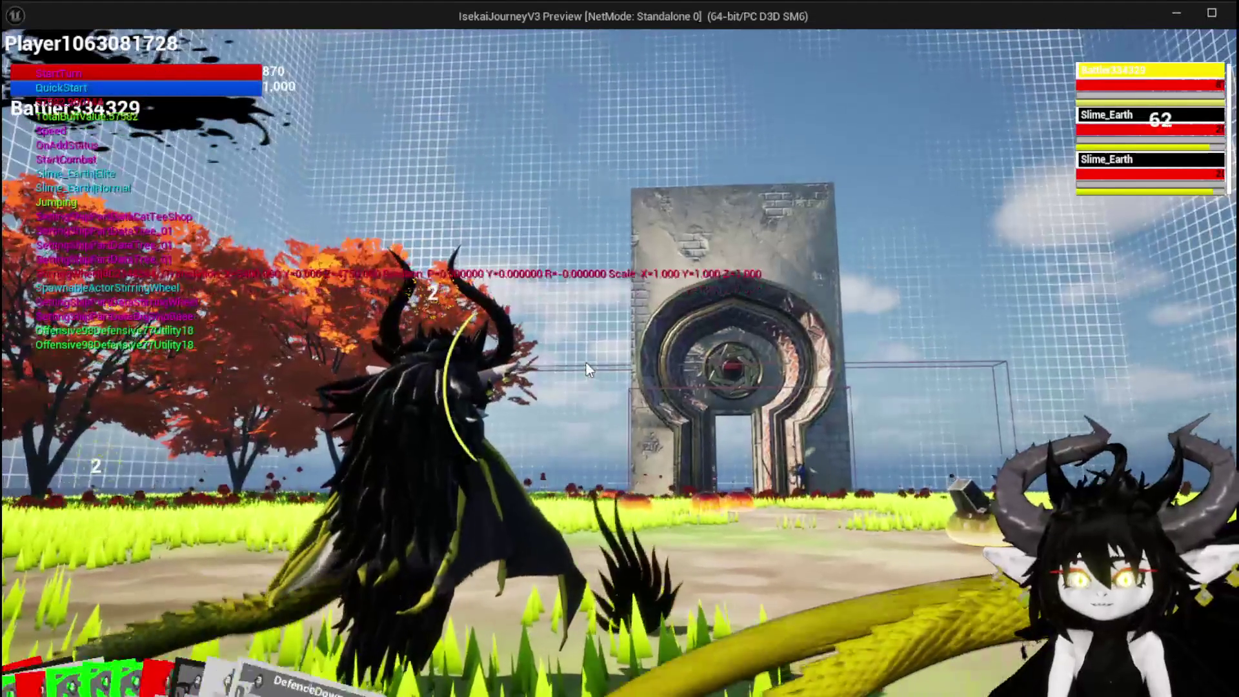
pyautogui.moveTo(85, 657)
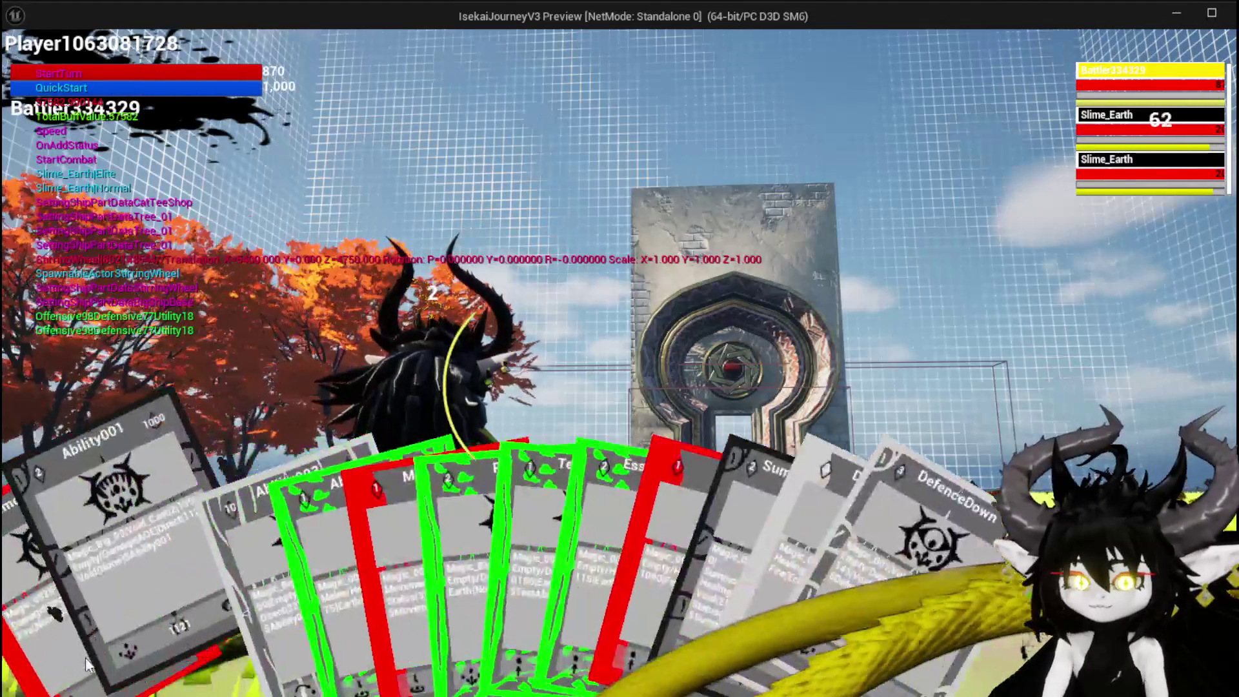
pyautogui.moveTo(42, 636); pyautogui.dragTo(614, 482)
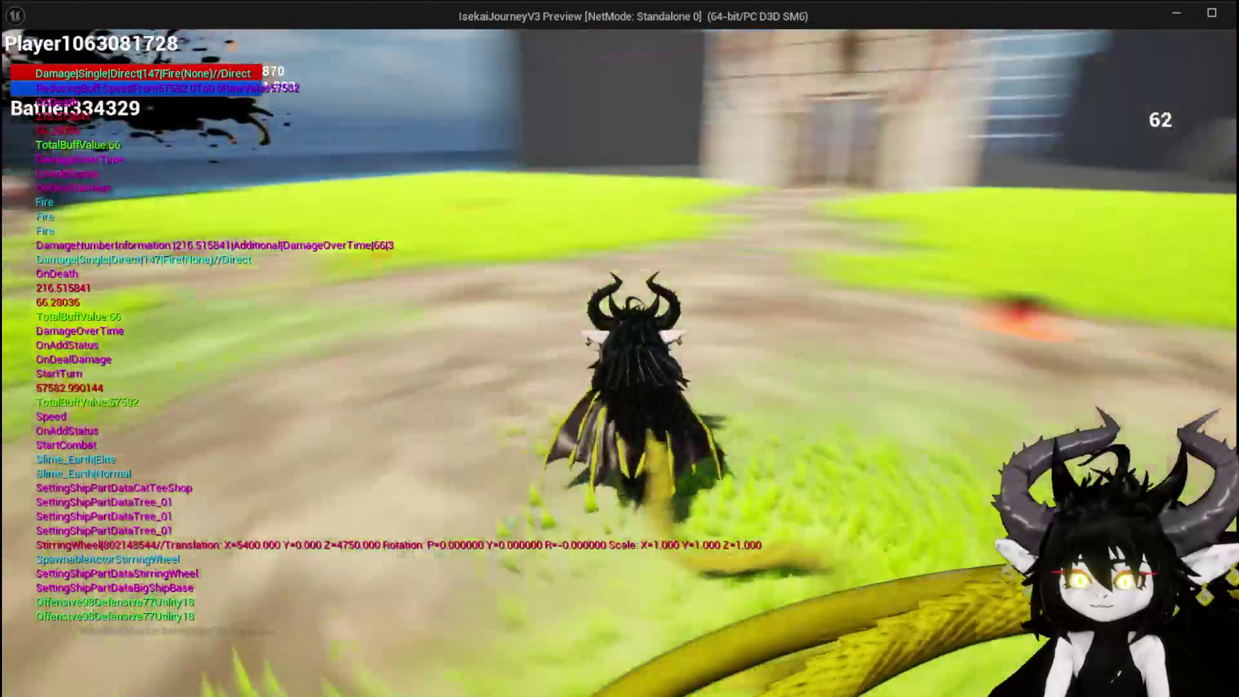
pyautogui.hotkey('alt', 'Tab')
pyautogui.press('Escape')
pyautogui.hotkey('ctrl', 's')
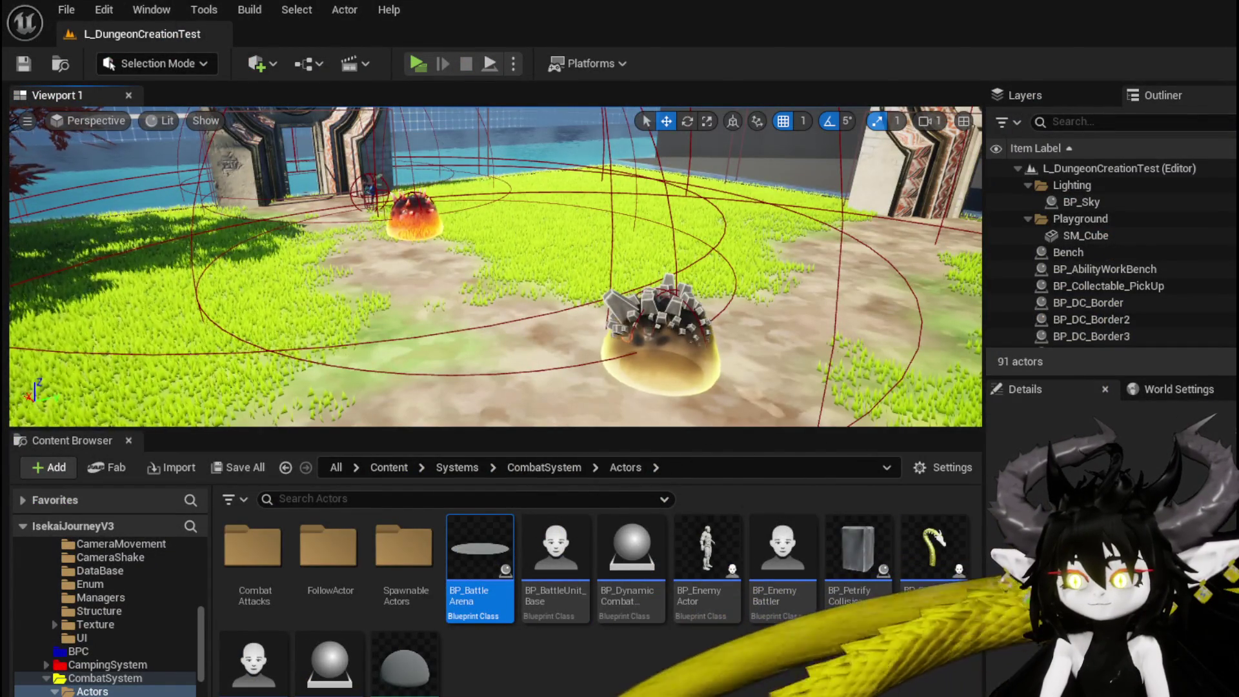
# Step: In BP_BattleArena, jump to Server_AddWave and move the Encounter node beside the For Each Loop
pyautogui.hotkey('alt', 'Tab')
pyautogui.doubleClick(630, 307)
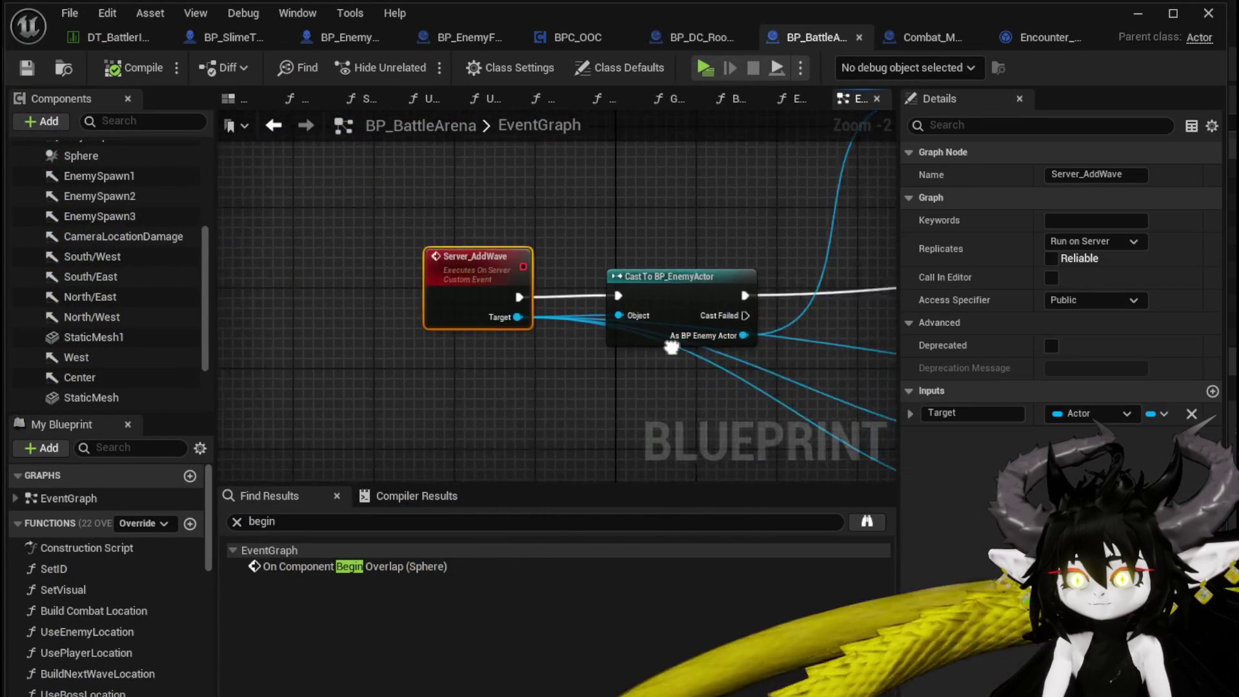
pyautogui.scroll(-2, 471, 326)
pyautogui.scroll(2, 470, 326)
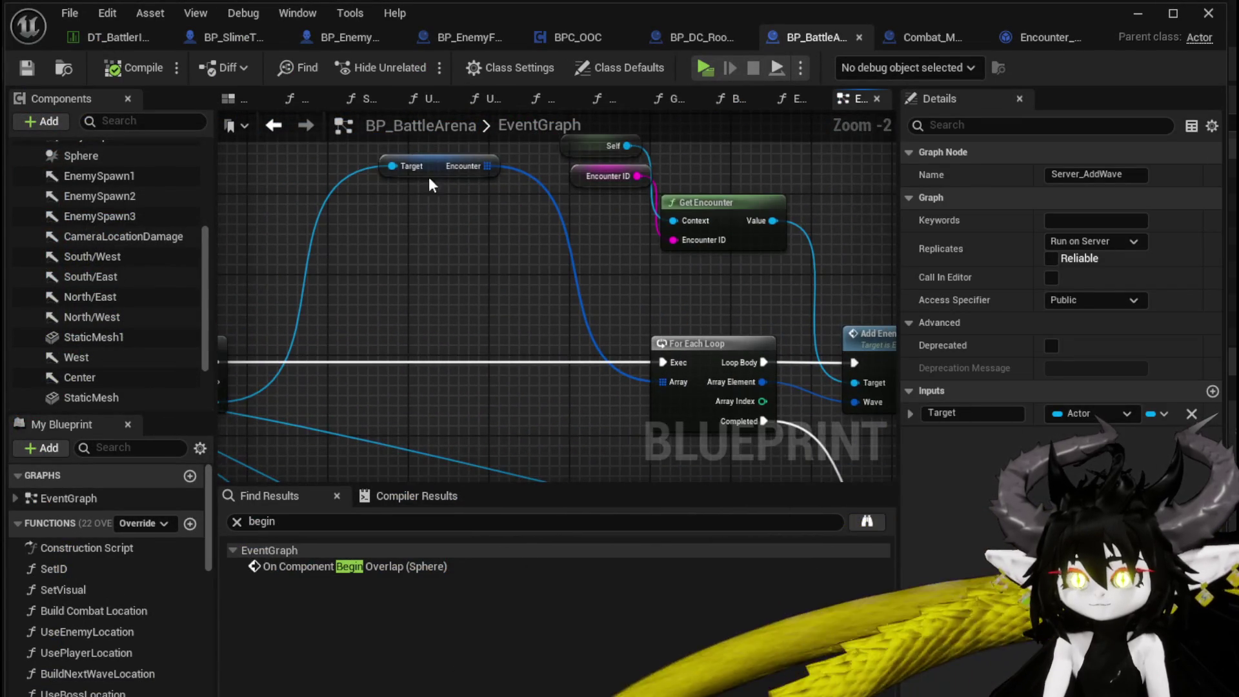
pyautogui.moveTo(438, 162)
pyautogui.mouseDown()
pyautogui.moveTo(469, 396)
pyautogui.moveTo(426, 405)
pyautogui.mouseUp()
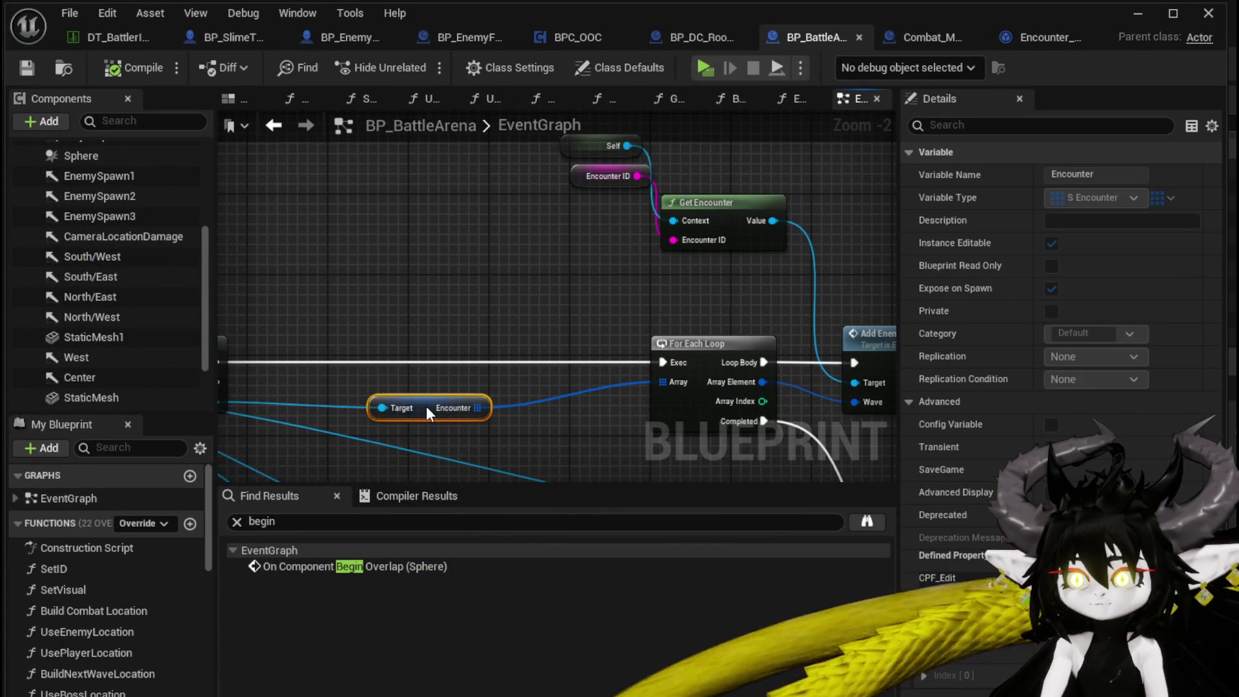
# Step: Open the AddEnemyWave function graph from its call node and inspect its three nodes
pyautogui.click(573, 222)
pyautogui.doubleClick(673, 332)
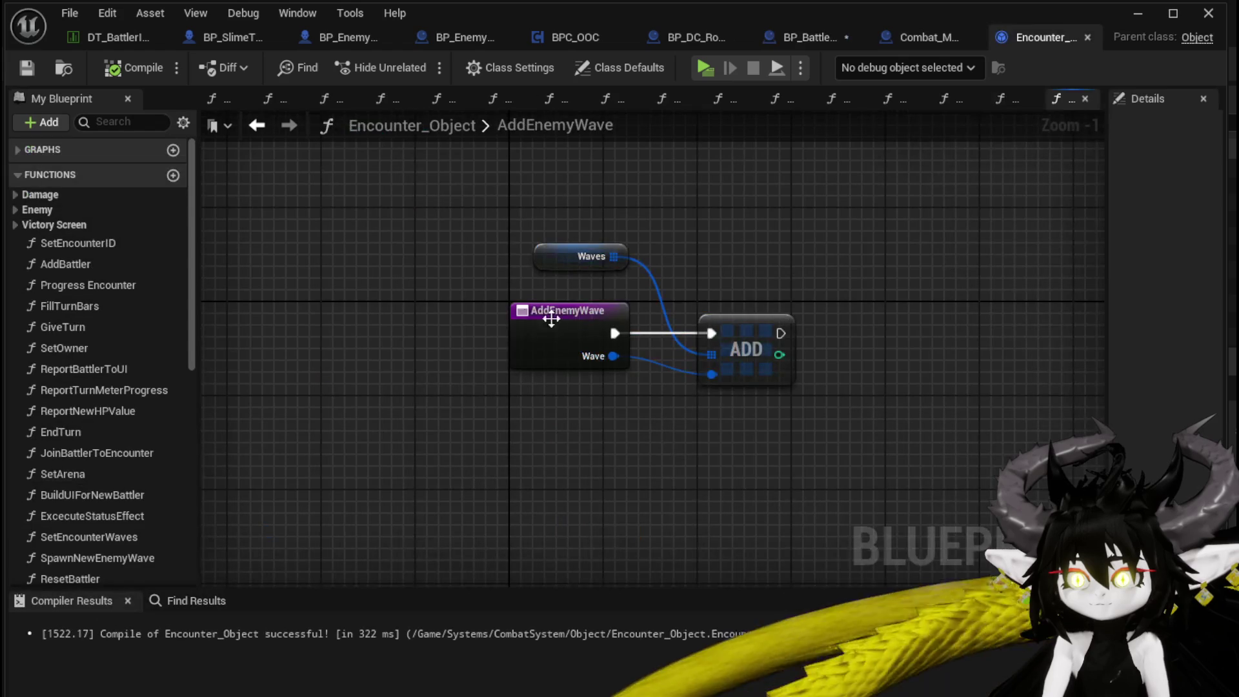
pyautogui.moveTo(558, 187); pyautogui.dragTo(835, 483)
pyautogui.click(729, 455)
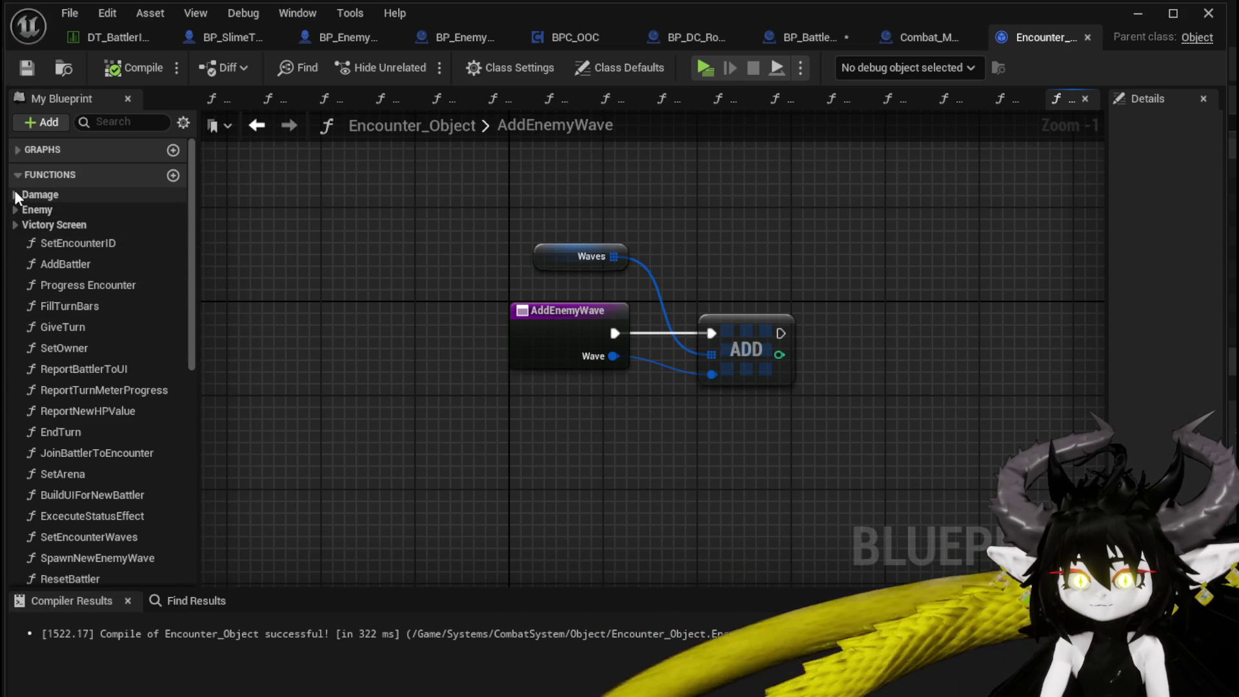
# Step: Open DamageBattler from the Damage category, then jump into DeathEvent from its call
pyautogui.click(16, 224)
pyautogui.click(15, 225)
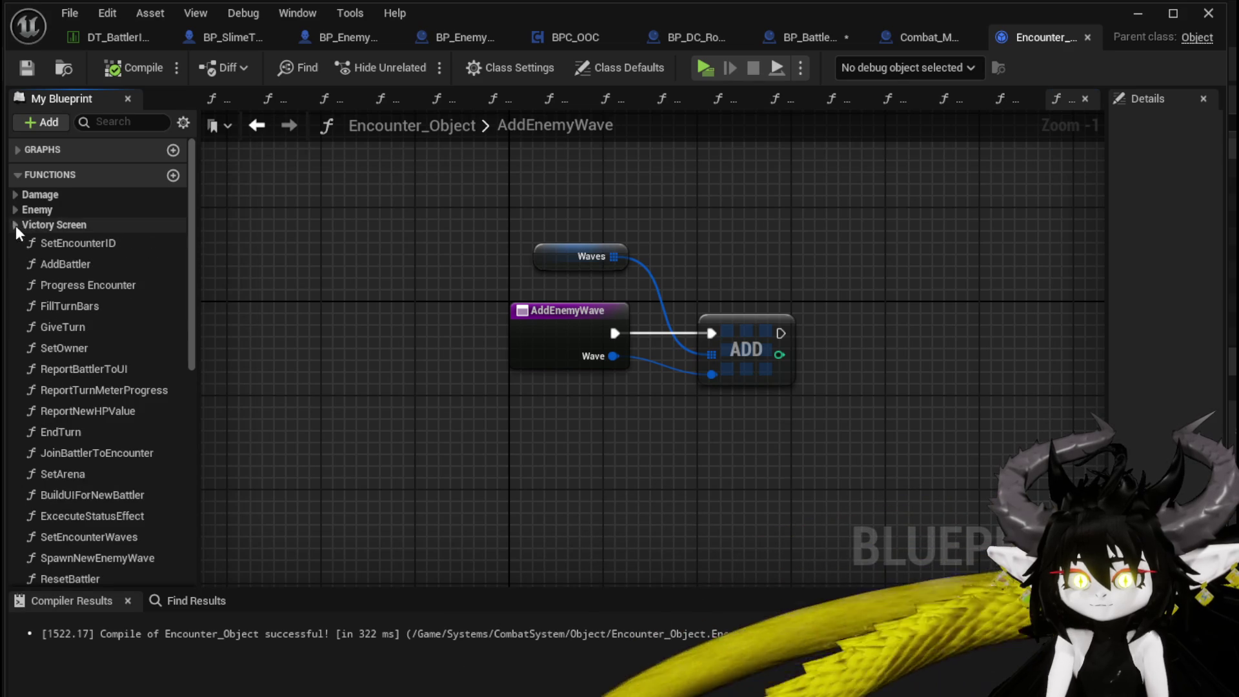
pyautogui.click(14, 209)
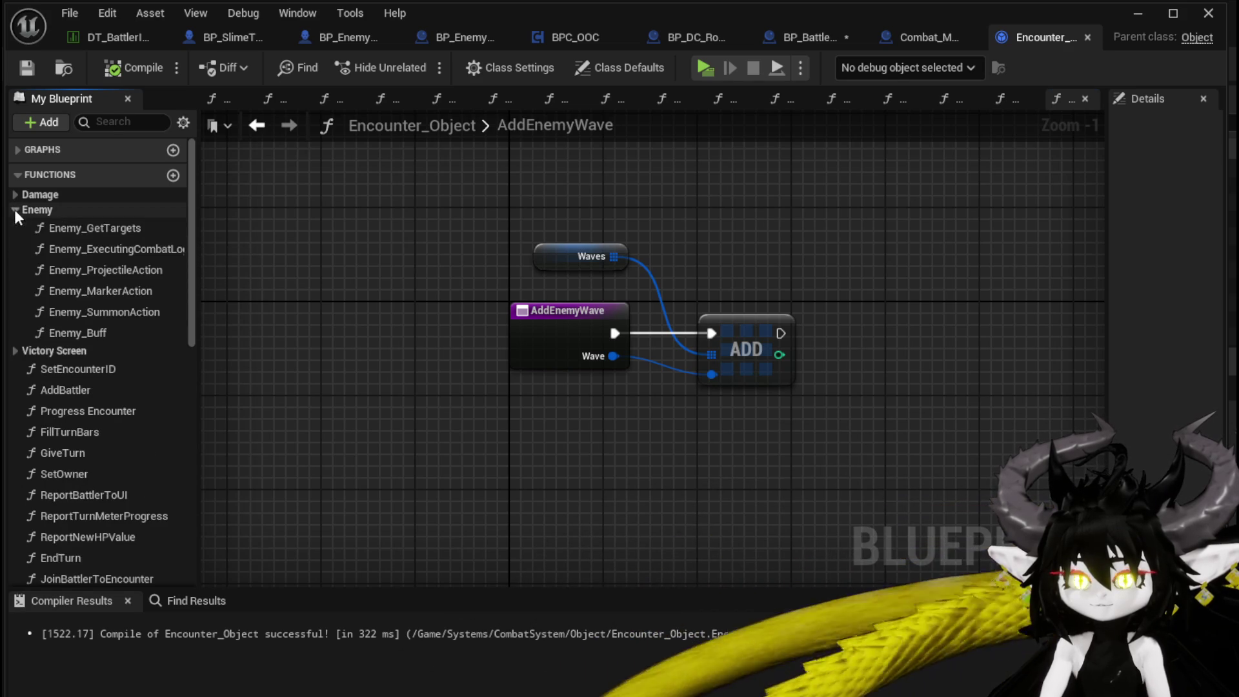
pyautogui.click(14, 209)
pyautogui.click(15, 194)
pyautogui.click(83, 211)
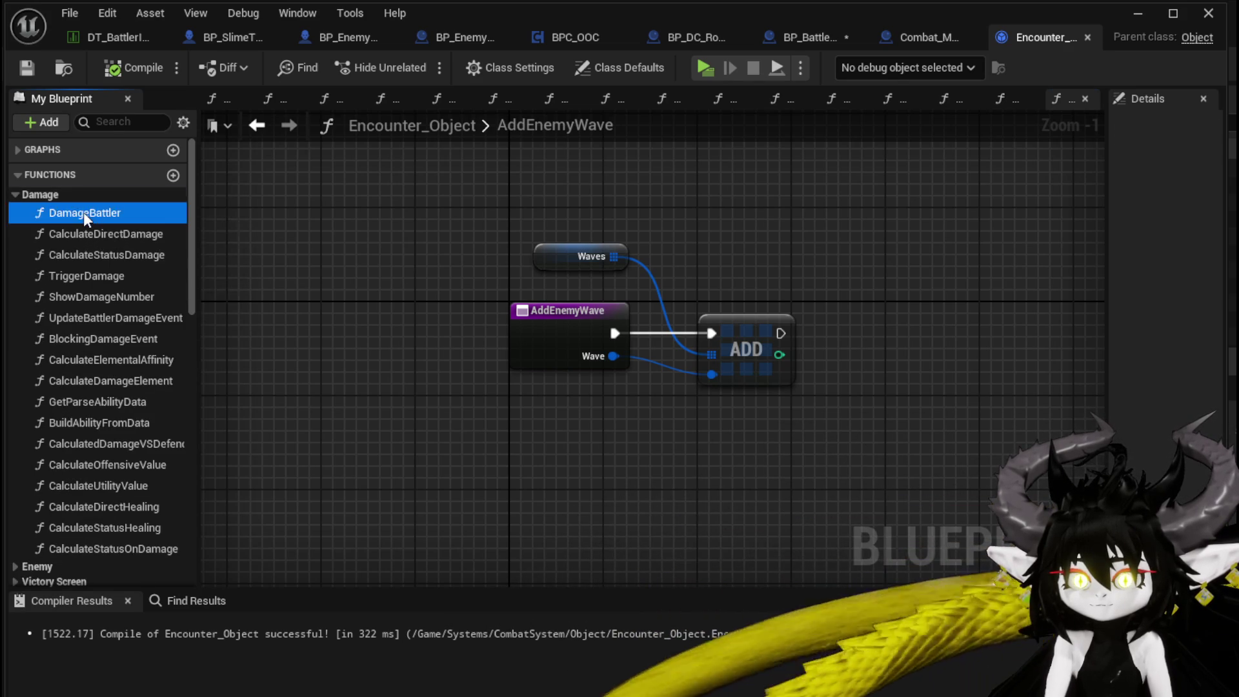
pyautogui.doubleClick(83, 212)
pyautogui.scroll(-2, 512, 292)
pyautogui.moveTo(513, 293)
pyautogui.mouseDown()
pyautogui.moveTo(771, 308)
pyautogui.moveTo(716, 339)
pyautogui.mouseUp()
pyautogui.doubleClick(816, 326)
# Step: Collapse the IS EMPTY check, SpawnNewWave comment, Branch and both Spawn nodes into function EndCombatEvent
pyautogui.scroll(3, 699, 316)
pyautogui.moveTo(581, 323)
pyautogui.mouseDown()
pyautogui.moveTo(299, 346)
pyautogui.moveTo(303, 418)
pyautogui.moveTo(442, 395)
pyautogui.moveTo(262, 401)
pyautogui.moveTo(288, 407)
pyautogui.mouseUp()
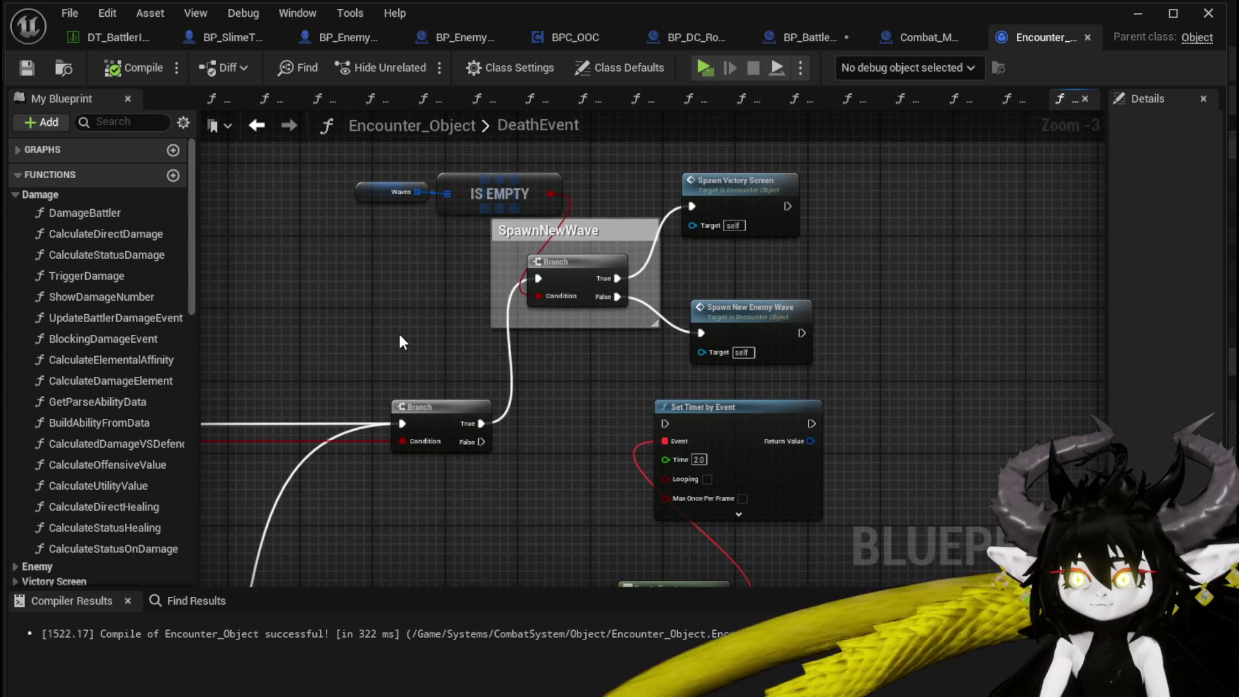
pyautogui.moveTo(392, 339)
pyautogui.mouseDown()
pyautogui.moveTo(365, 264)
pyautogui.moveTo(335, 367)
pyautogui.mouseUp()
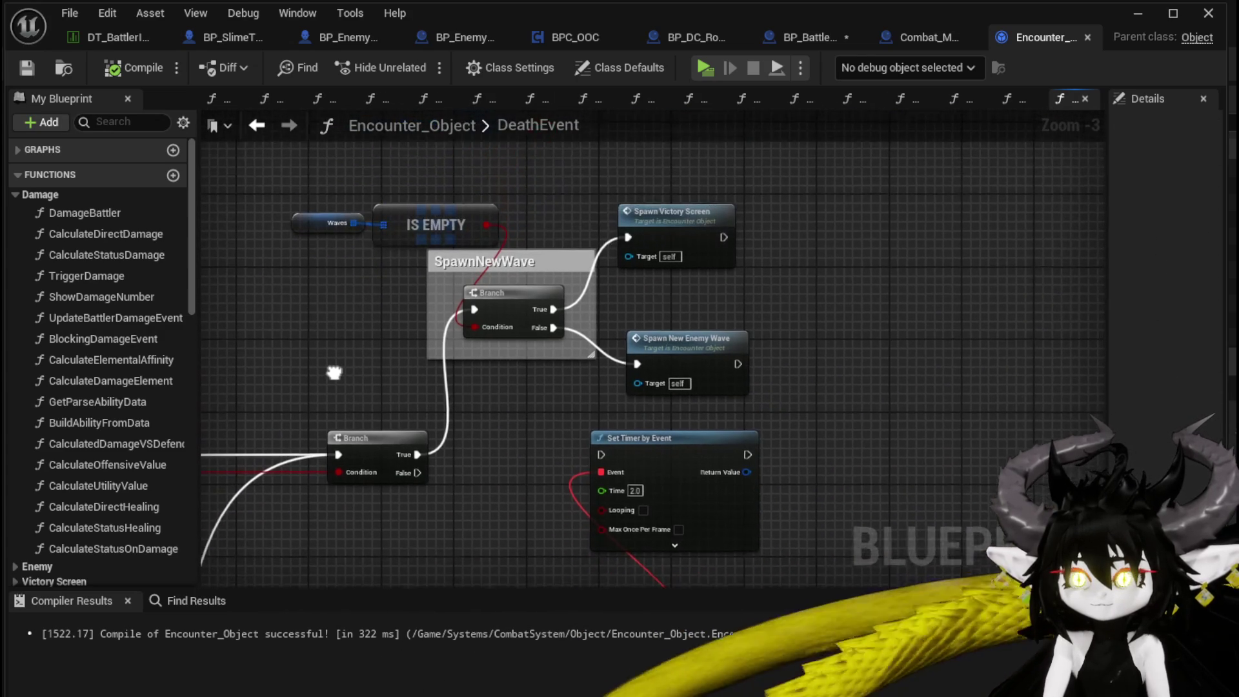
pyautogui.moveTo(290, 189)
pyautogui.mouseDown()
pyautogui.moveTo(769, 389)
pyautogui.moveTo(740, 361)
pyautogui.mouseUp()
pyautogui.rightClick(741, 362)
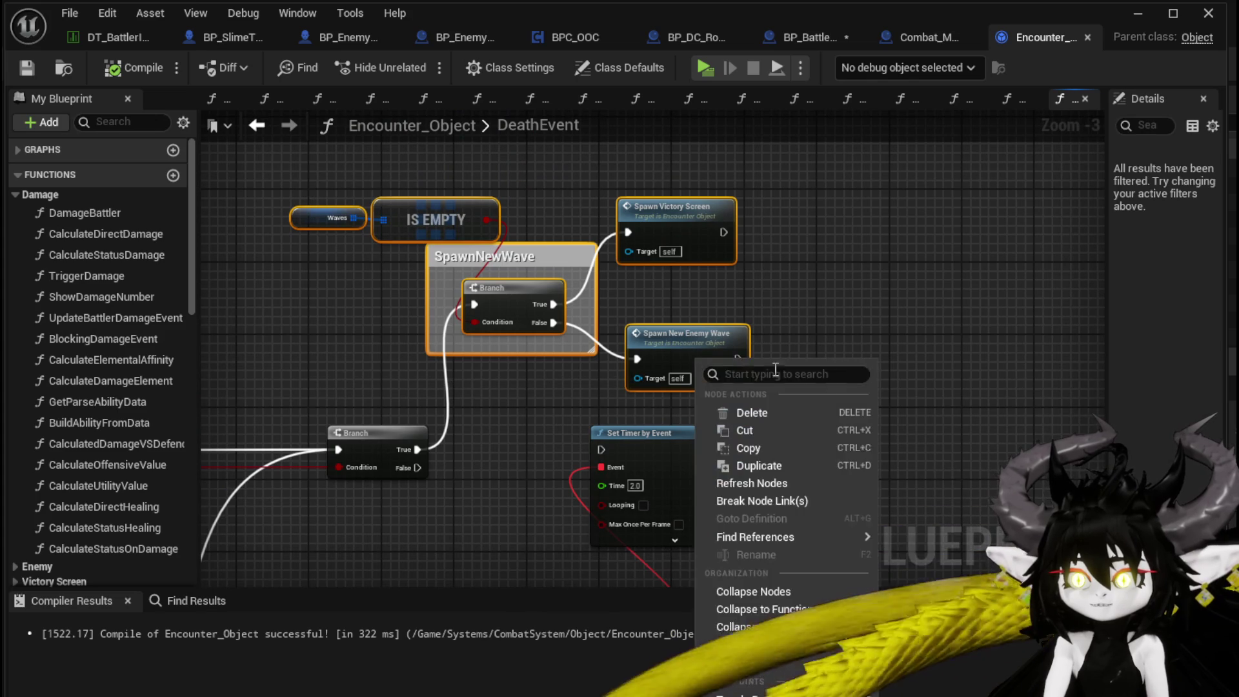
pyautogui.click(779, 608)
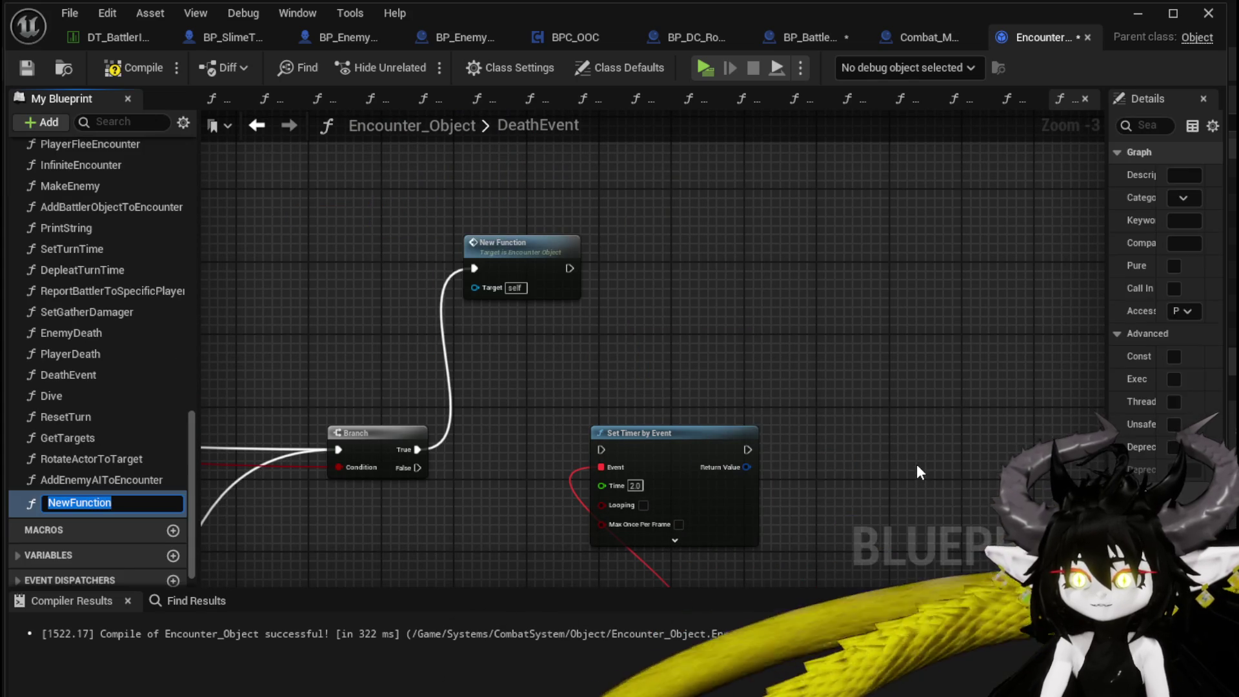
pyautogui.write('EndC')
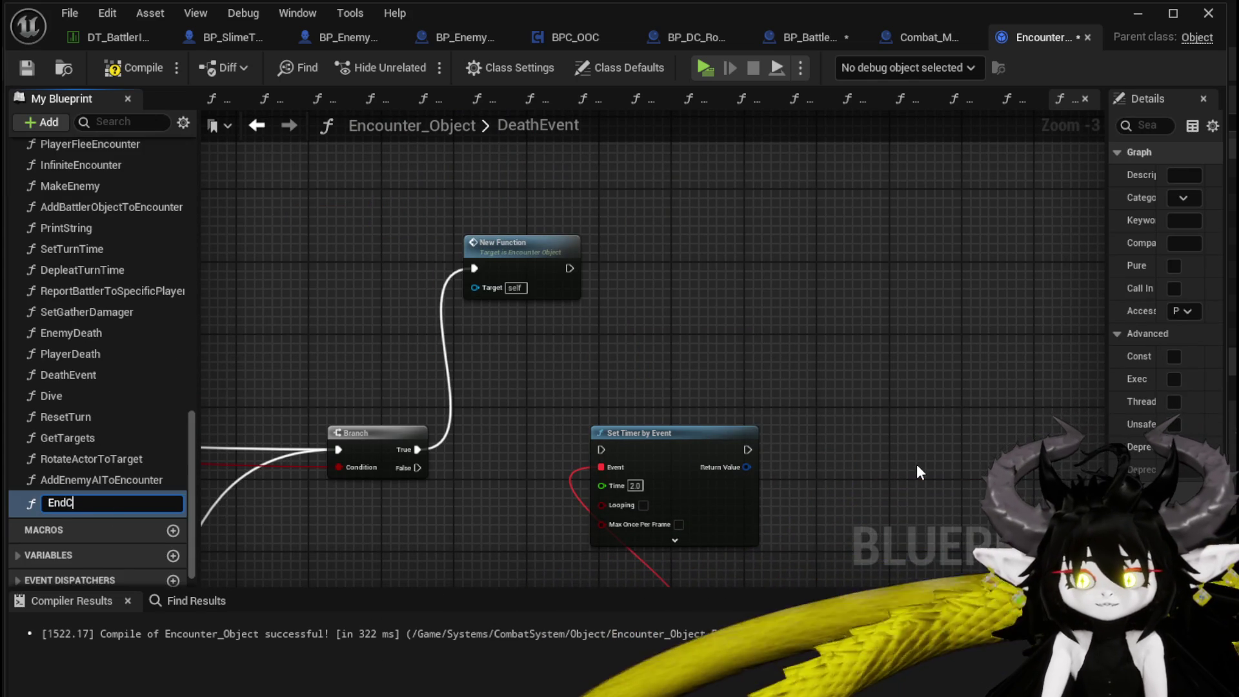
pyautogui.write('ombatEvent')
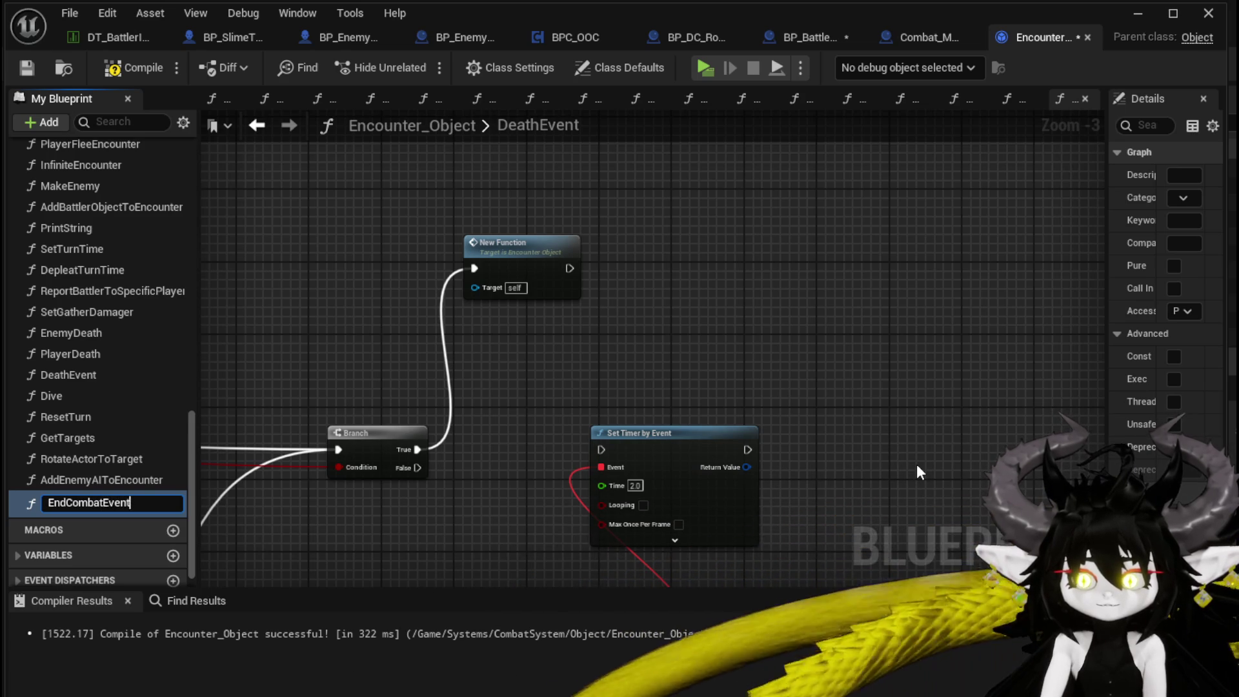
pyautogui.press('Return')
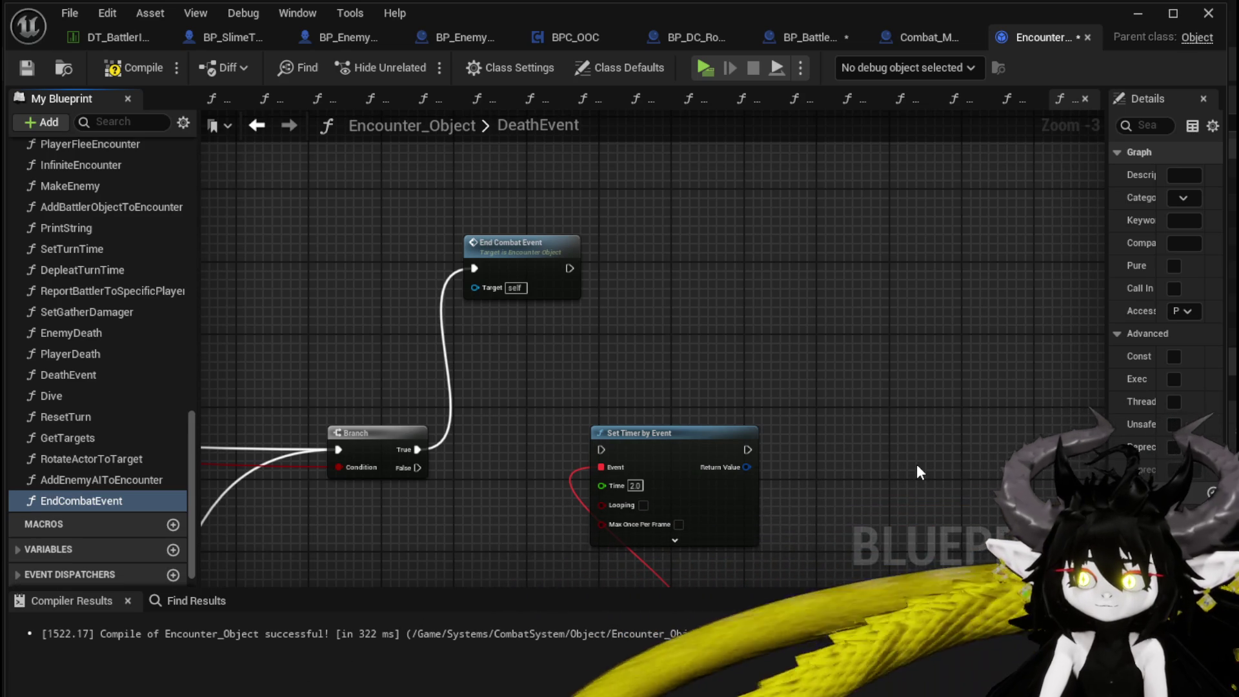
pyautogui.moveTo(284, 296); pyautogui.dragTo(685, 353)
pyautogui.scroll(-3, 753, 299)
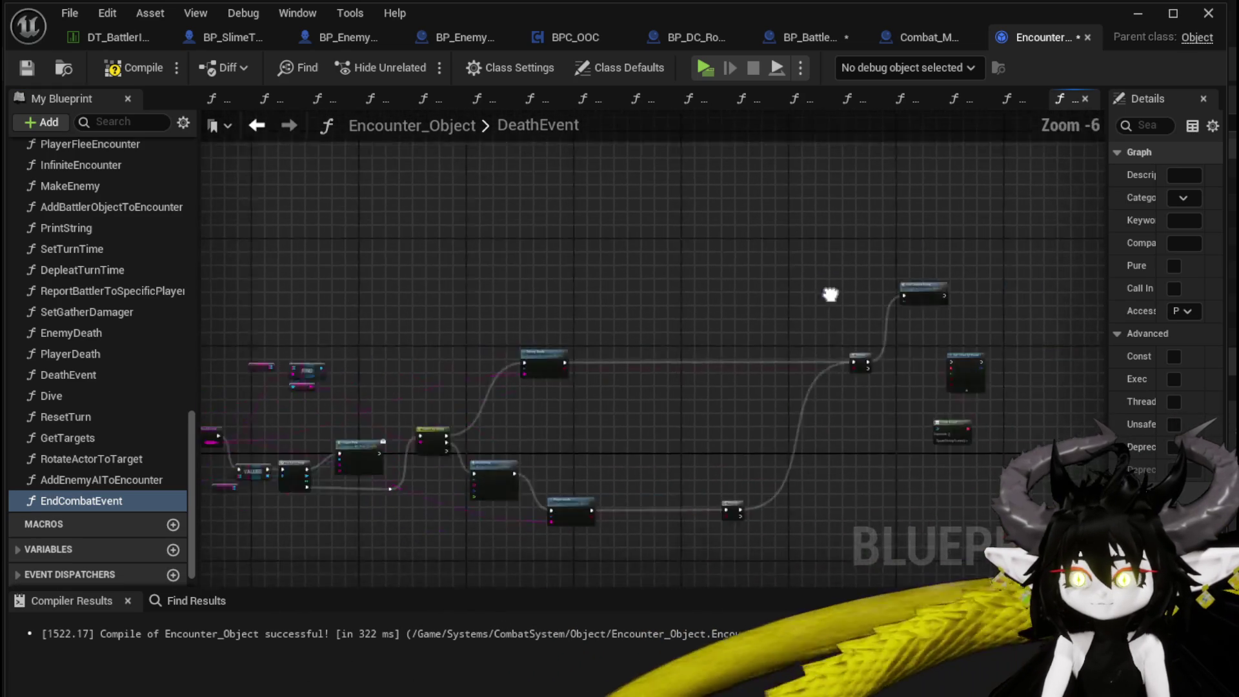
# Step: Open the EnemyDeath function and inspect its REMOVE, Enemy Battlers and IS EMPTY nodes
pyautogui.scroll(4, 710, 336)
pyautogui.doubleClick(514, 404)
pyautogui.scroll(4, 616, 355)
pyautogui.moveTo(615, 354)
pyautogui.mouseDown()
pyautogui.moveTo(669, 428)
pyautogui.moveTo(415, 414)
pyautogui.mouseUp()
pyautogui.moveTo(729, 512)
pyautogui.mouseDown()
pyautogui.moveTo(938, 405)
pyautogui.moveTo(462, 487)
pyautogui.mouseUp()
pyautogui.moveTo(347, 525); pyautogui.dragTo(656, 409)
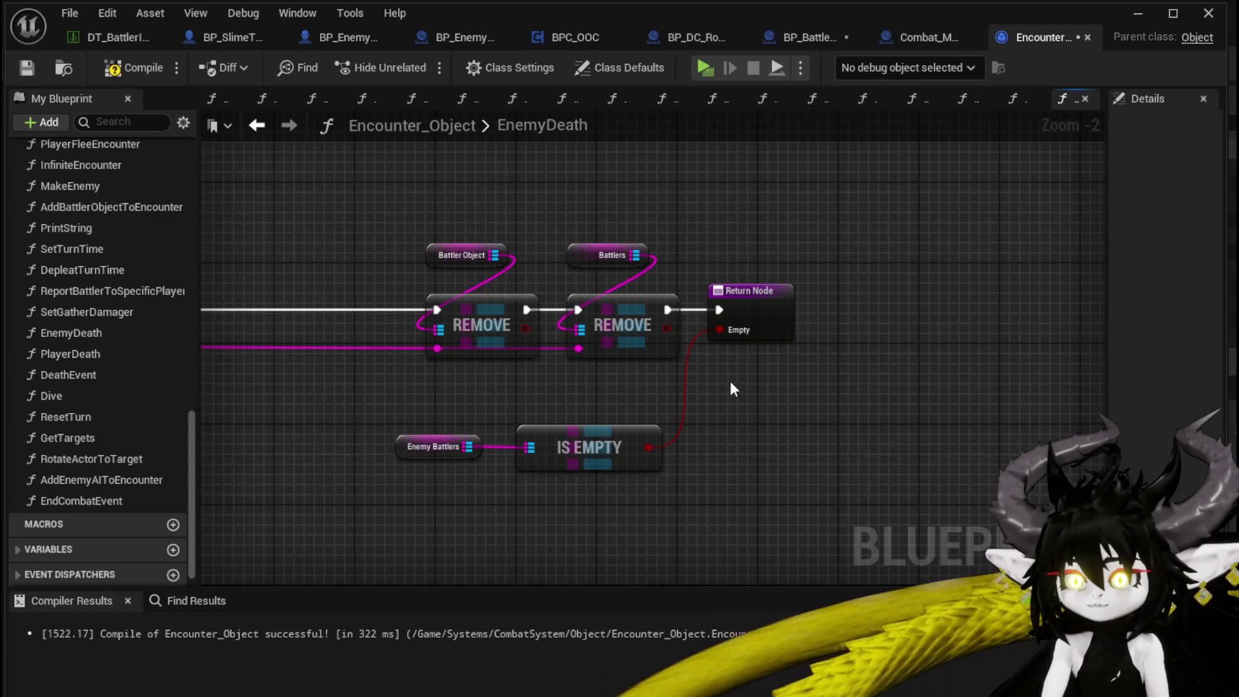
# Step: Compile and save Encounter_Object, then reposition the End Combat Event node in DeathEvent
pyautogui.click(132, 68)
pyautogui.click(26, 67)
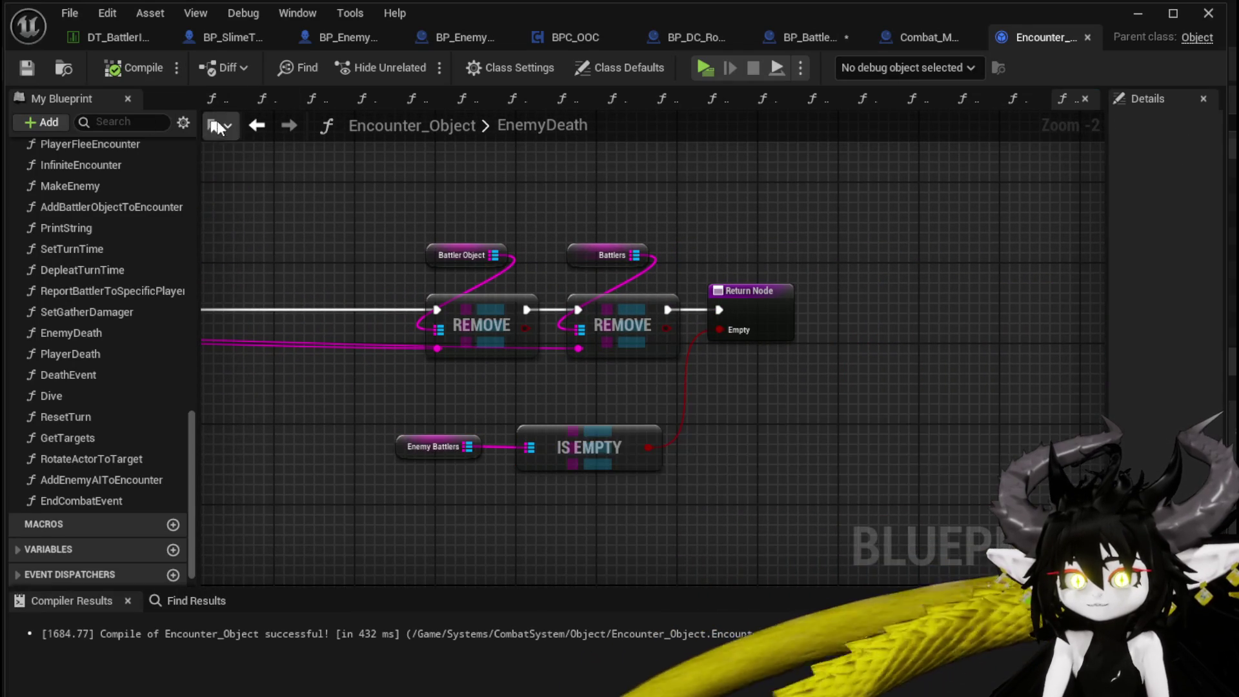
pyautogui.click(257, 125)
pyautogui.scroll(-2, 685, 302)
pyautogui.scroll(3, 567, 332)
pyautogui.moveTo(546, 197); pyautogui.dragTo(619, 227)
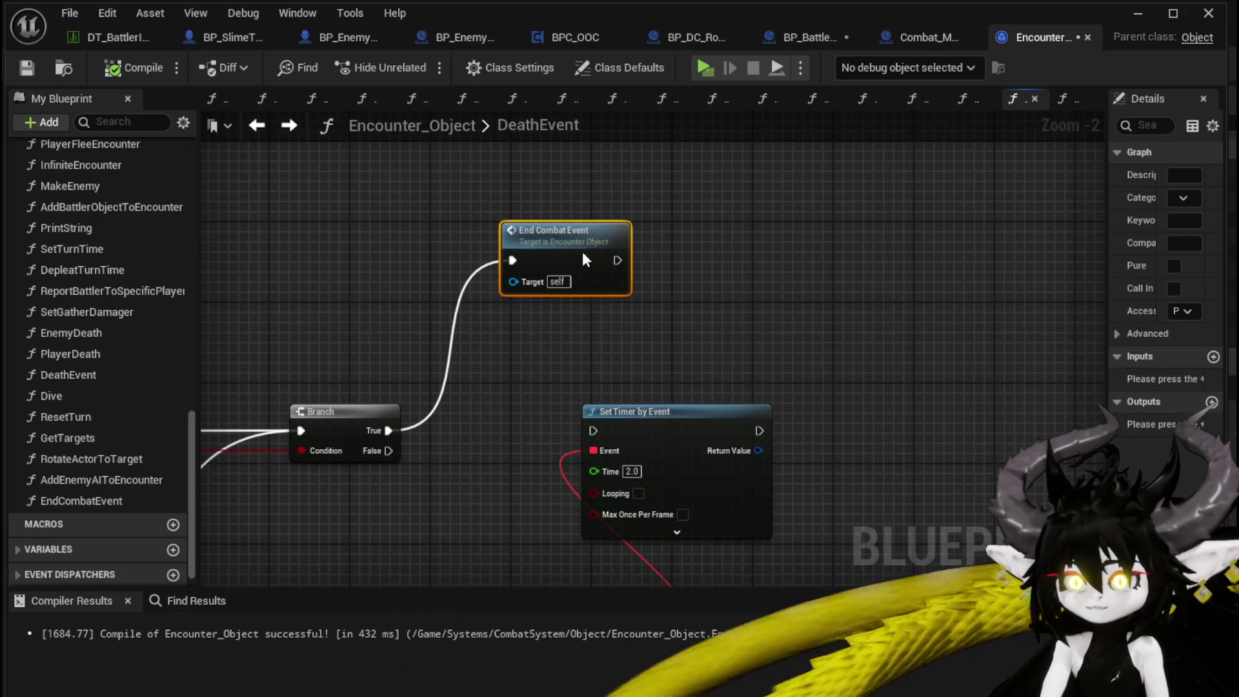
# Step: In EndCombatEvent, lower the entry node and place Spawn New Enemy Wave below Spawn Victory Screen
pyautogui.doubleClick(534, 234)
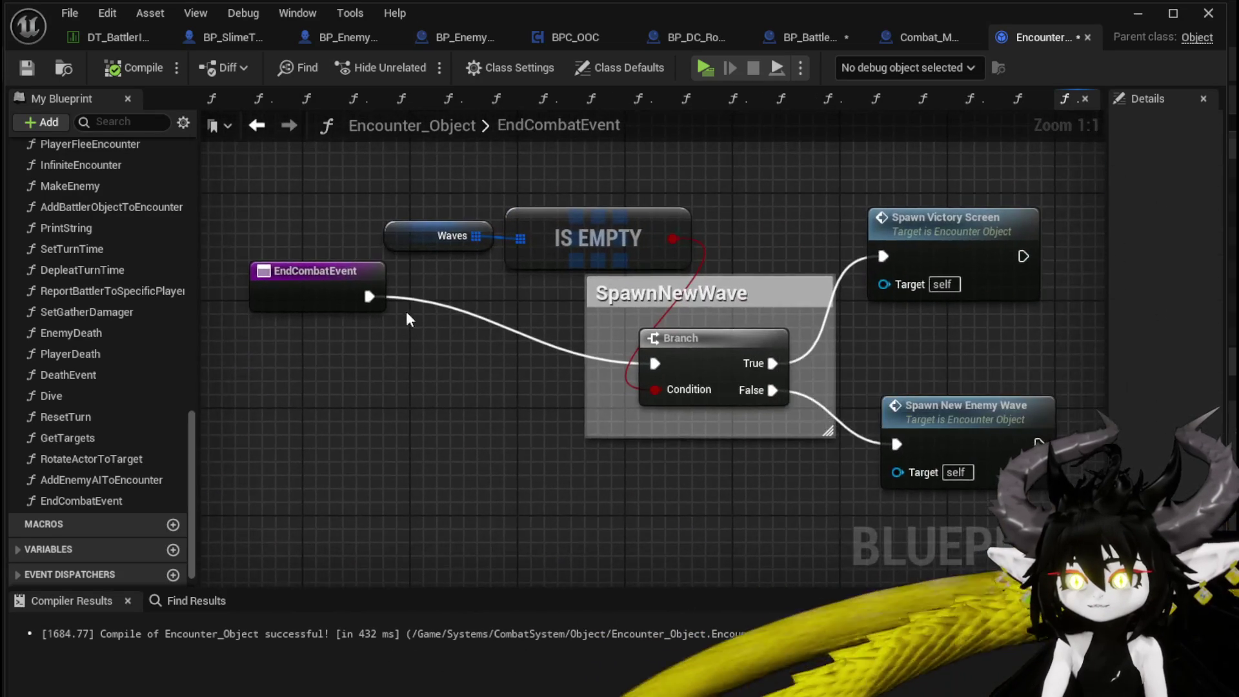
pyautogui.moveTo(358, 287); pyautogui.dragTo(345, 351)
pyautogui.moveTo(432, 284)
pyautogui.mouseDown()
pyautogui.moveTo(574, 219)
pyautogui.moveTo(345, 192)
pyautogui.mouseUp()
pyautogui.scroll(-1, 345, 193)
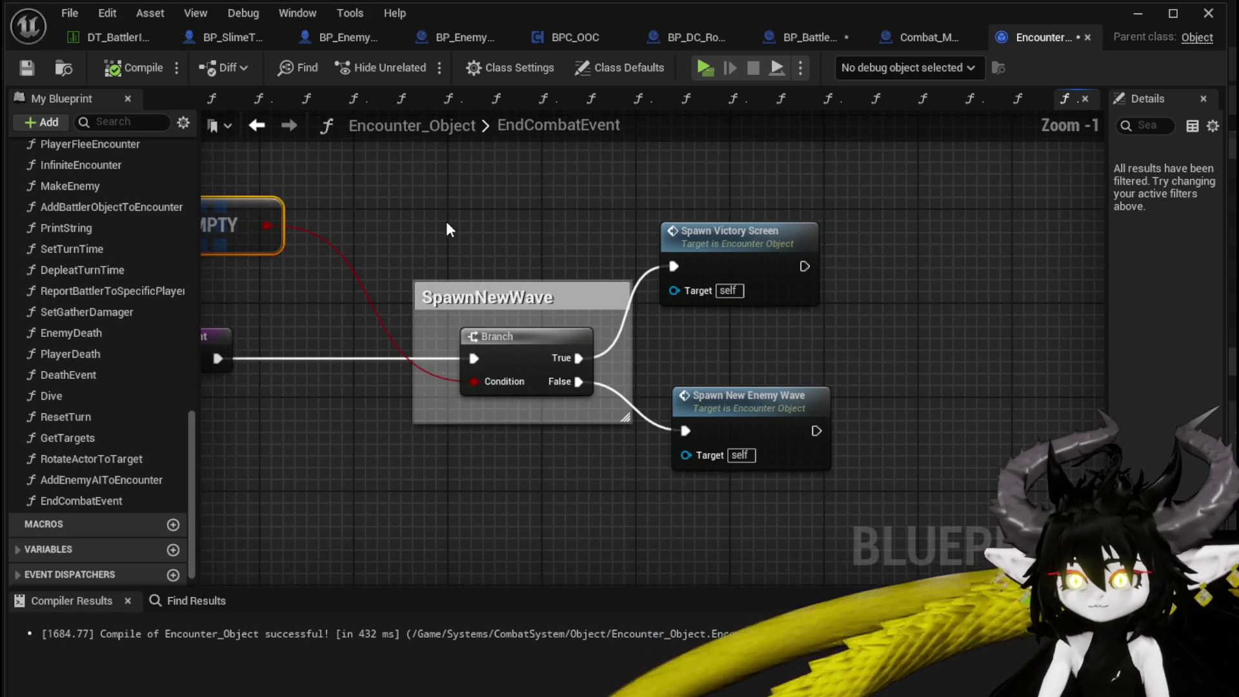
pyautogui.moveTo(755, 389)
pyautogui.mouseDown()
pyautogui.moveTo(734, 394)
pyautogui.moveTo(923, 366)
pyautogui.moveTo(797, 353)
pyautogui.moveTo(955, 230)
pyautogui.mouseUp()
pyautogui.moveTo(641, 346)
pyautogui.mouseDown()
pyautogui.moveTo(718, 352)
pyautogui.moveTo(572, 335)
pyautogui.mouseUp()
pyautogui.moveTo(944, 244)
pyautogui.mouseDown()
pyautogui.moveTo(740, 381)
pyautogui.moveTo(927, 374)
pyautogui.mouseUp()
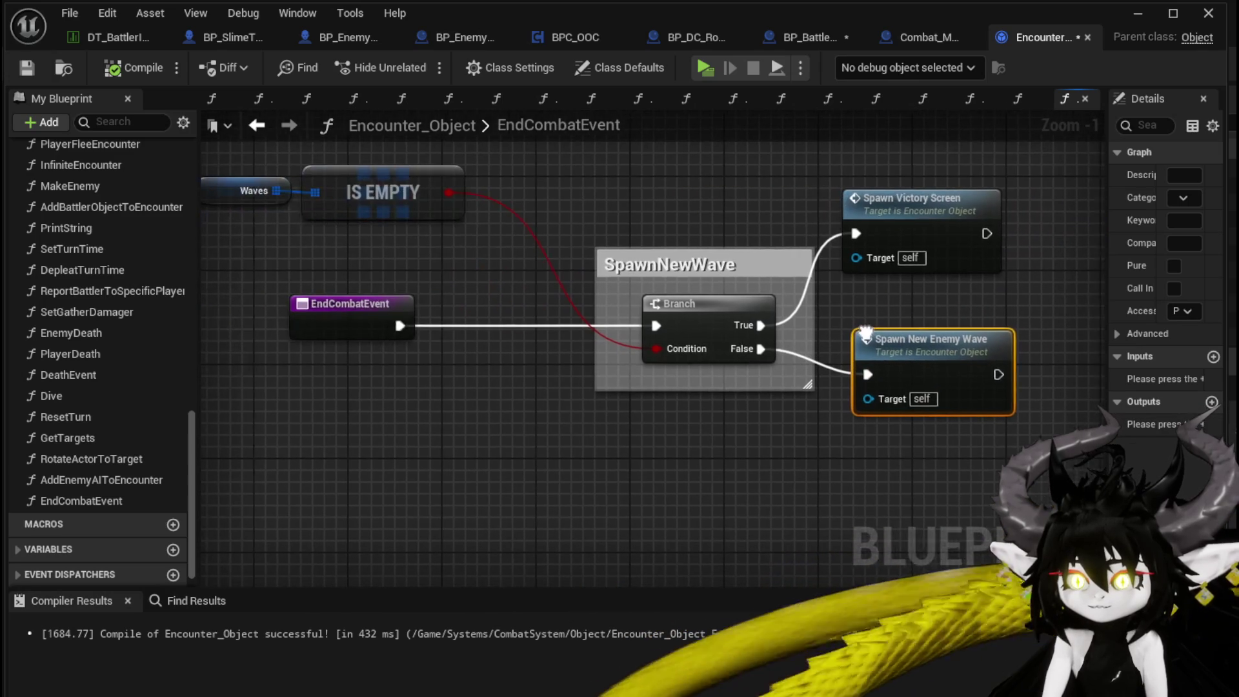
# Step: Inspect the Waves variable's properties in a widened Details panel
pyautogui.moveTo(271, 245); pyautogui.dragTo(454, 155)
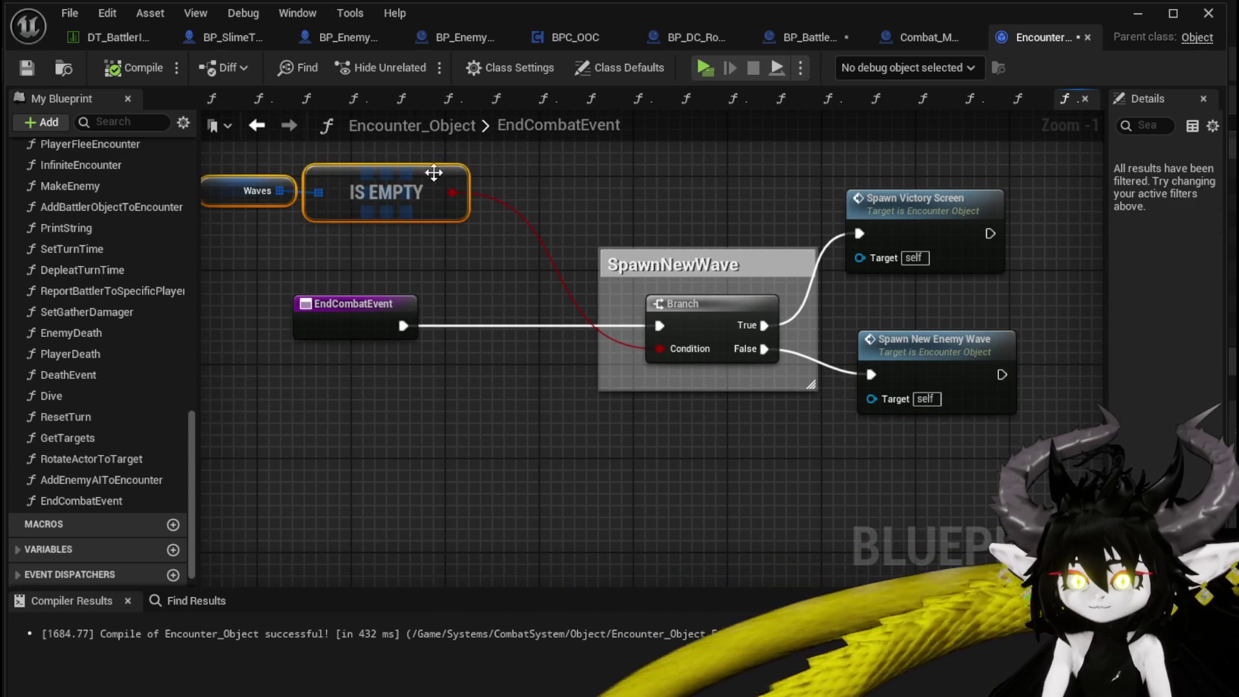
pyautogui.moveTo(256, 236); pyautogui.dragTo(310, 186)
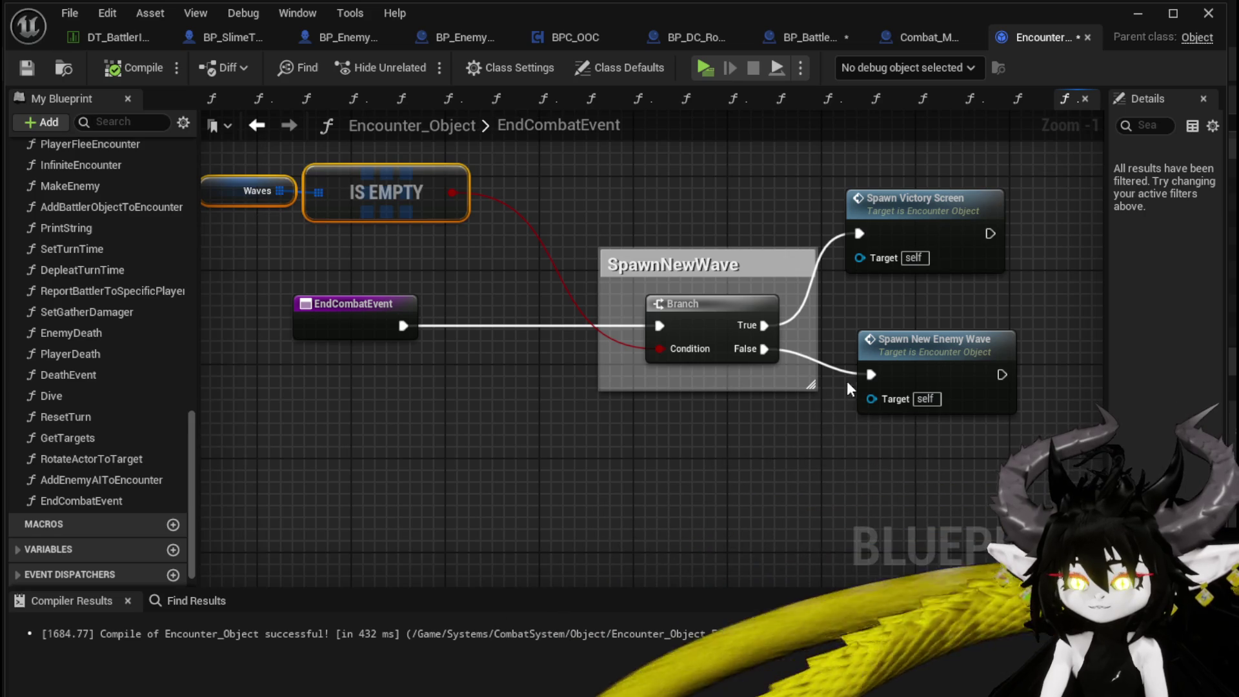
pyautogui.click(929, 342)
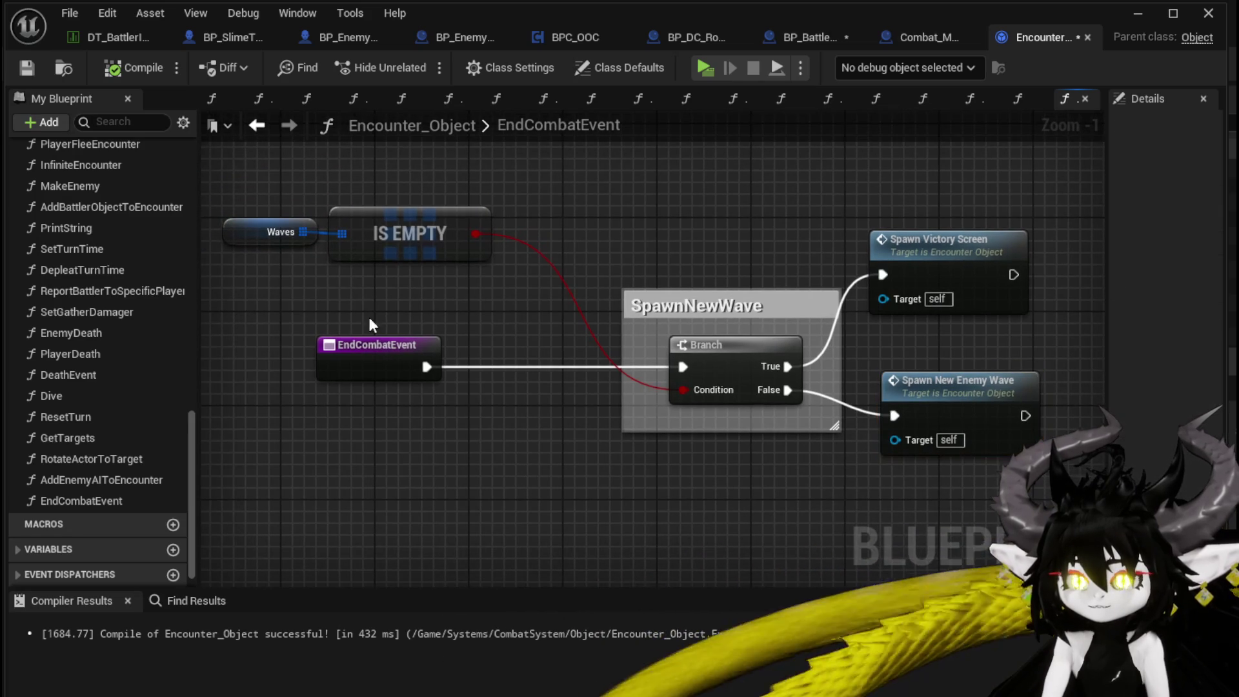
pyautogui.click(269, 232)
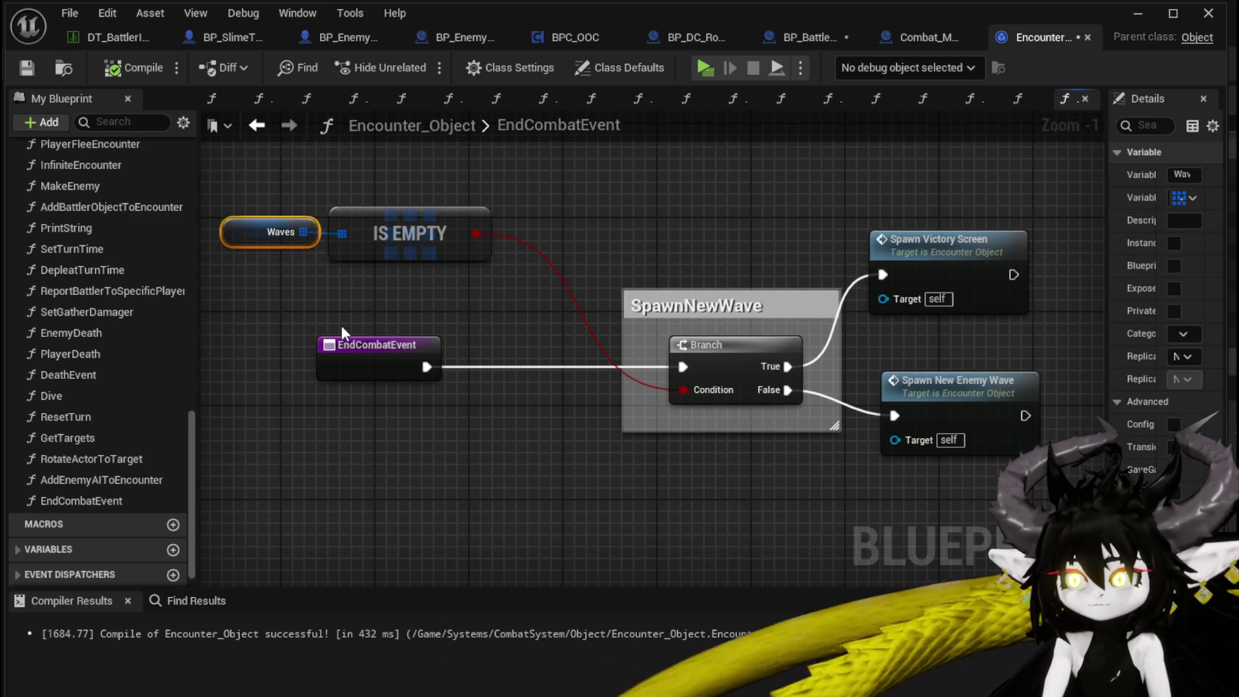
pyautogui.moveTo(1105, 253); pyautogui.dragTo(884, 253)
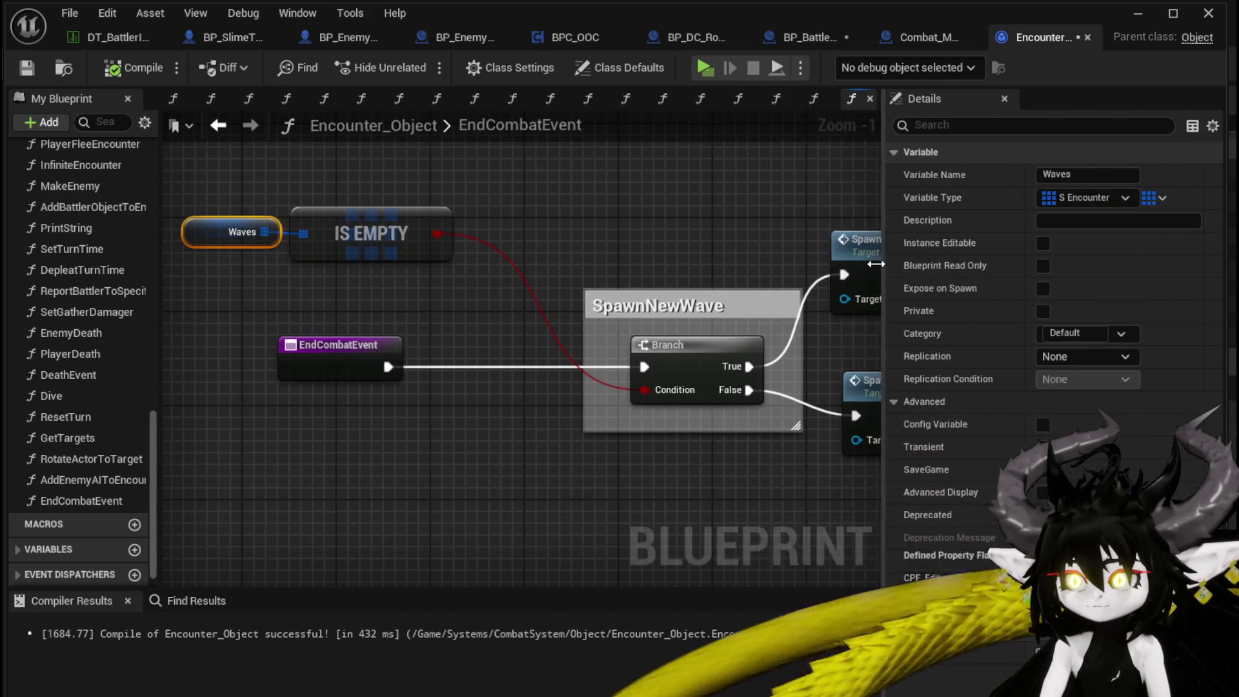
# Step: Shift Spawn New Enemy Wave down-left and save Encounter_Object
pyautogui.rightClick(313, 356)
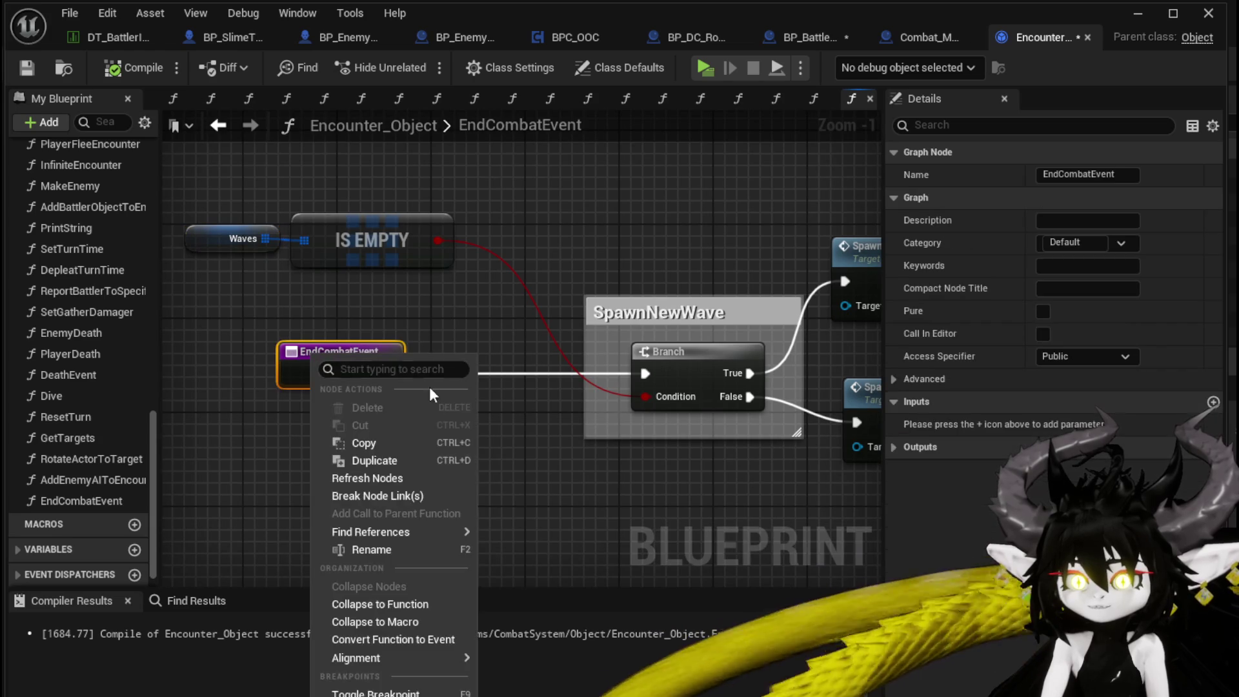
pyautogui.moveTo(548, 332); pyautogui.dragTo(313, 296)
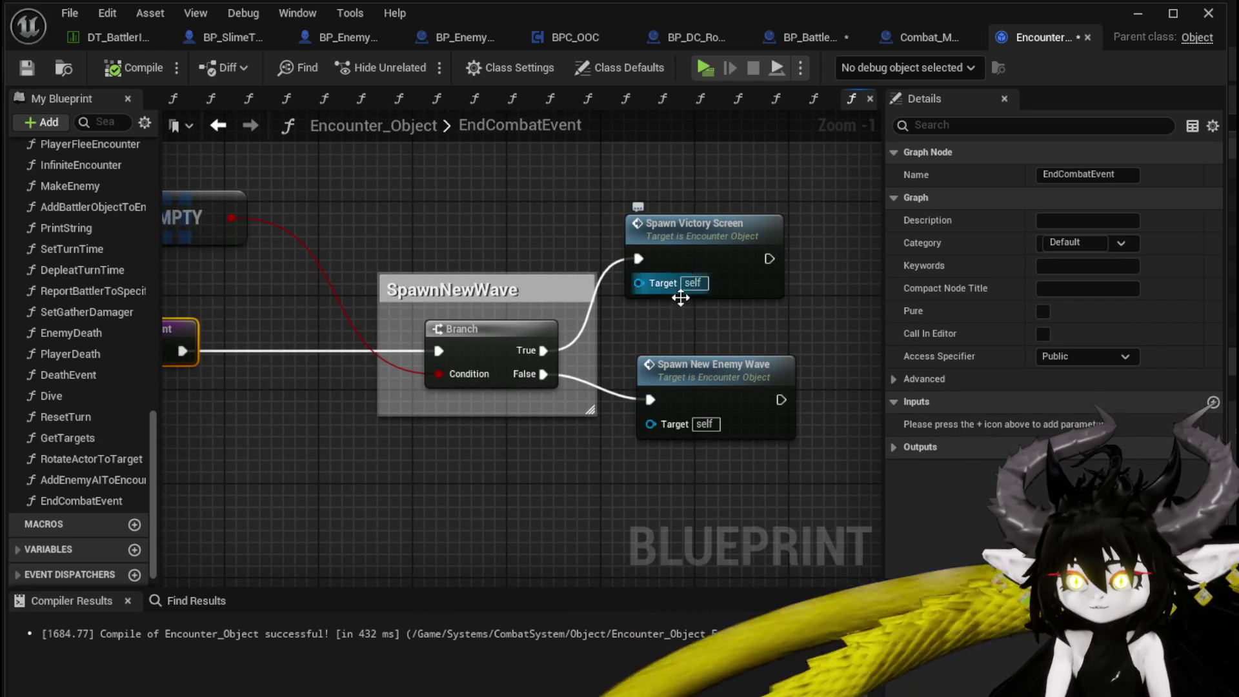
pyautogui.moveTo(691, 387); pyautogui.dragTo(676, 420)
pyautogui.moveTo(681, 224)
pyautogui.mouseDown()
pyautogui.moveTo(820, 195)
pyautogui.moveTo(972, 262)
pyautogui.mouseUp()
pyautogui.moveTo(309, 276); pyautogui.dragTo(411, 192)
pyautogui.click(442, 301)
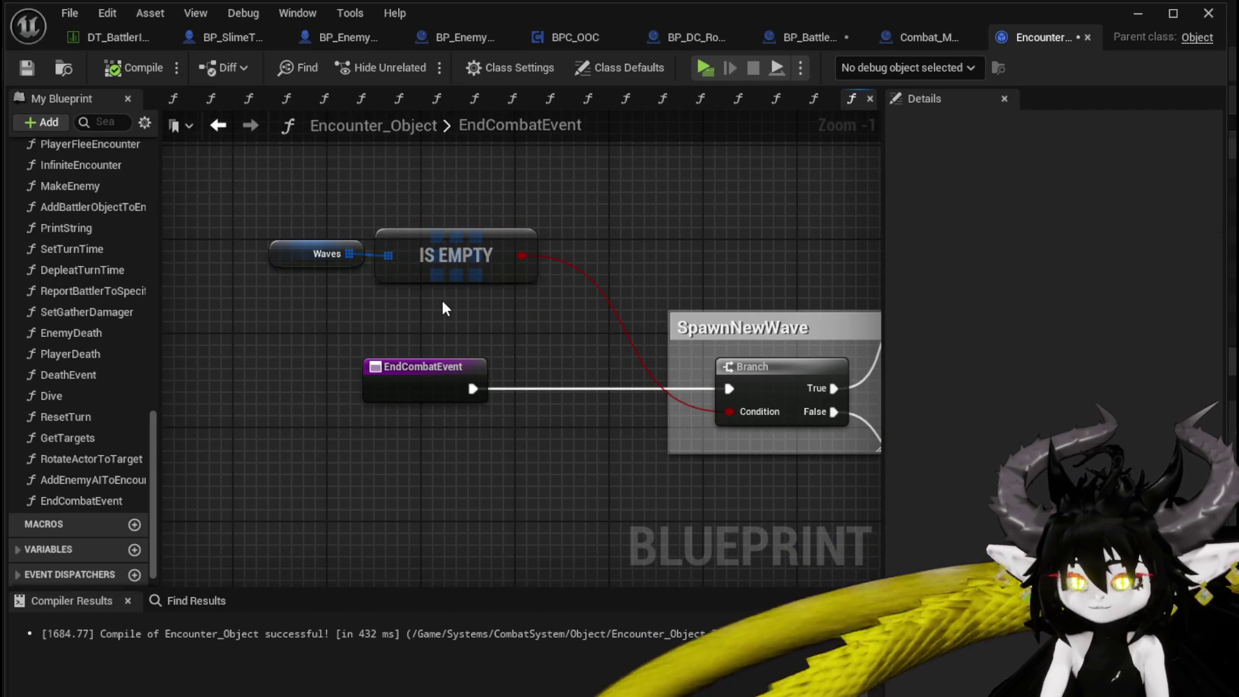
pyautogui.click(28, 68)
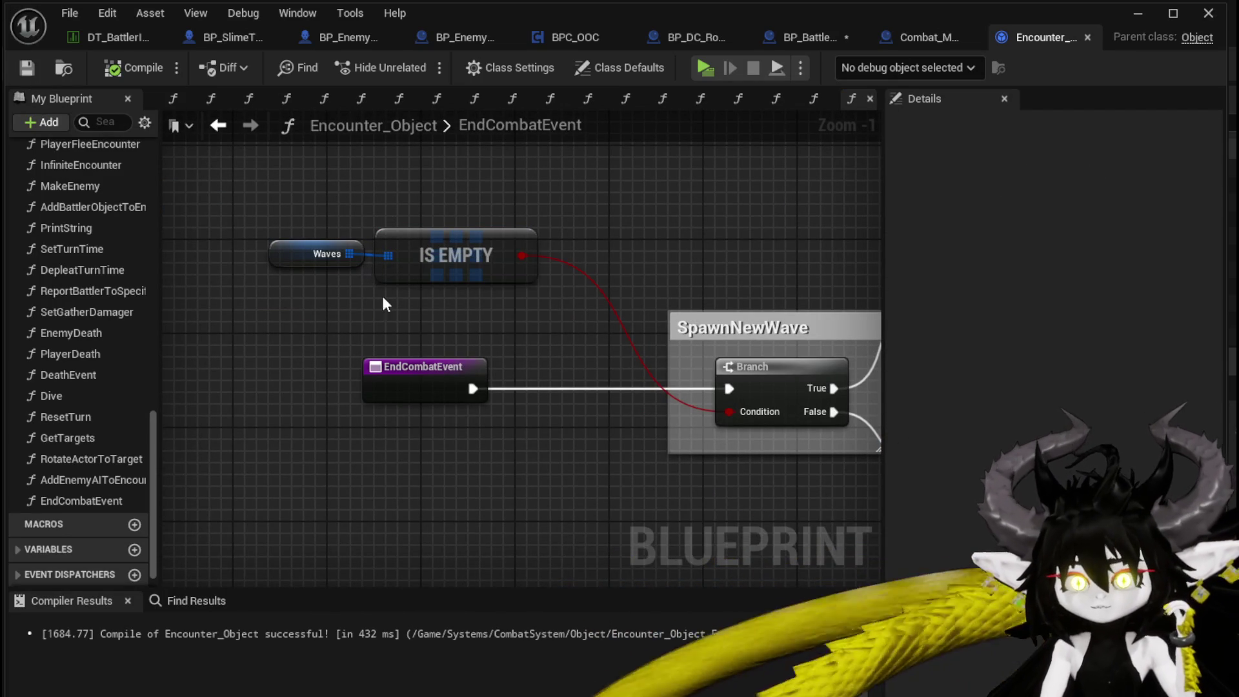
# Step: Review the AddEnemyWave function graph, then bring up BP_BattleArena
pyautogui.scroll(2, 106, 320)
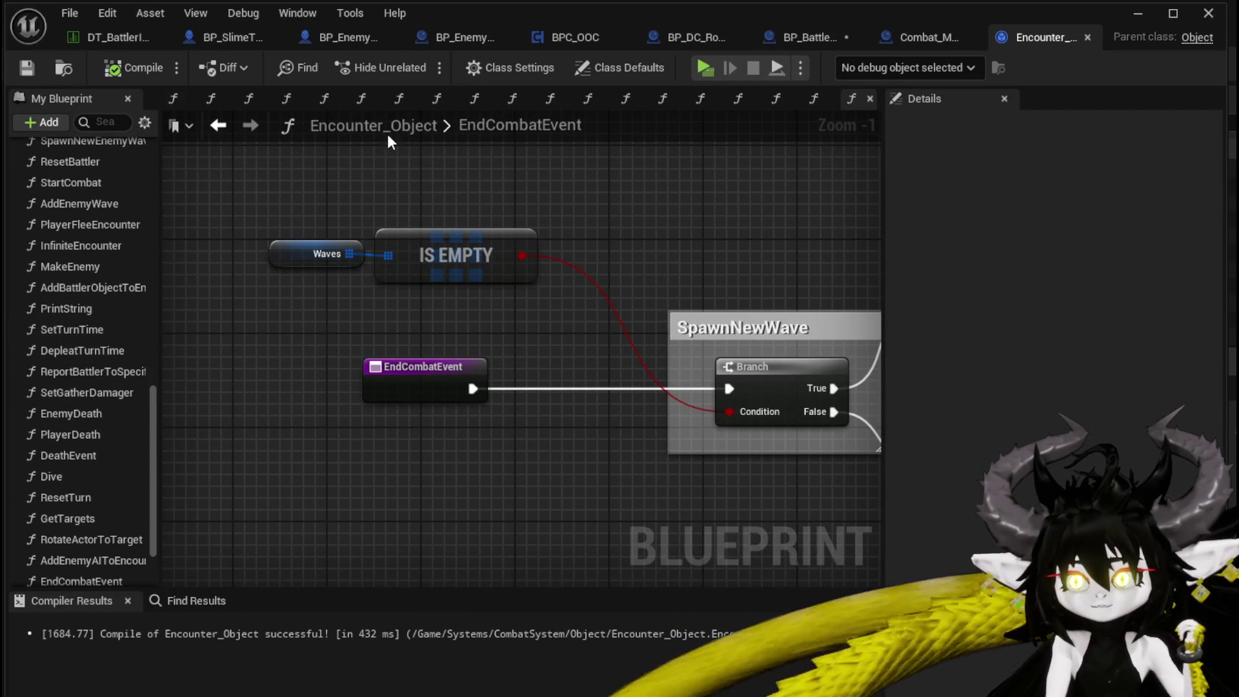
pyautogui.click(228, 130)
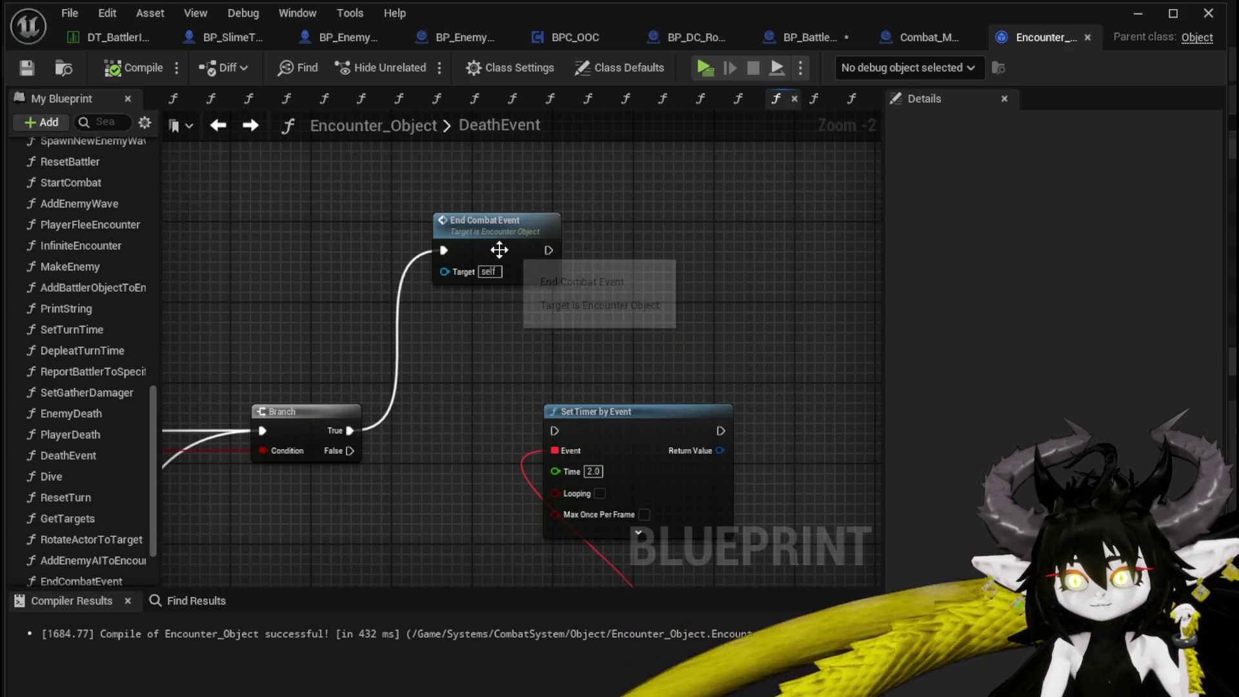
pyautogui.click(258, 128)
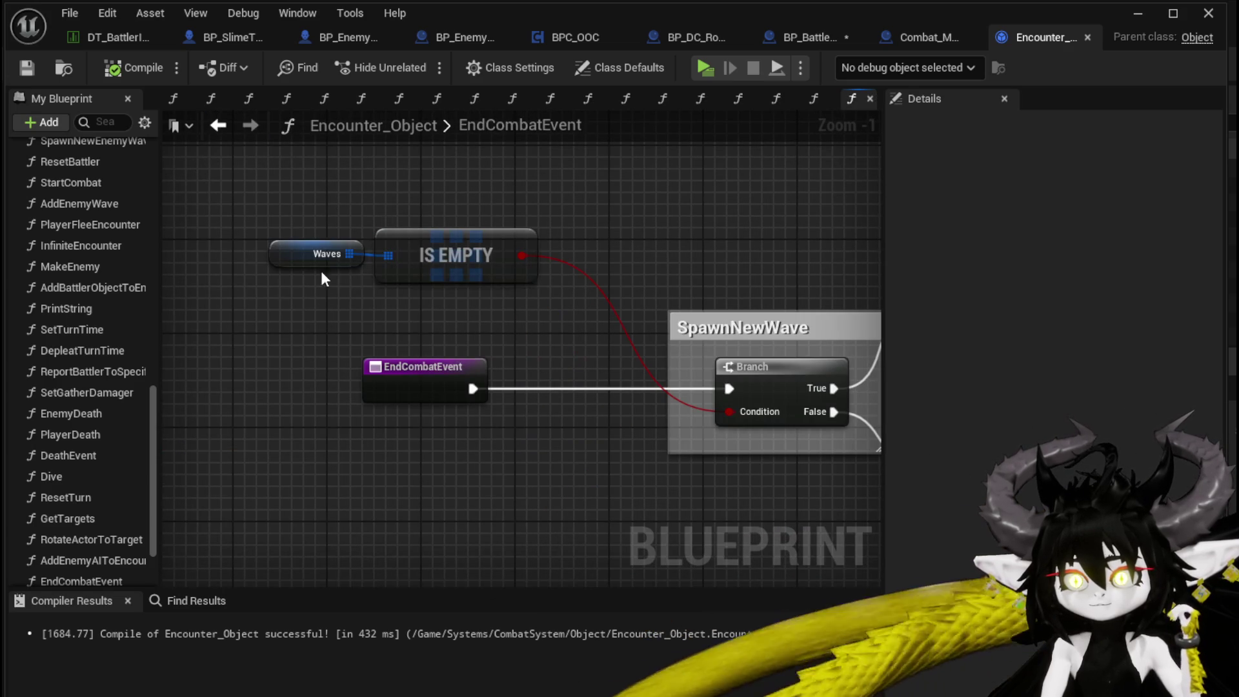
pyautogui.moveTo(431, 227); pyautogui.dragTo(432, 227)
pyautogui.click(238, 207)
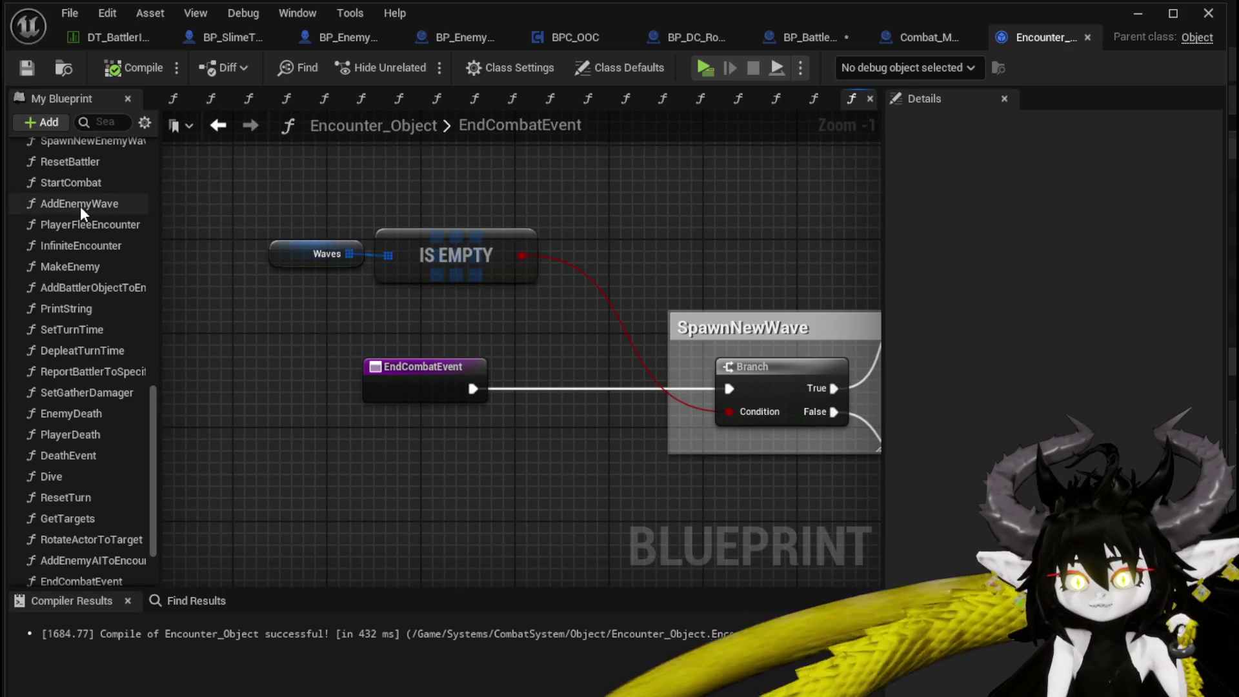
pyautogui.doubleClick(80, 206)
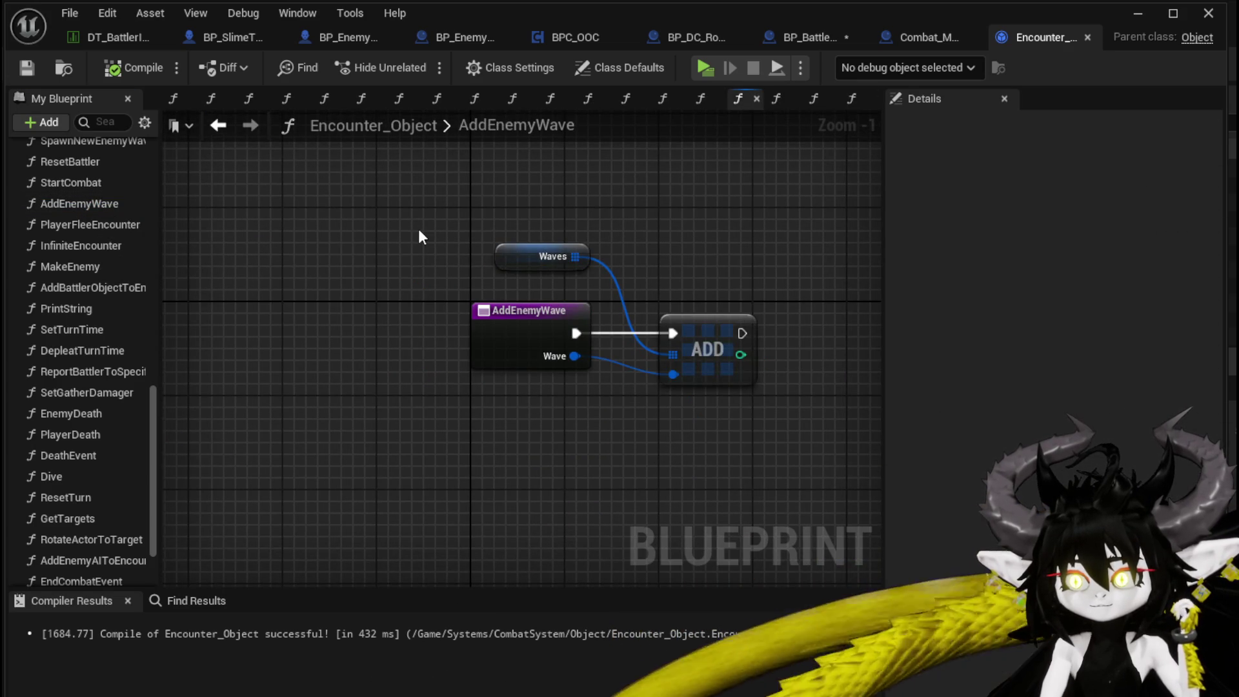
pyautogui.click(838, 38)
# Step: Save BP_BattleArena and raise the Encounter variable node feeding the For Each Loop
pyautogui.click(24, 69)
pyautogui.scroll(-3, 622, 237)
pyautogui.scroll(3, 701, 269)
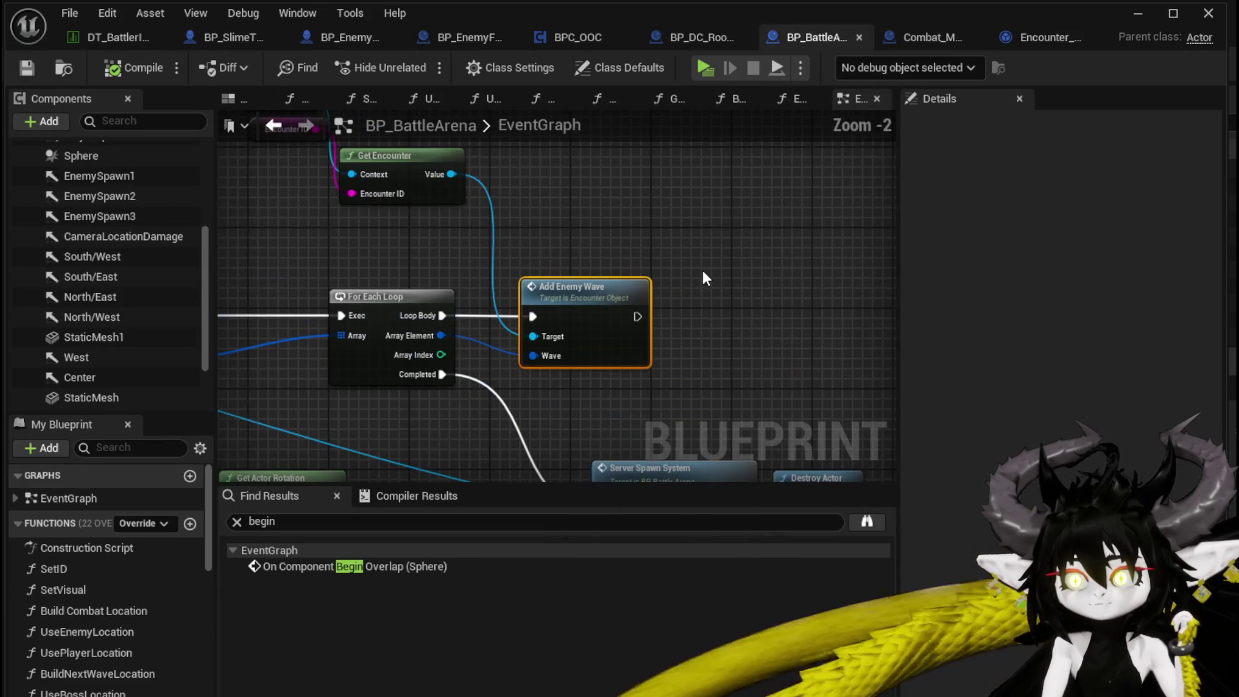
pyautogui.scroll(-1, 702, 269)
pyautogui.moveTo(678, 299); pyautogui.dragTo(662, 229)
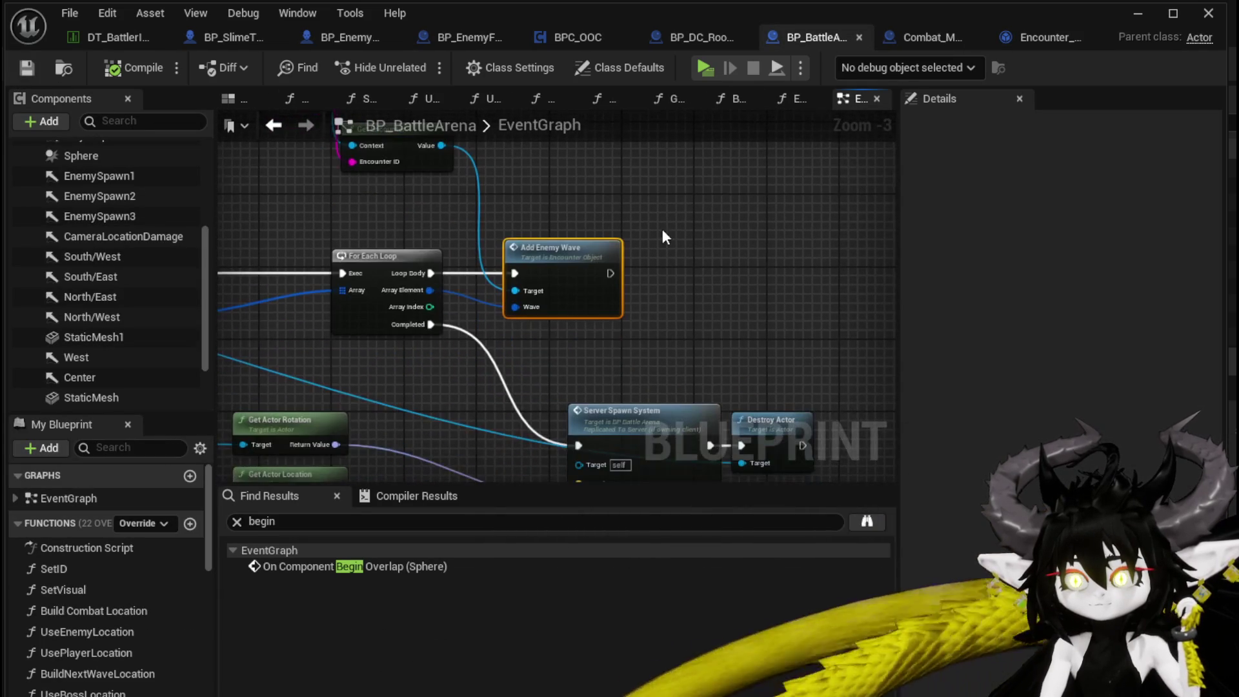
pyautogui.moveTo(717, 270)
pyautogui.mouseDown()
pyautogui.moveTo(665, 213)
pyautogui.moveTo(750, 286)
pyautogui.moveTo(745, 231)
pyautogui.moveTo(772, 290)
pyautogui.mouseUp()
pyautogui.moveTo(432, 183)
pyautogui.mouseDown()
pyautogui.moveTo(513, 314)
pyautogui.moveTo(382, 182)
pyautogui.moveTo(672, 192)
pyautogui.moveTo(658, 214)
pyautogui.moveTo(706, 224)
pyautogui.mouseUp()
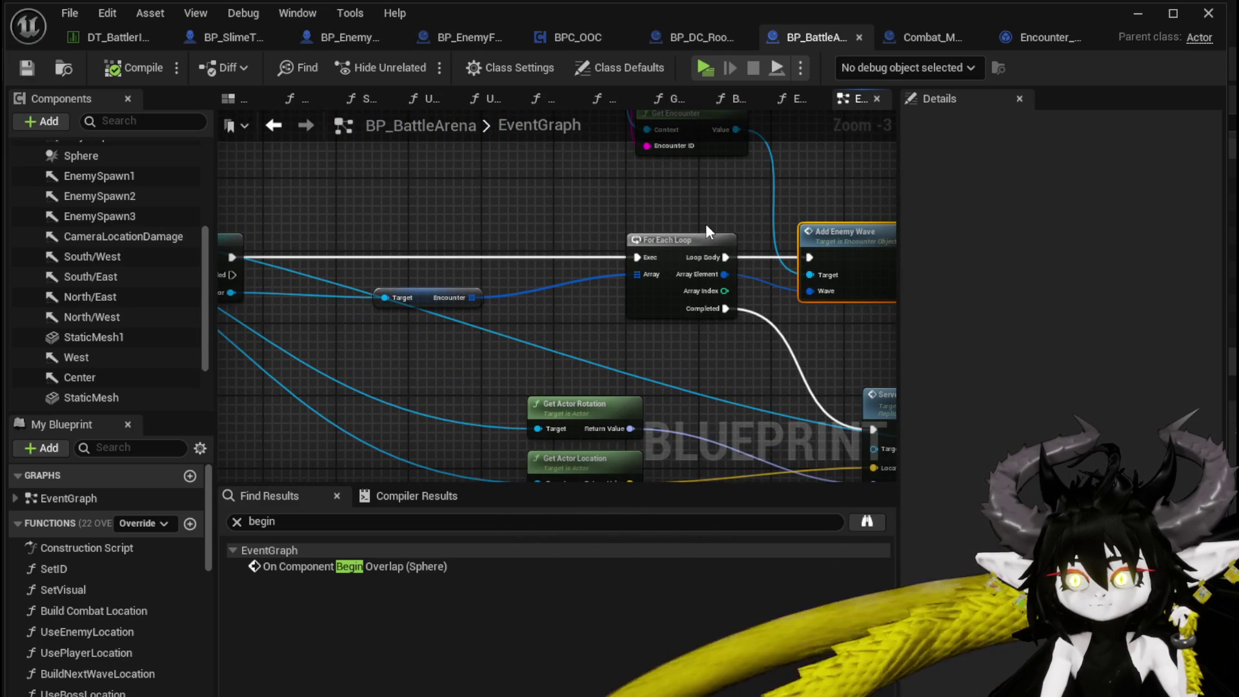
pyautogui.moveTo(428, 300); pyautogui.dragTo(429, 206)
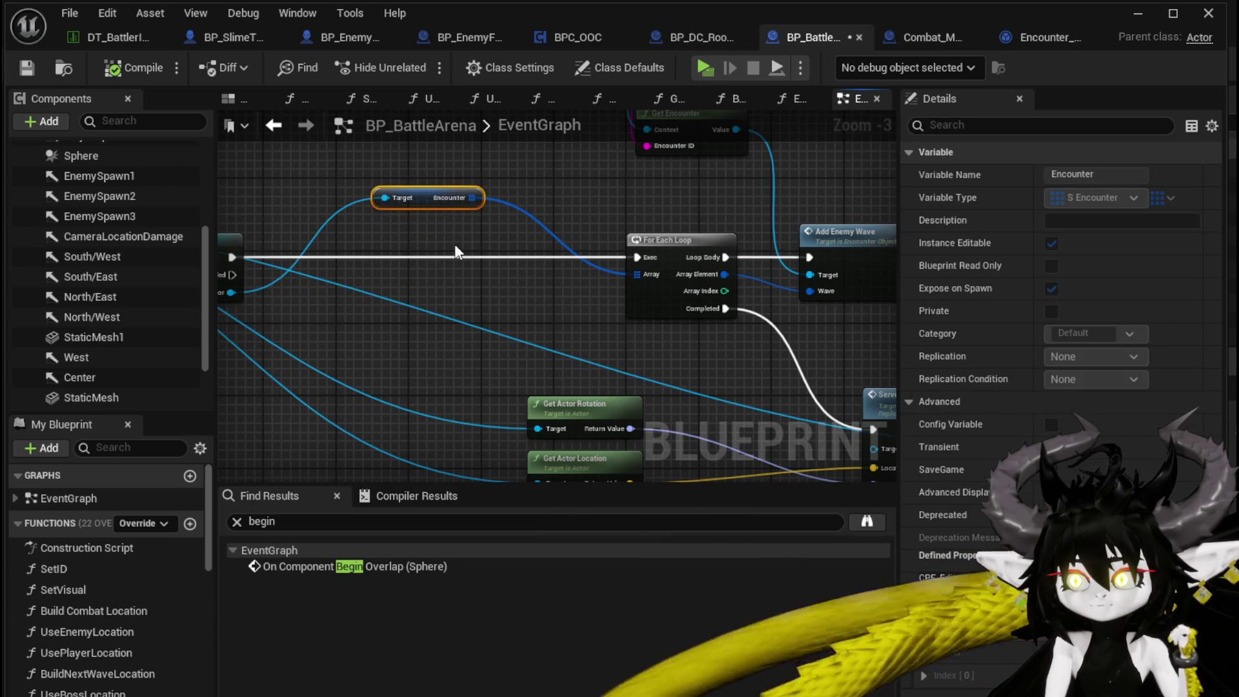
pyautogui.moveTo(456, 251)
pyautogui.mouseDown()
pyautogui.moveTo(628, 258)
pyautogui.moveTo(317, 249)
pyautogui.moveTo(332, 324)
pyautogui.mouseUp()
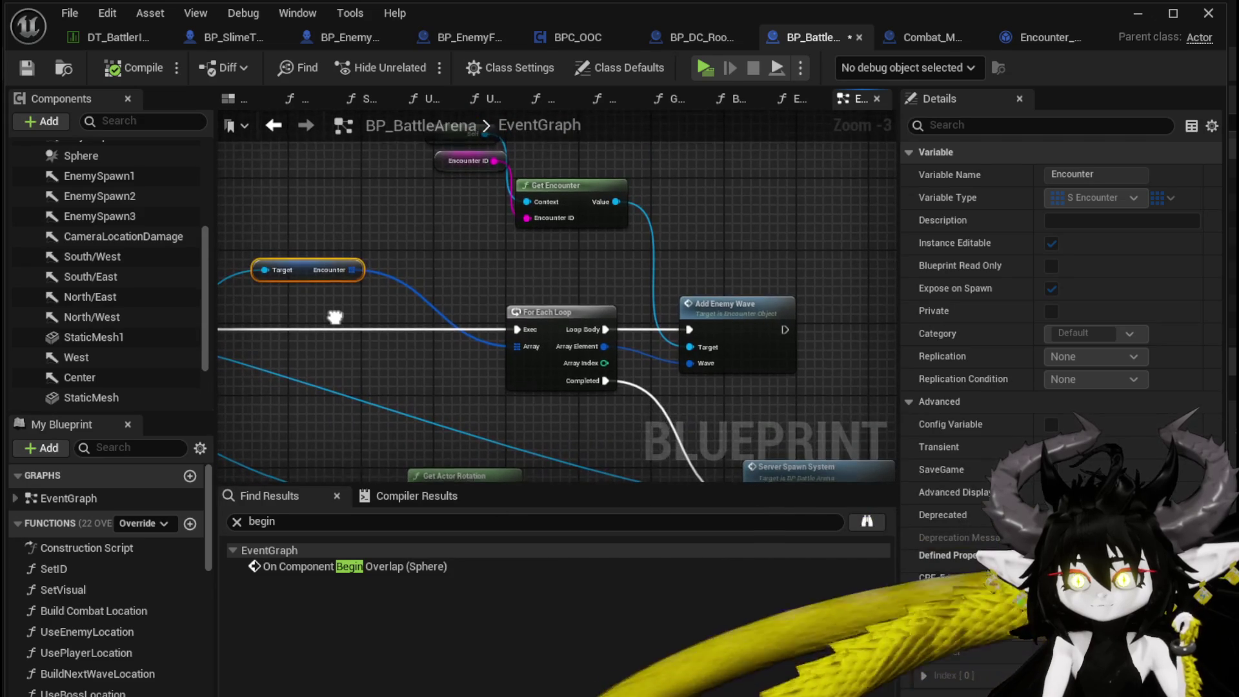
pyautogui.moveTo(376, 265)
pyautogui.mouseDown()
pyautogui.moveTo(758, 258)
pyautogui.moveTo(300, 127)
pyautogui.moveTo(413, 198)
pyautogui.mouseUp()
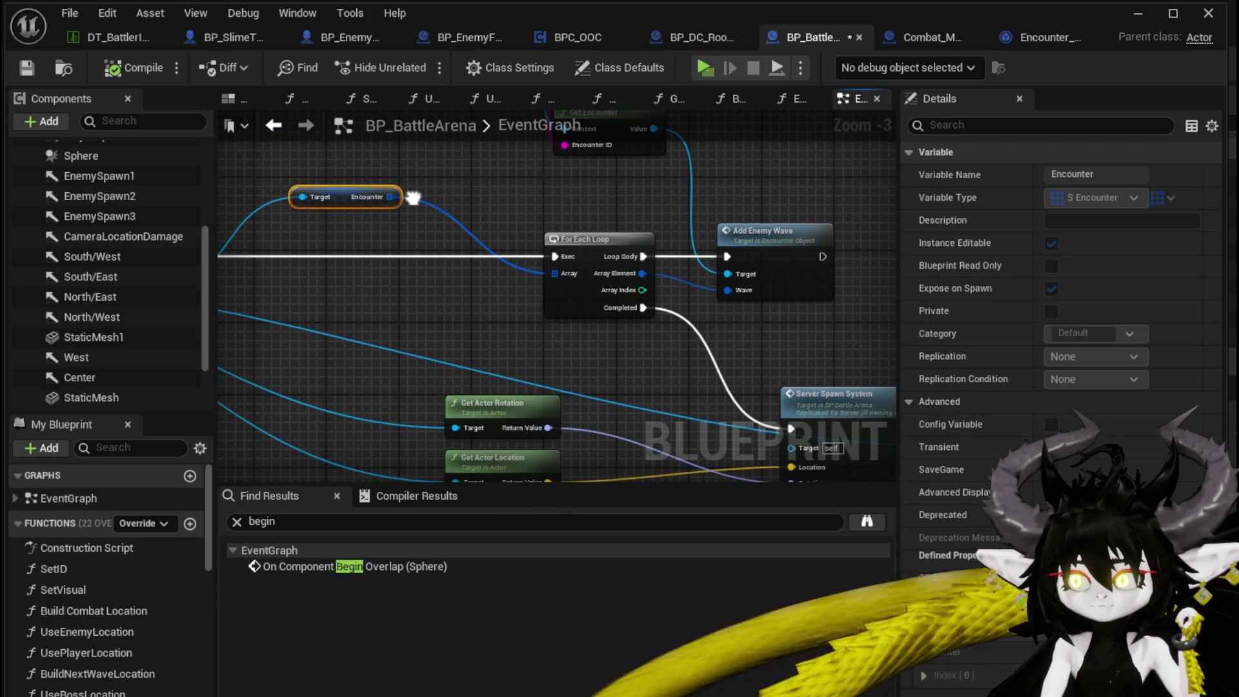
# Step: Add a Print String after ADD in AddEnemyWave, fed by the new wave index, and compile
pyautogui.doubleClick(765, 230)
pyautogui.moveTo(529, 313); pyautogui.dragTo(640, 306)
pyautogui.write('P')
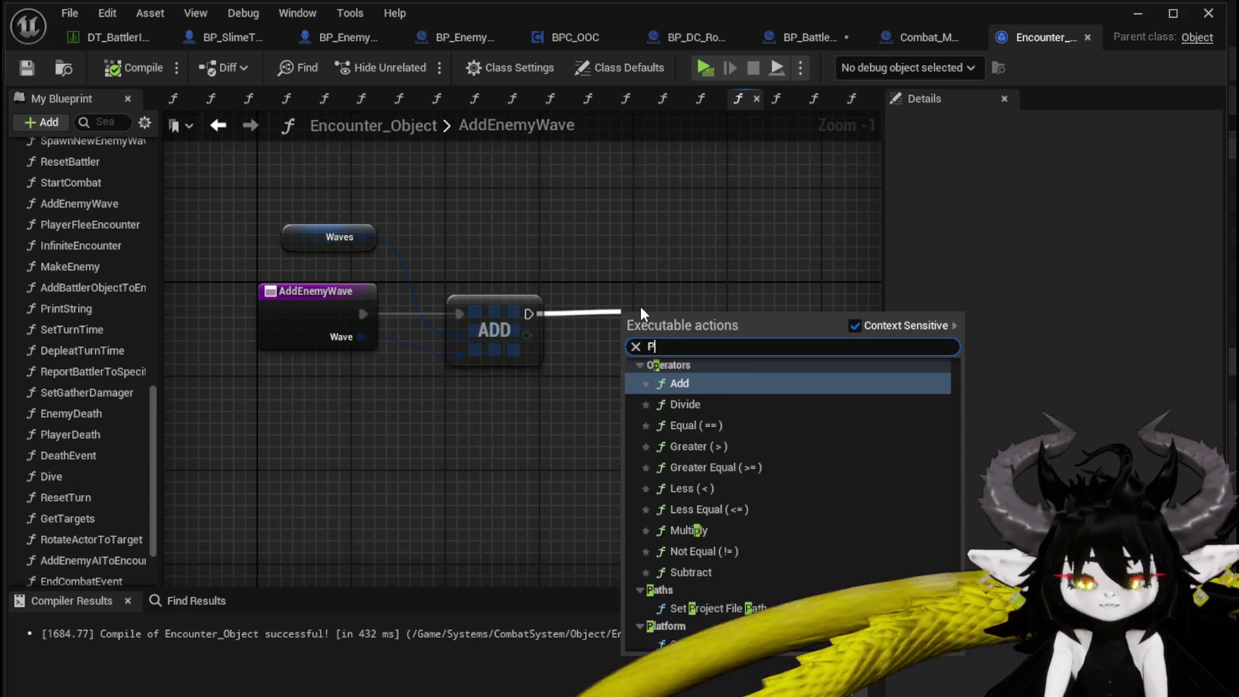
pyautogui.write('rint String')
pyautogui.press('Return')
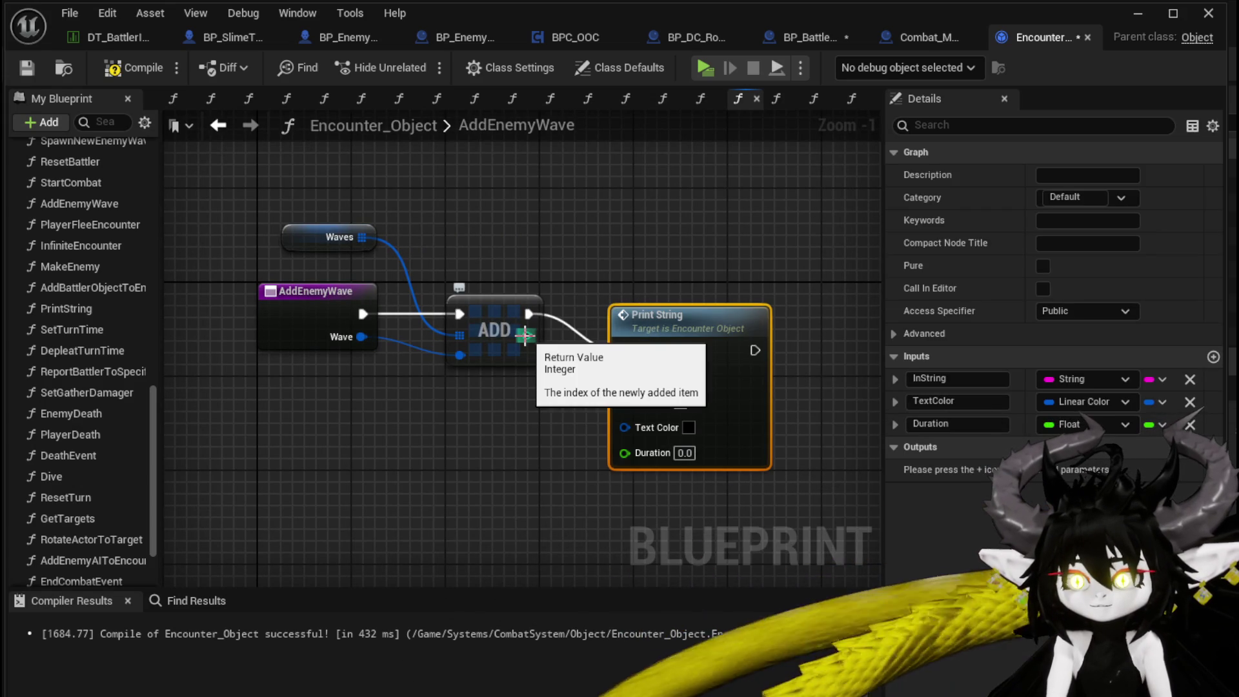
pyautogui.moveTo(524, 333); pyautogui.dragTo(624, 399)
pyautogui.moveTo(545, 300); pyautogui.dragTo(543, 257)
pyautogui.moveTo(630, 314); pyautogui.dragTo(642, 278)
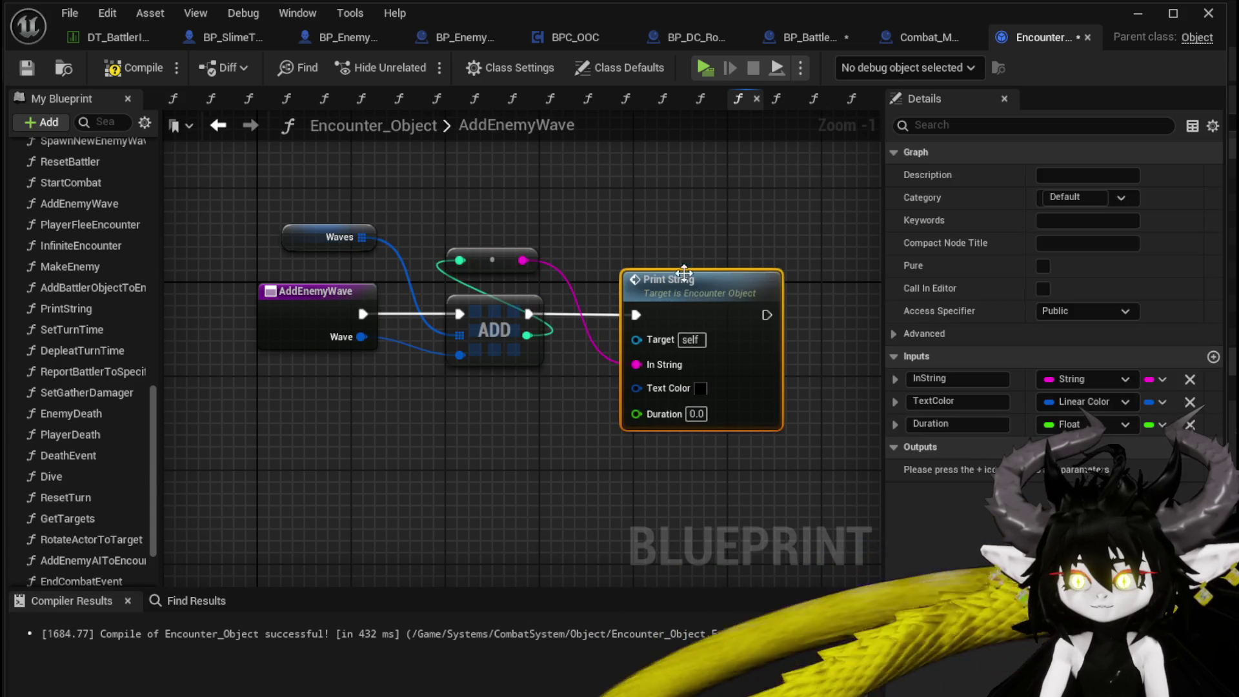
pyautogui.click(27, 66)
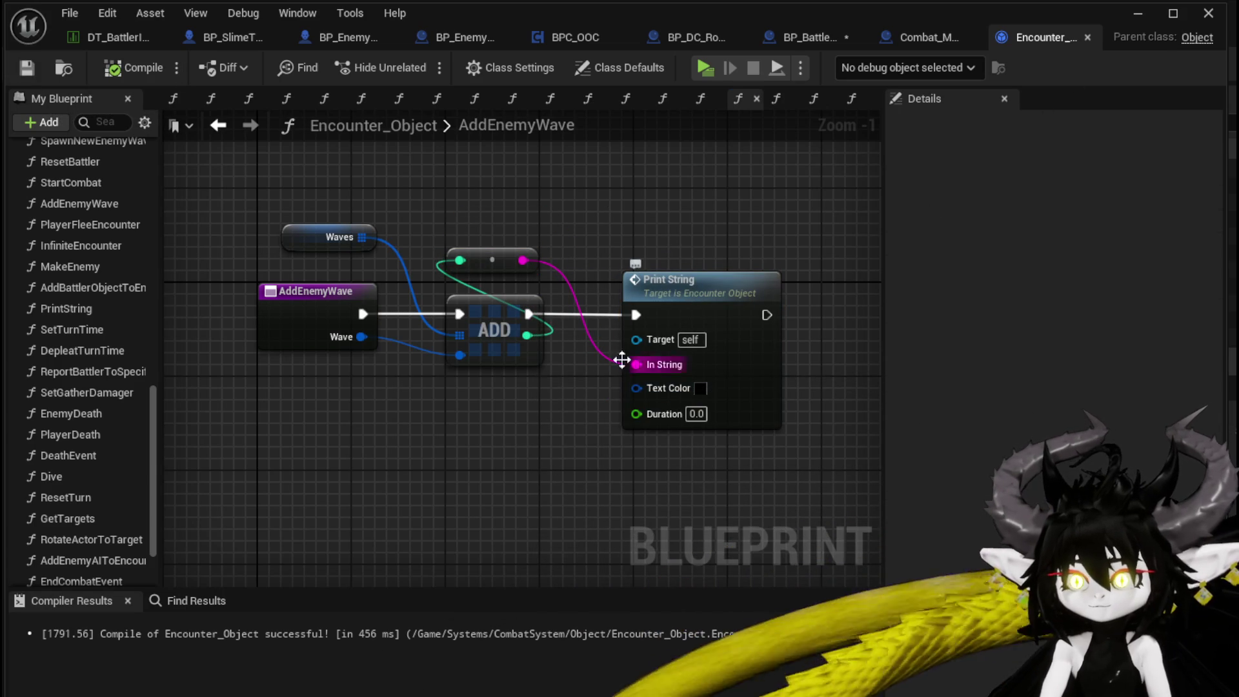
# Step: Replace it with a development Print String in magenta with a 70.0 second duration
pyautogui.click(684, 400)
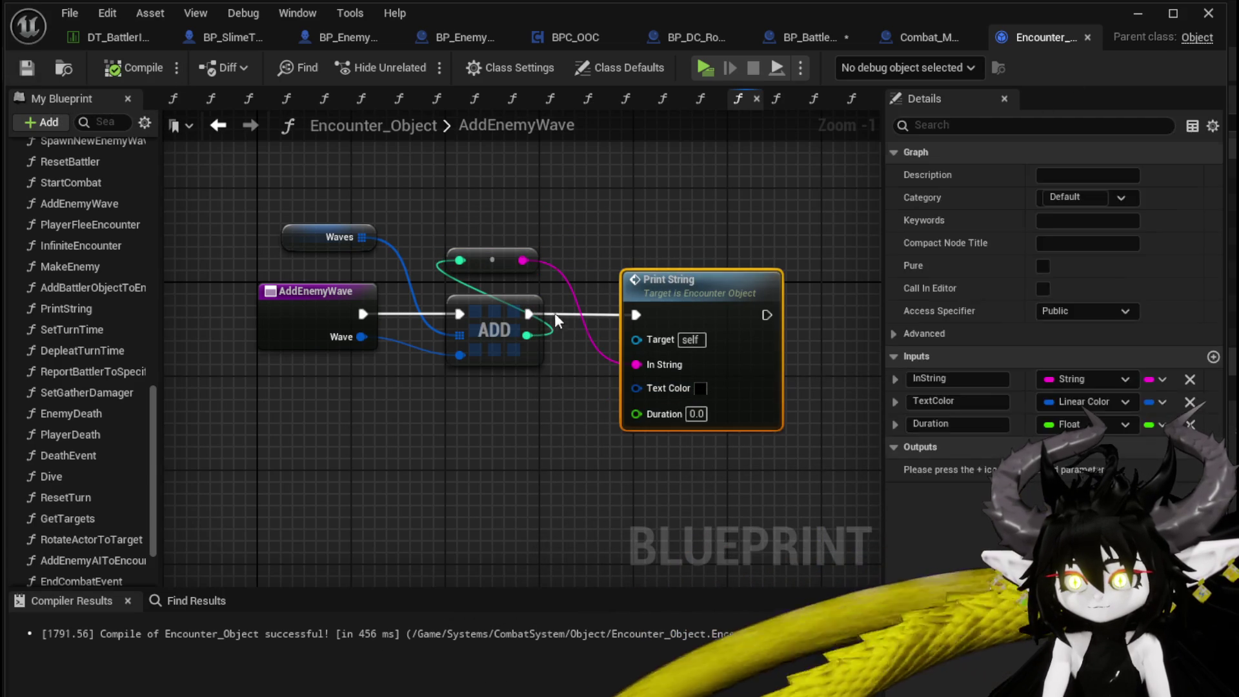
pyautogui.press('Delete')
pyautogui.rightClick(638, 305)
pyautogui.write('Pri')
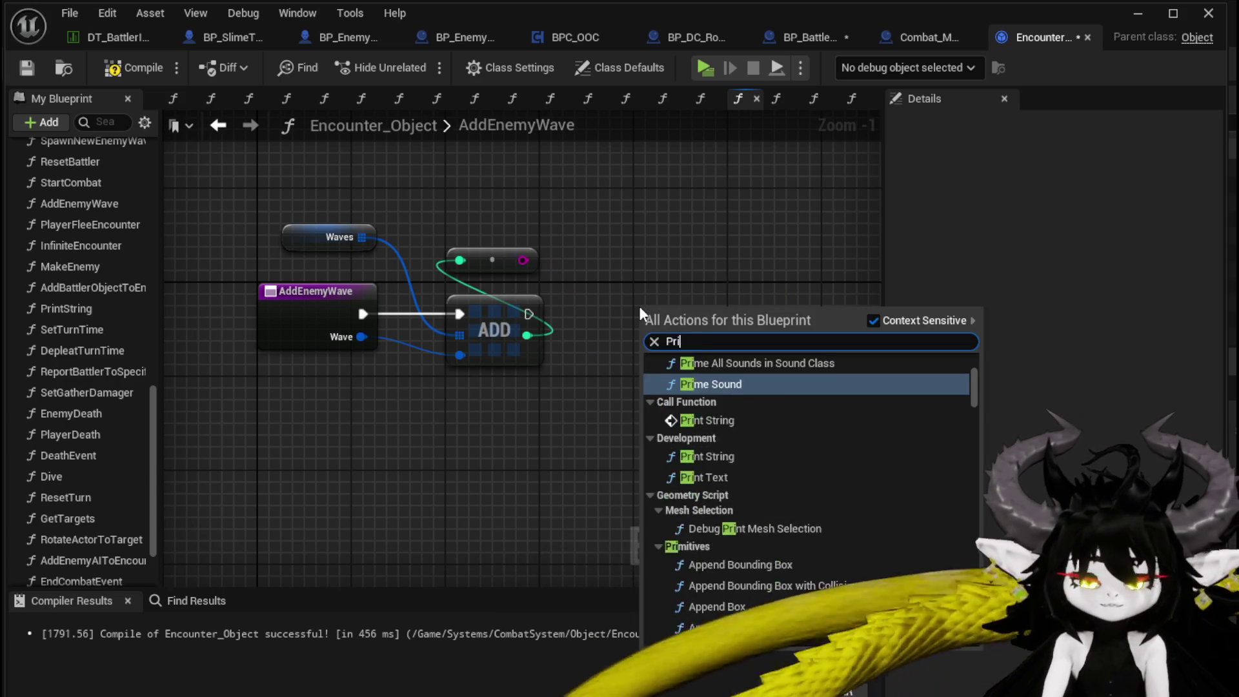
pyautogui.write('nt String')
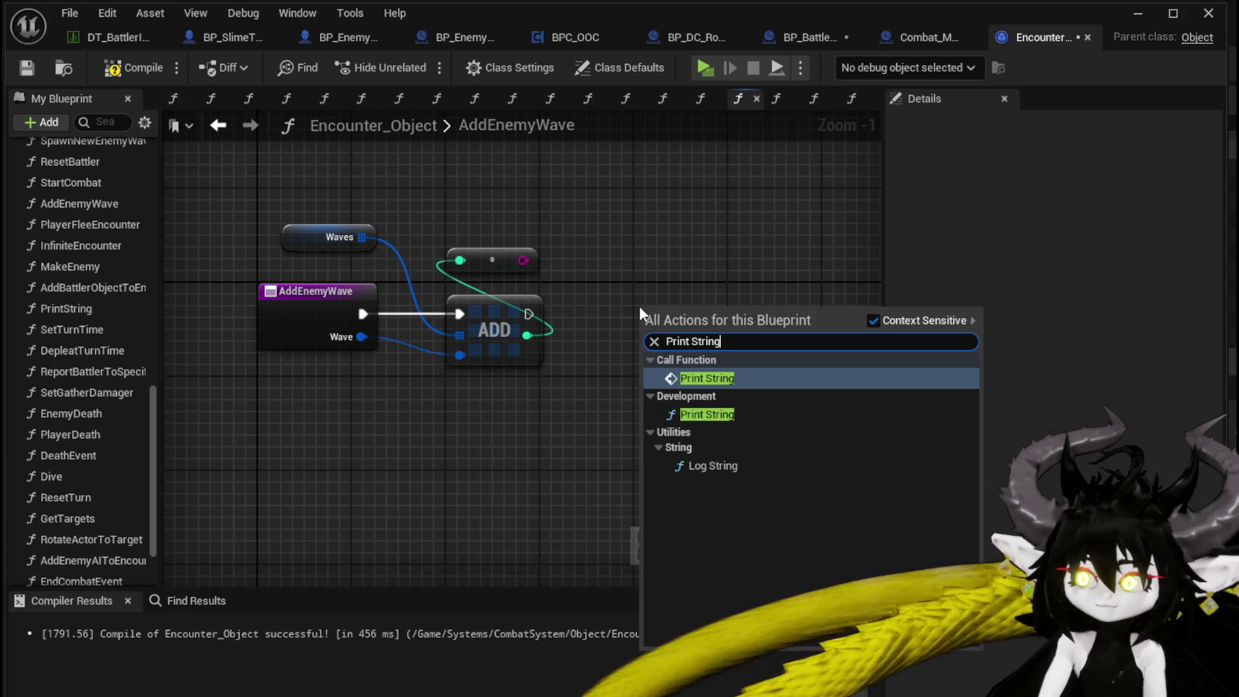
pyautogui.click(700, 416)
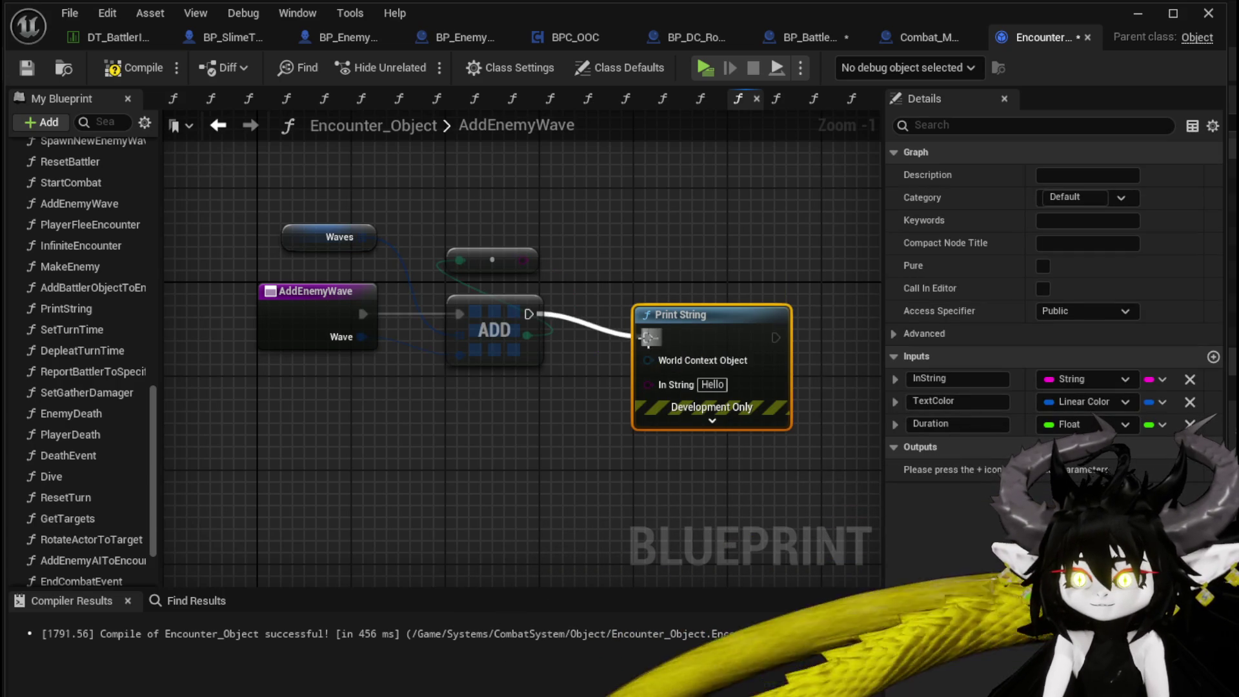
pyautogui.click(711, 420)
pyautogui.click(710, 460)
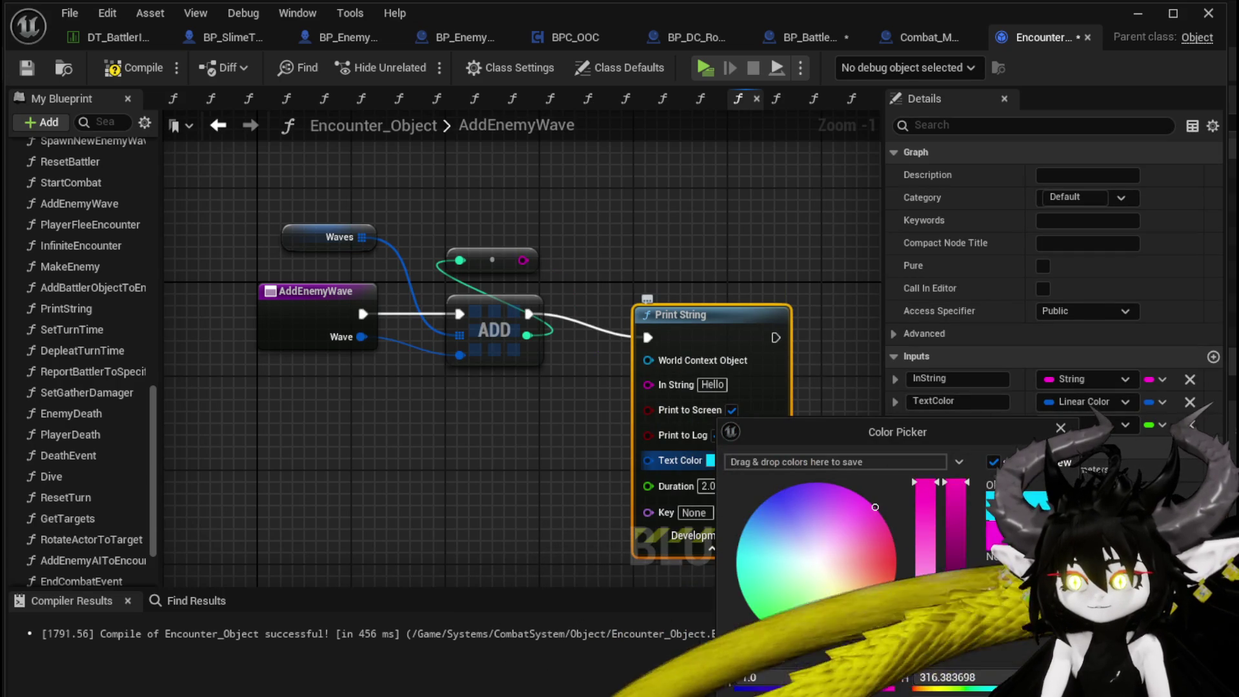
pyautogui.click(703, 489)
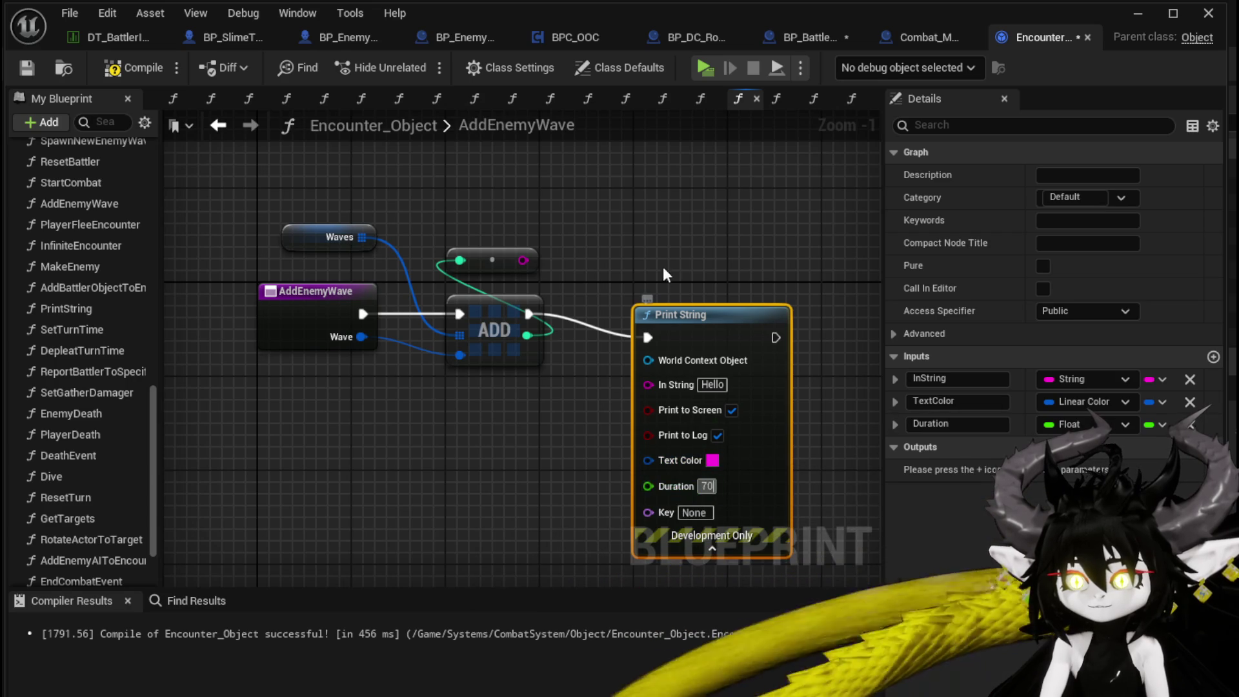
pyautogui.click(664, 283)
# Step: Add the Owner variable and connect it as the Print String's world context
pyautogui.scroll(-3, 123, 415)
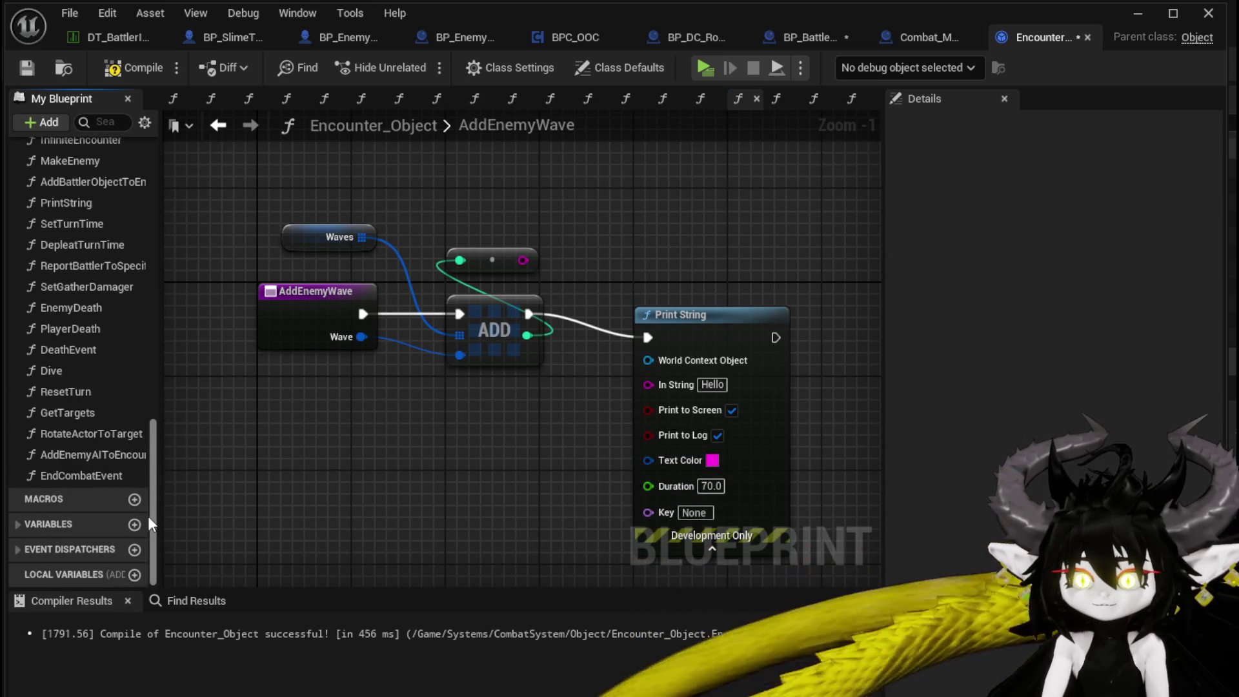
pyautogui.click(16, 523)
pyautogui.scroll(-3, 65, 548)
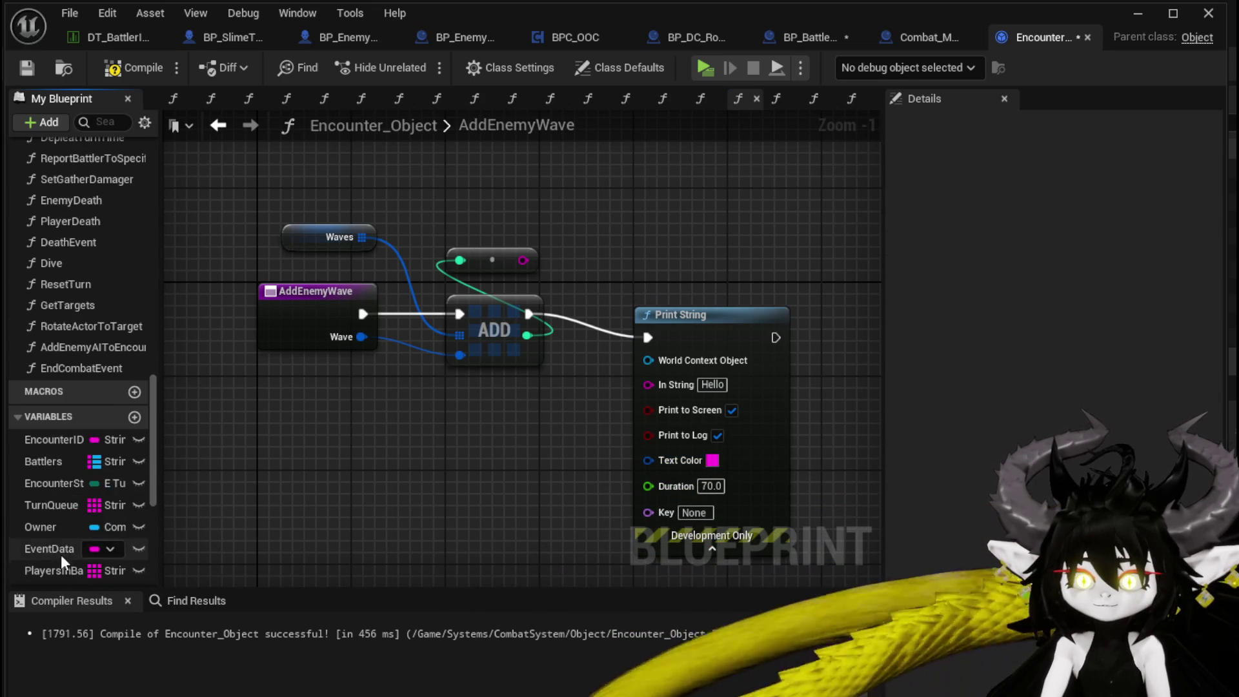
pyautogui.moveTo(48, 529)
pyautogui.mouseDown()
pyautogui.moveTo(687, 416)
pyautogui.moveTo(683, 365)
pyautogui.mouseUp()
pyautogui.moveTo(581, 361); pyautogui.dragTo(684, 245)
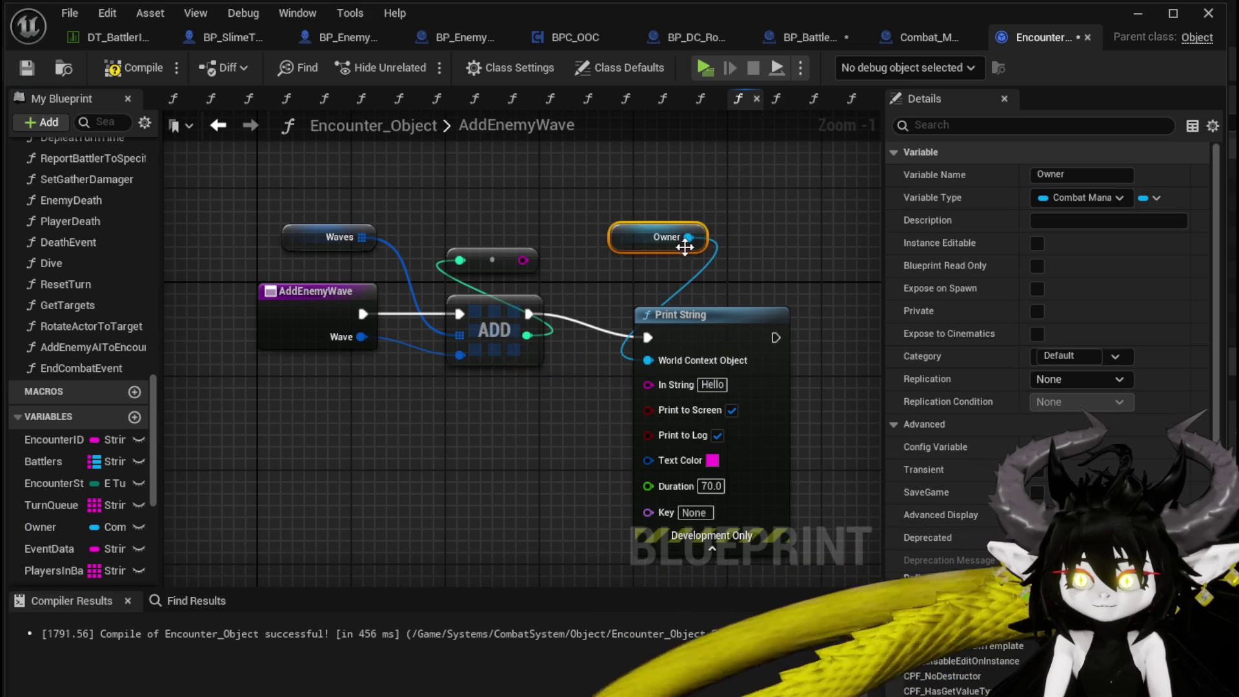
# Step: Append 'WaveAmount' before the wave index string for the printed text
pyautogui.moveTo(523, 260)
pyautogui.mouseDown()
pyautogui.moveTo(664, 374)
pyautogui.moveTo(528, 442)
pyautogui.mouseUp()
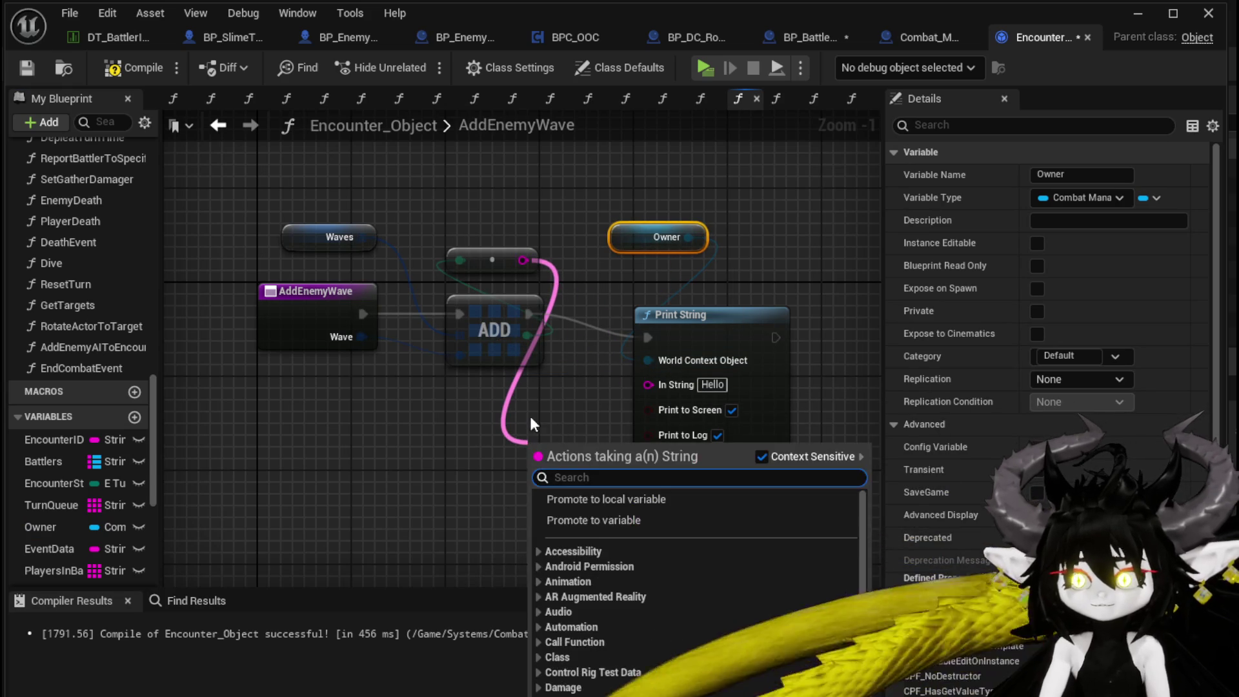
pyautogui.write('append')
pyautogui.press('Return')
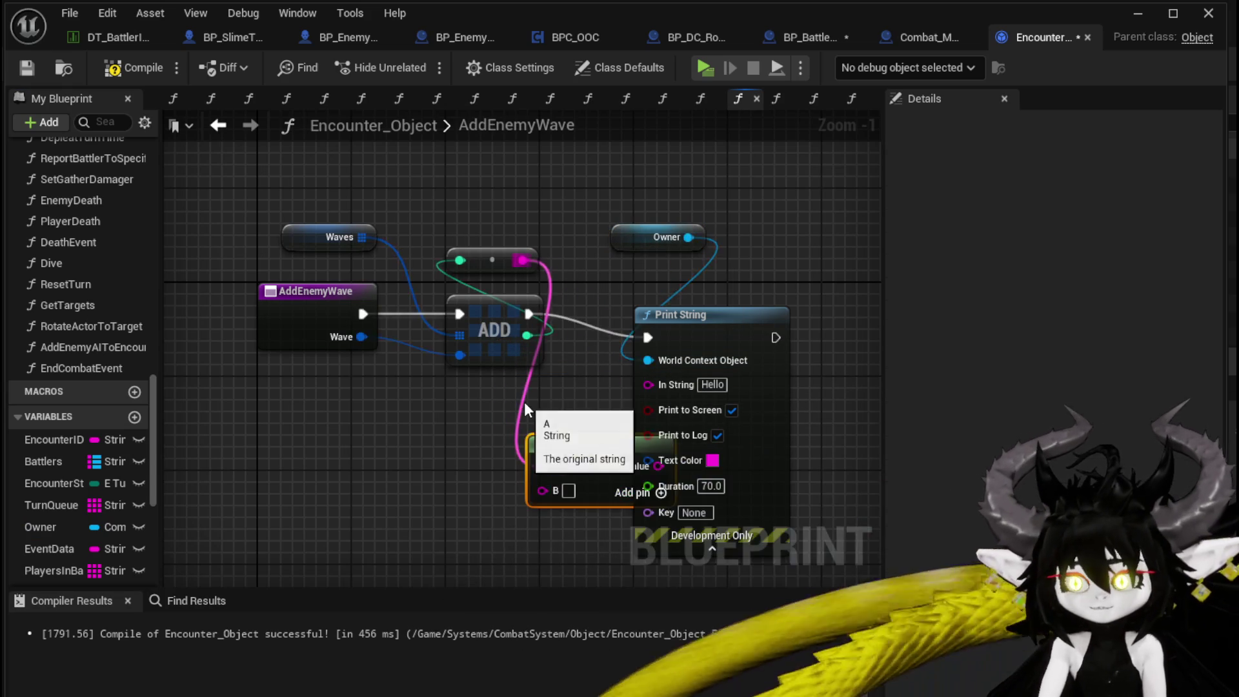
pyautogui.moveTo(545, 466); pyautogui.dragTo(545, 492)
pyautogui.click(568, 467)
pyautogui.write('WaveAmount')
pyautogui.moveTo(589, 436)
pyautogui.mouseDown()
pyautogui.moveTo(413, 419)
pyautogui.moveTo(665, 381)
pyautogui.moveTo(647, 383)
pyautogui.mouseUp()
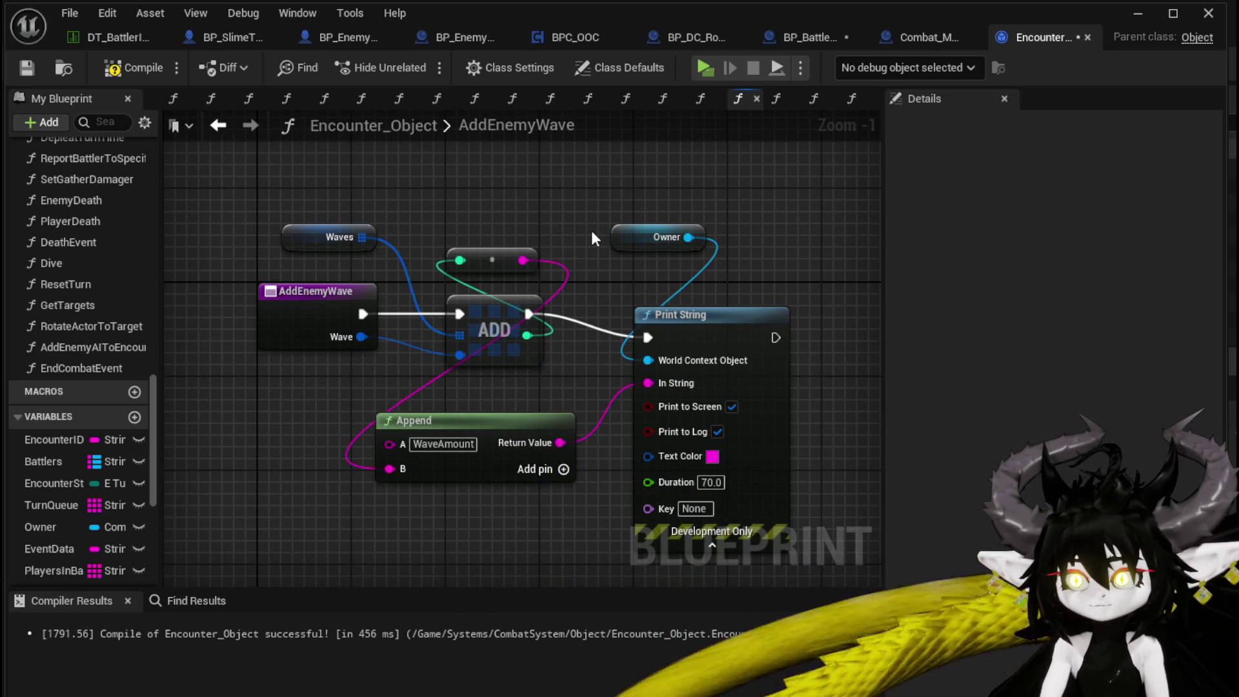
# Step: Compile Encounter_Object and save all modified packages
pyautogui.click(129, 67)
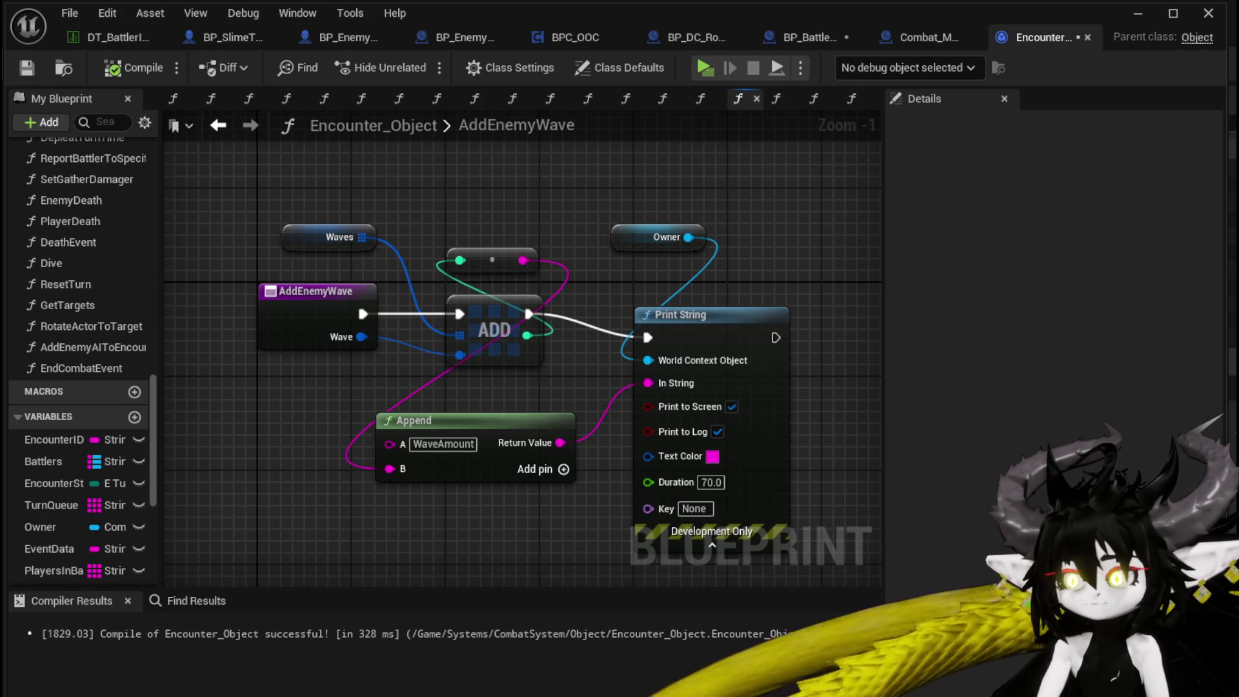
pyautogui.hotkey('ctrl', 'shift', 's')
pyautogui.click(940, 630)
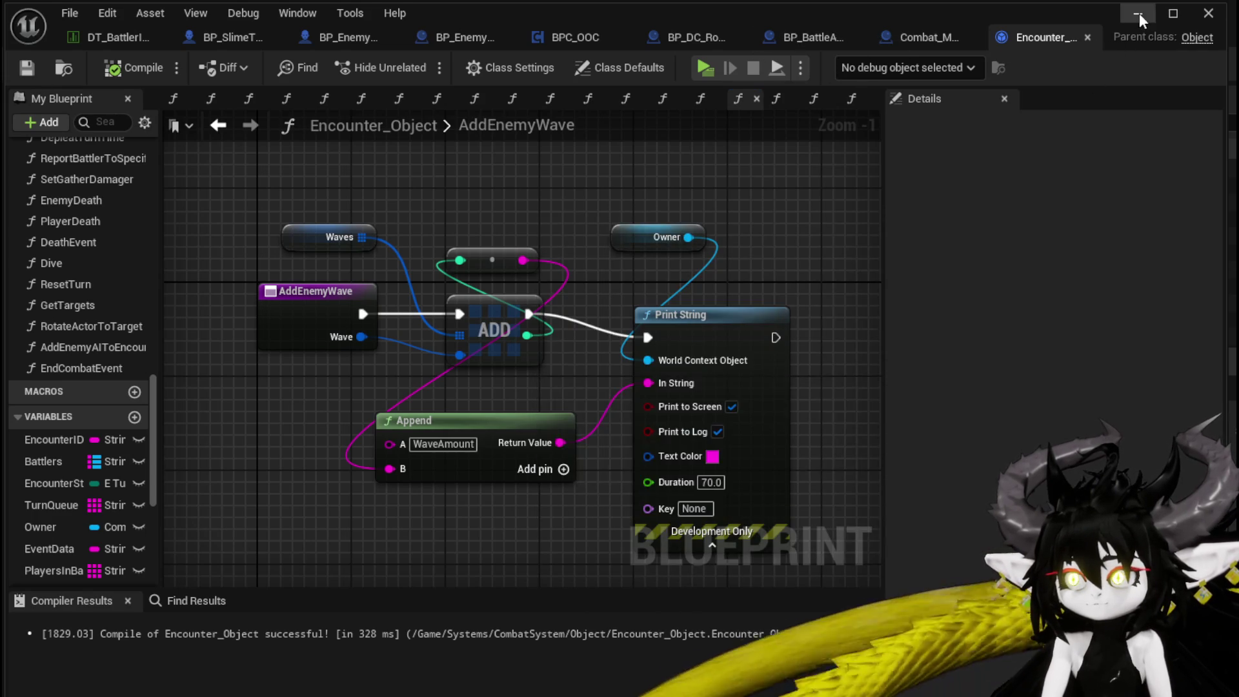
pyautogui.click(1138, 14)
# Step: Run a standalone playtest, moving and jumping, then stop it and return to Encounter_Object
pyautogui.click(395, 60)
pyautogui.press('space')
pyautogui.press('w')
pyautogui.press('w')
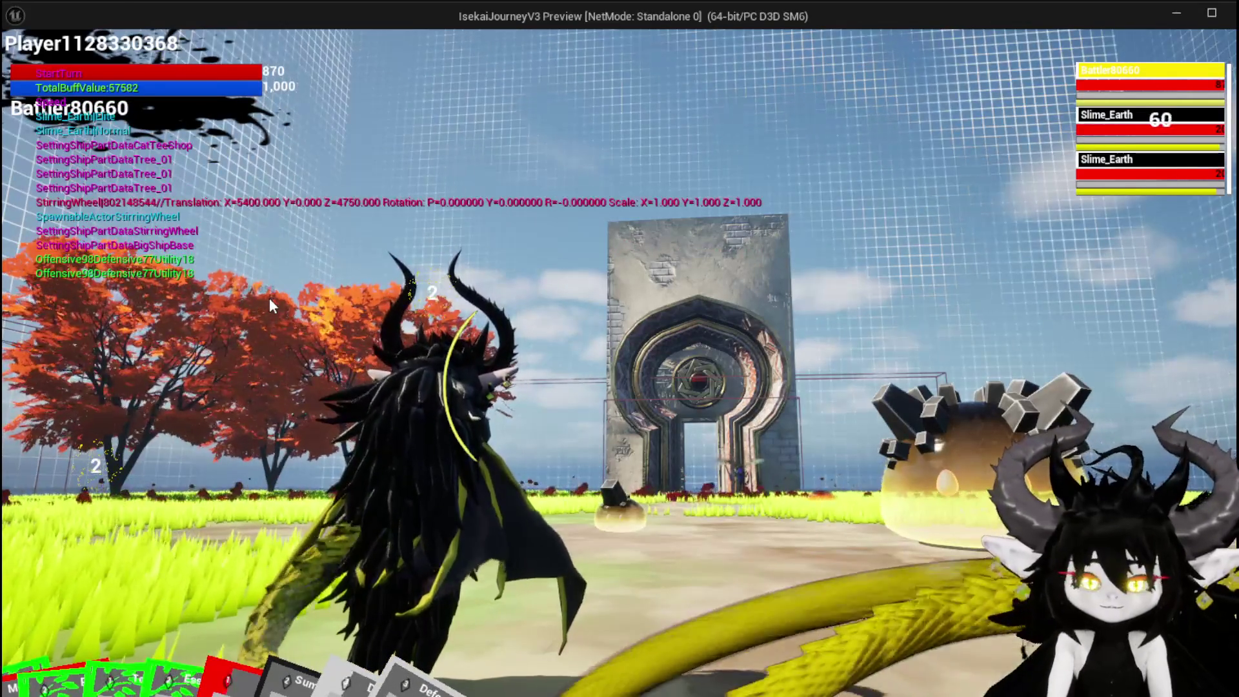
pyautogui.press('Escape')
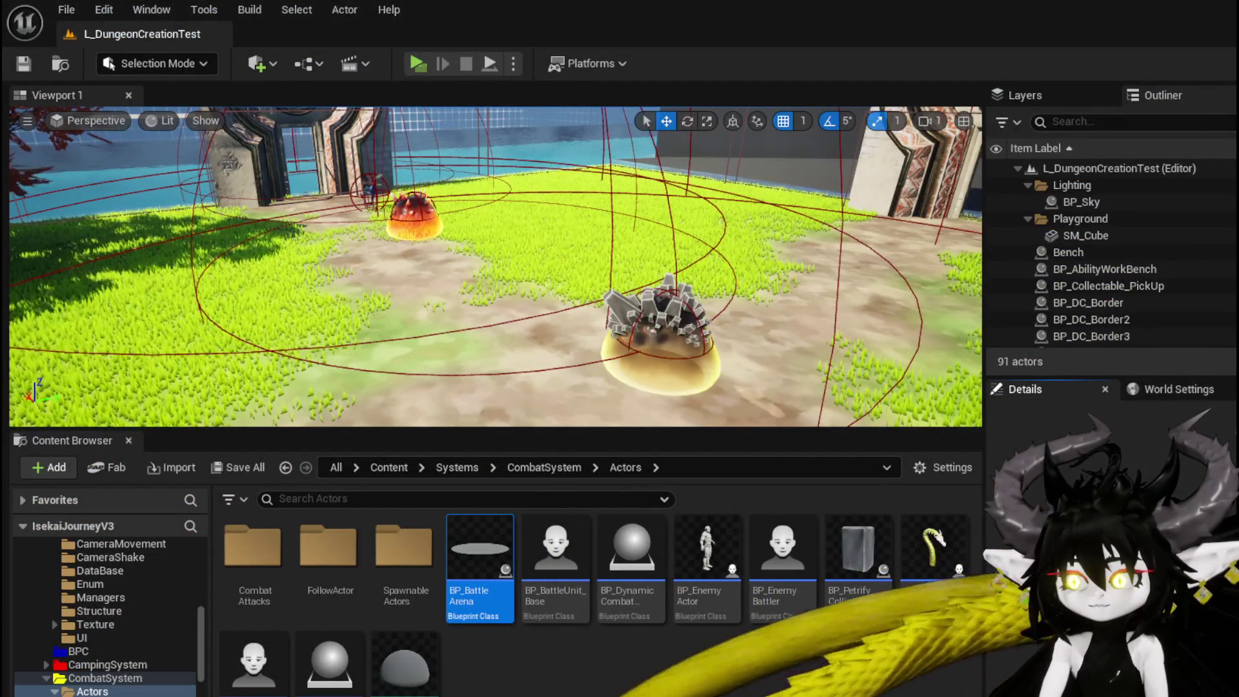
pyautogui.hotkey('alt', 'Tab')
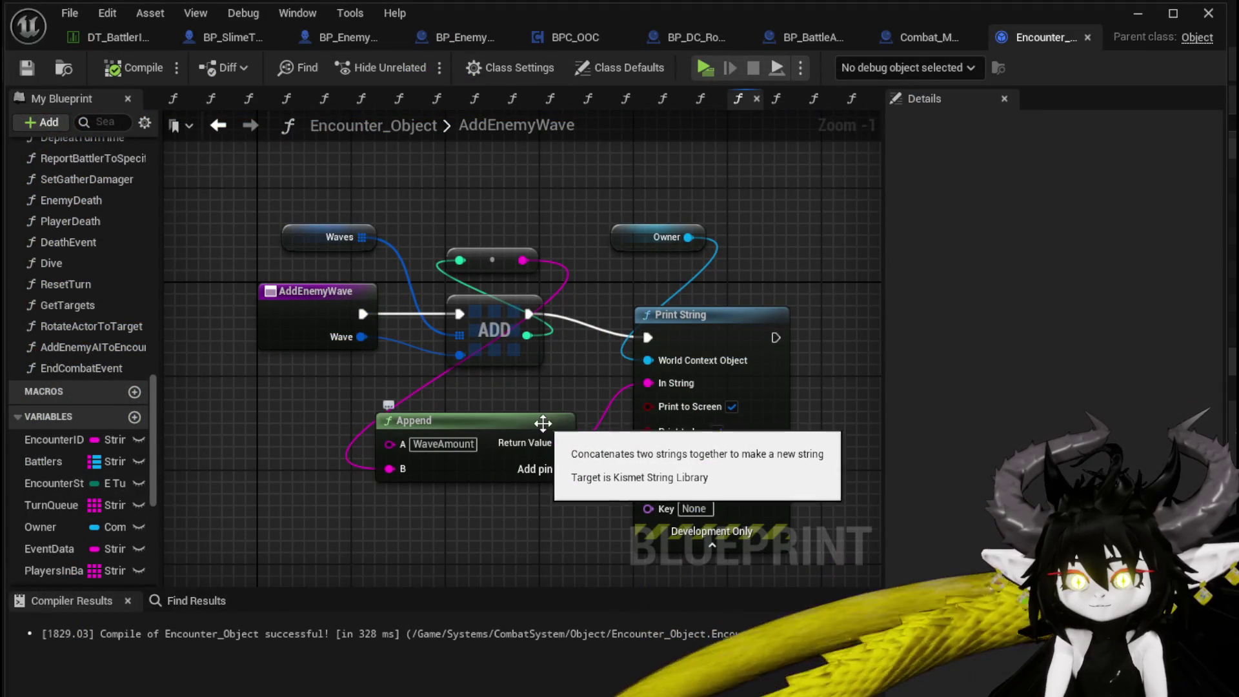
# Step: Switch to BP_BattleArena's Event Graph and place the Encounter ID node beside Get Encounter
pyautogui.click(223, 129)
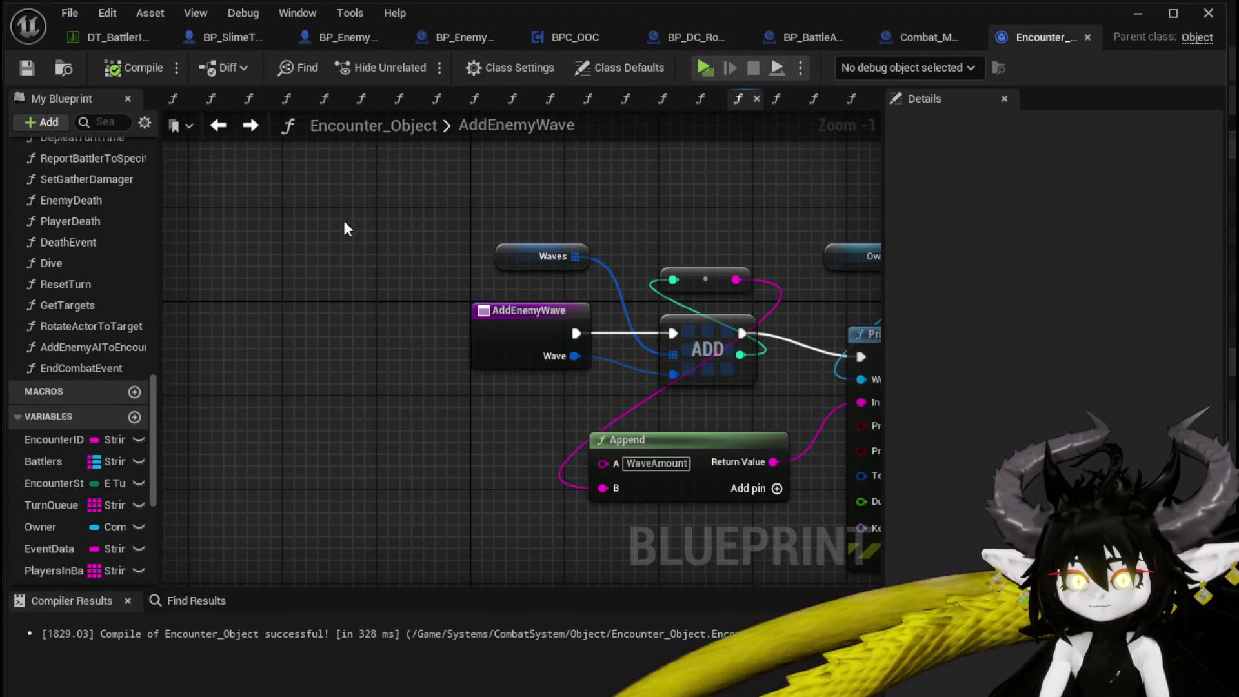
pyautogui.click(222, 127)
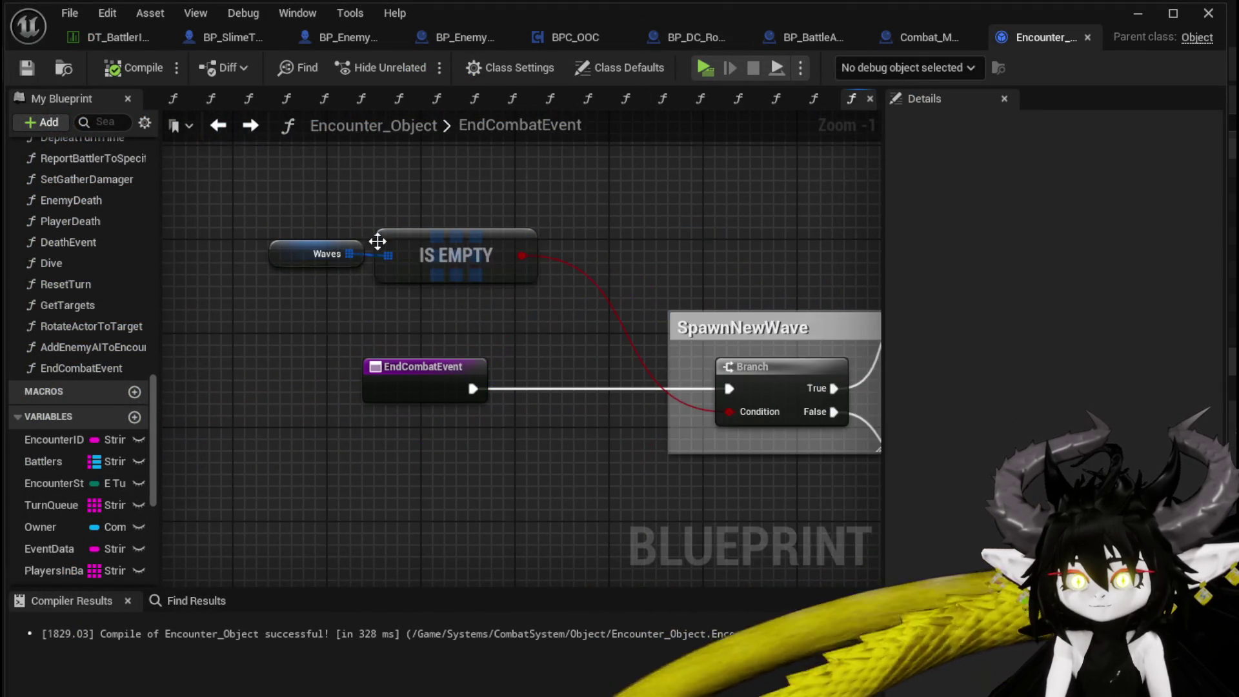
pyautogui.click(813, 37)
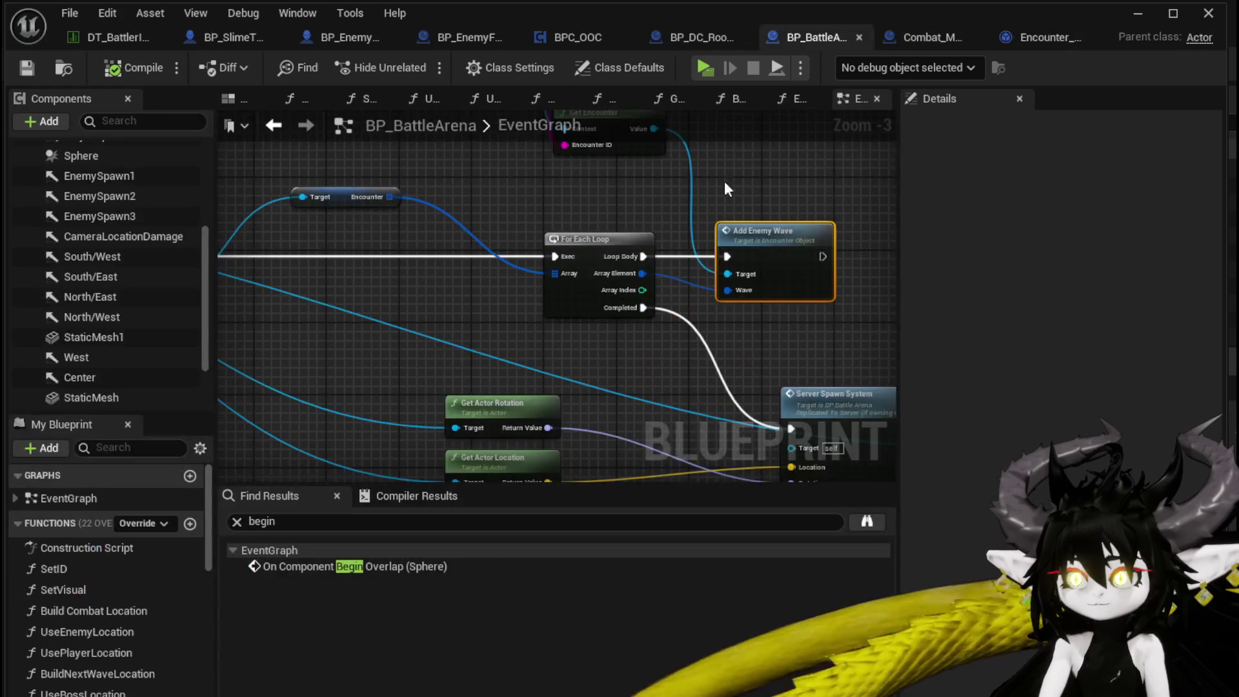
pyautogui.moveTo(620, 206)
pyautogui.mouseDown()
pyautogui.moveTo(613, 226)
pyautogui.moveTo(628, 248)
pyautogui.mouseUp()
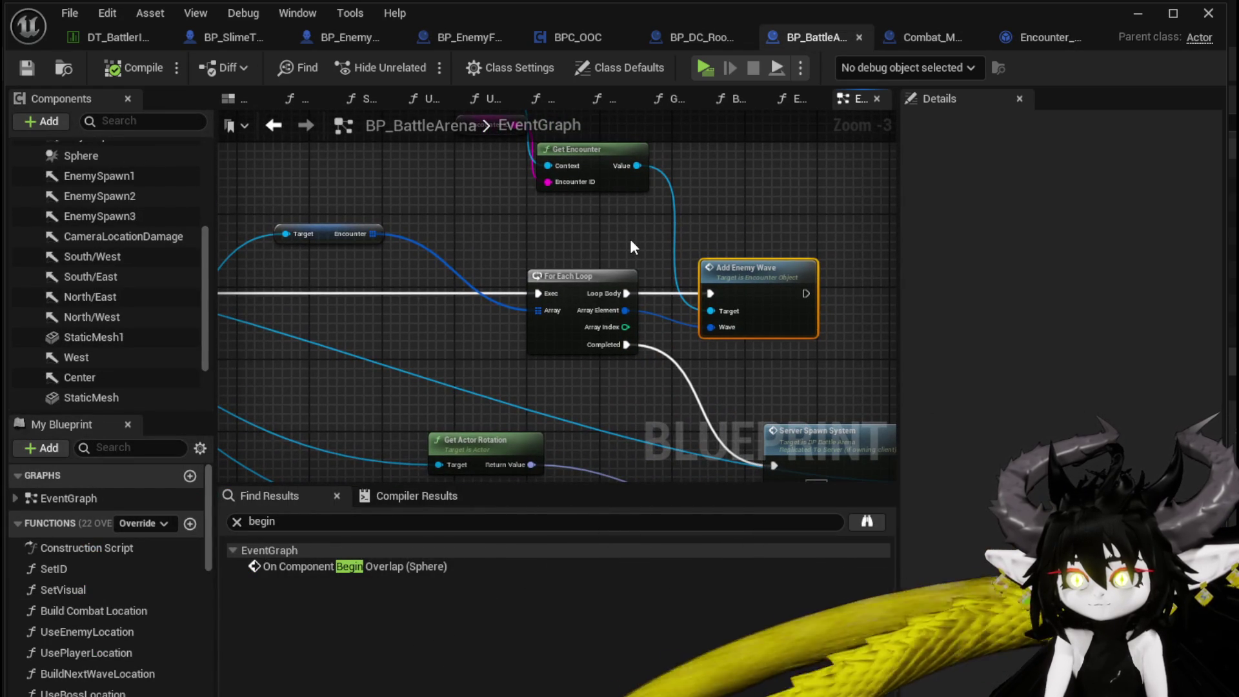
pyautogui.moveTo(631, 242); pyautogui.dragTo(471, 213)
pyautogui.moveTo(649, 268)
pyautogui.mouseDown()
pyautogui.moveTo(832, 252)
pyautogui.moveTo(891, 359)
pyautogui.mouseUp()
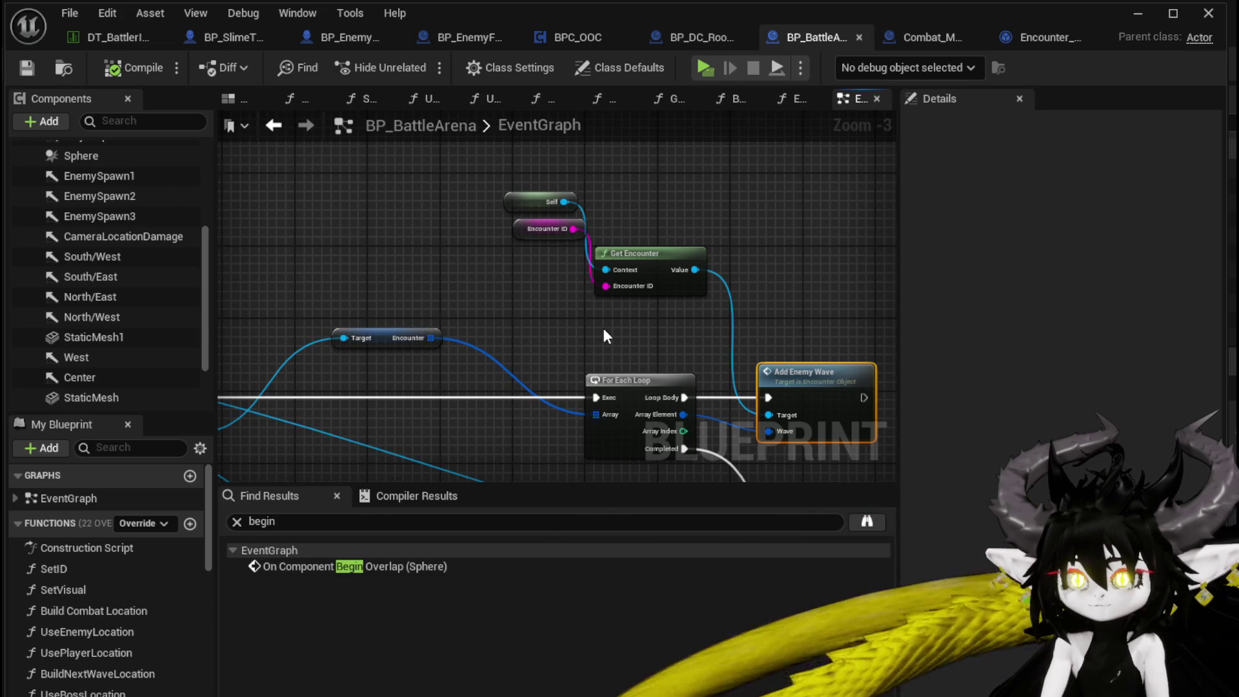
pyautogui.moveTo(601, 328)
pyautogui.mouseDown()
pyautogui.moveTo(562, 220)
pyautogui.moveTo(882, 218)
pyautogui.moveTo(504, 271)
pyautogui.mouseUp()
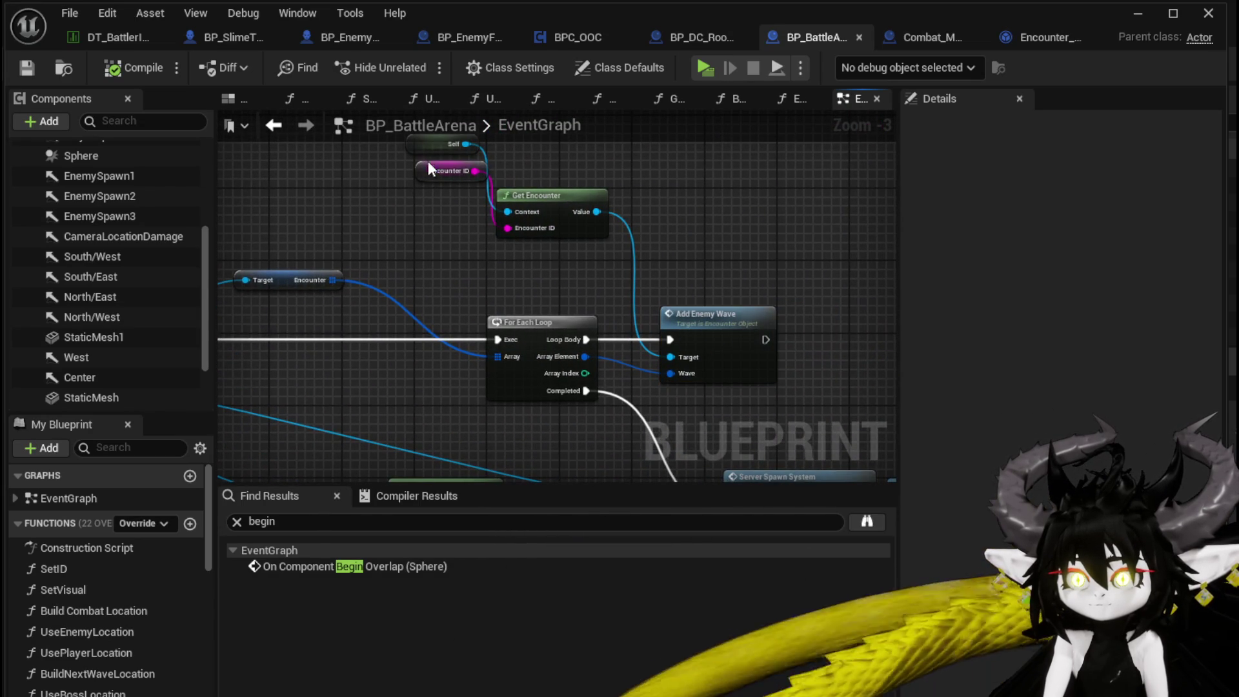
pyautogui.moveTo(425, 156); pyautogui.dragTo(312, 195)
pyautogui.moveTo(621, 282)
pyautogui.mouseDown()
pyautogui.moveTo(532, 323)
pyautogui.moveTo(542, 180)
pyautogui.mouseUp()
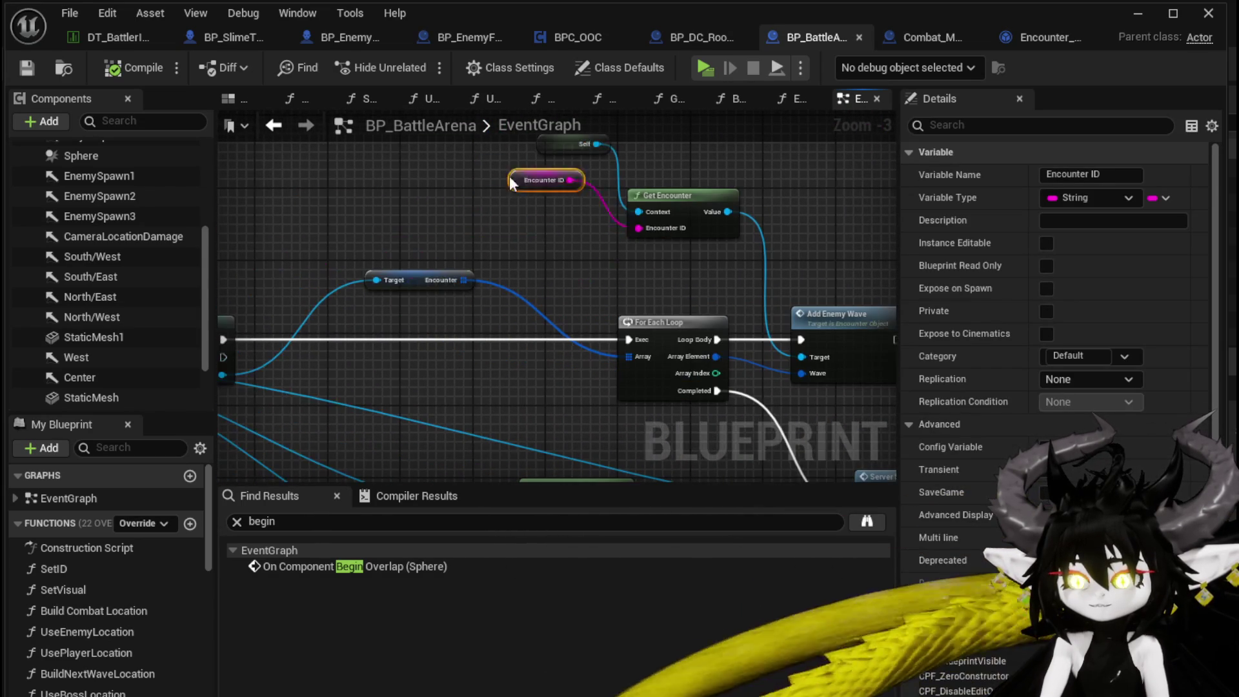
pyautogui.moveTo(428, 261); pyautogui.dragTo(727, 253)
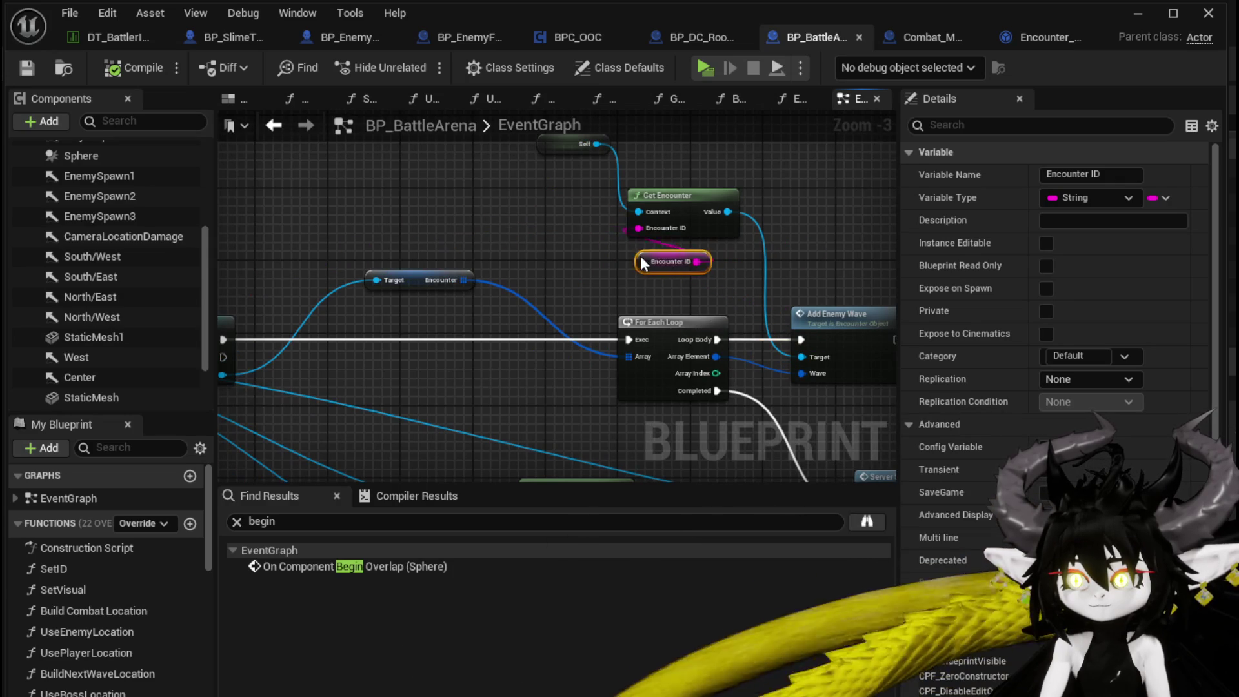
pyautogui.moveTo(529, 257)
pyautogui.mouseDown()
pyautogui.moveTo(561, 171)
pyautogui.moveTo(576, 212)
pyautogui.moveTo(705, 176)
pyautogui.moveTo(322, 193)
pyautogui.mouseUp()
pyautogui.click(508, 198)
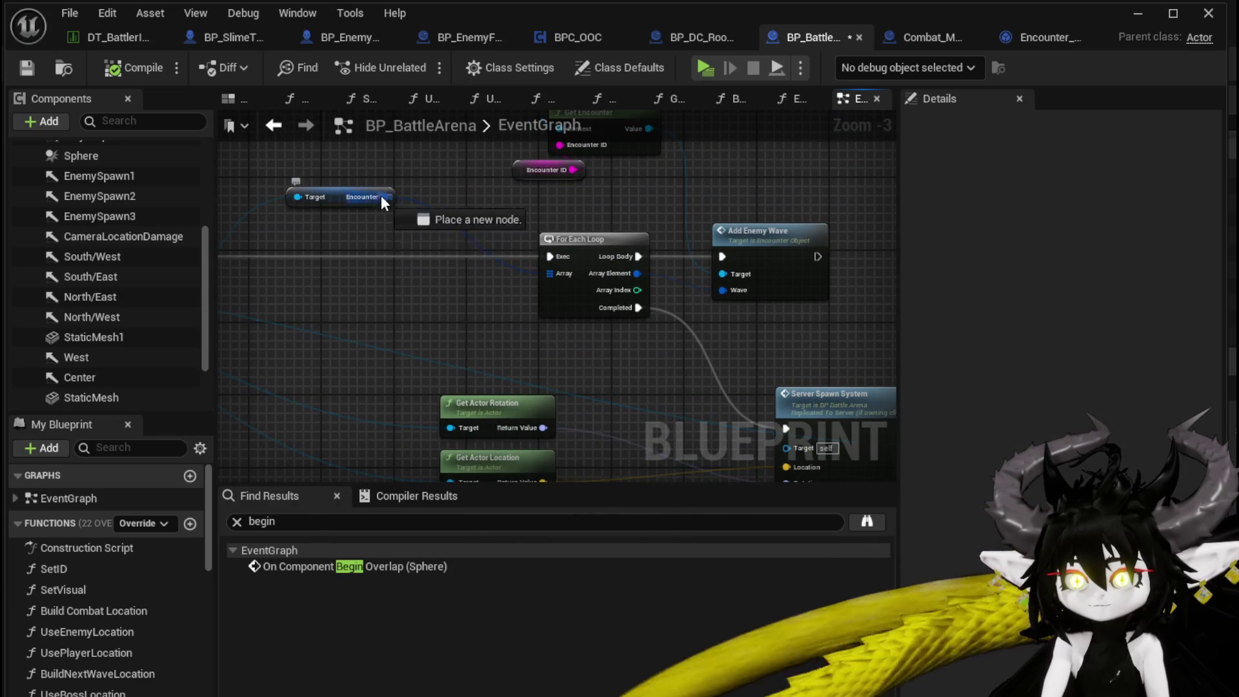
# Step: Feed a GET (index 0) of the Encounter array into Add Enemy Wave's Wave, wired directly from the Cast
pyautogui.moveTo(384, 197); pyautogui.dragTo(359, 235)
pyautogui.write('get')
pyautogui.click(436, 360)
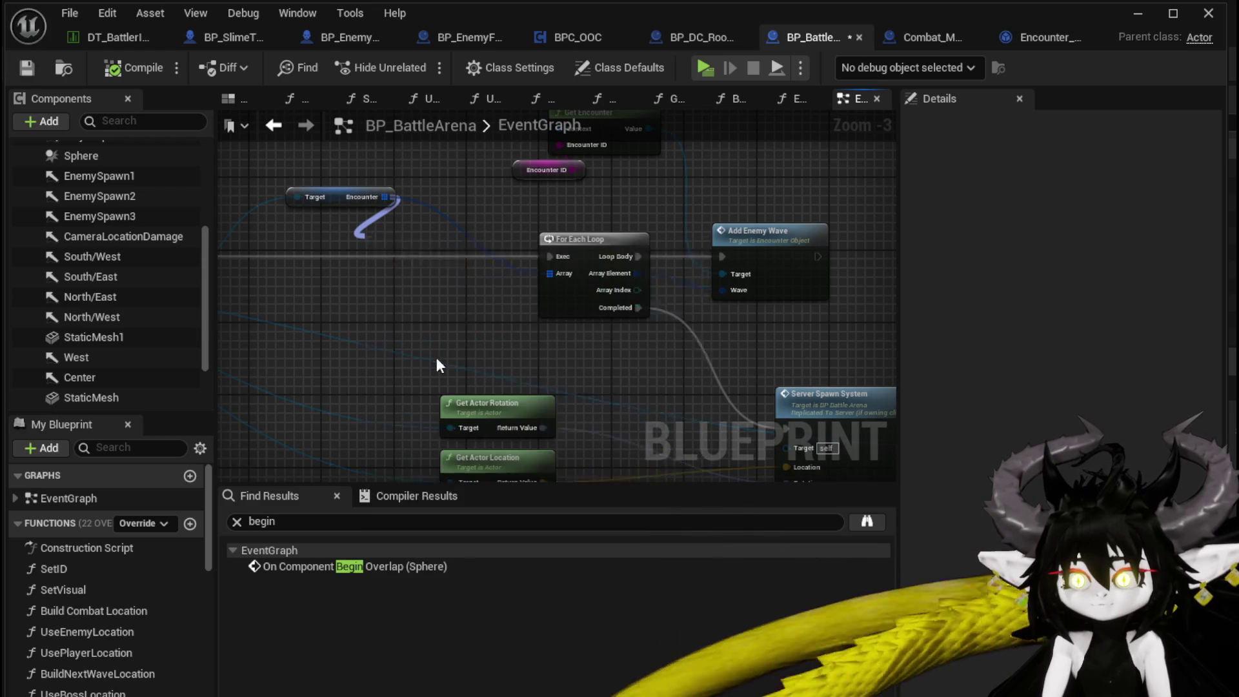
pyautogui.moveTo(450, 253)
pyautogui.mouseDown()
pyautogui.moveTo(738, 291)
pyautogui.moveTo(723, 290)
pyautogui.mouseUp()
pyautogui.moveTo(575, 269); pyautogui.dragTo(586, 270)
pyautogui.moveTo(257, 264); pyautogui.dragTo(406, 270)
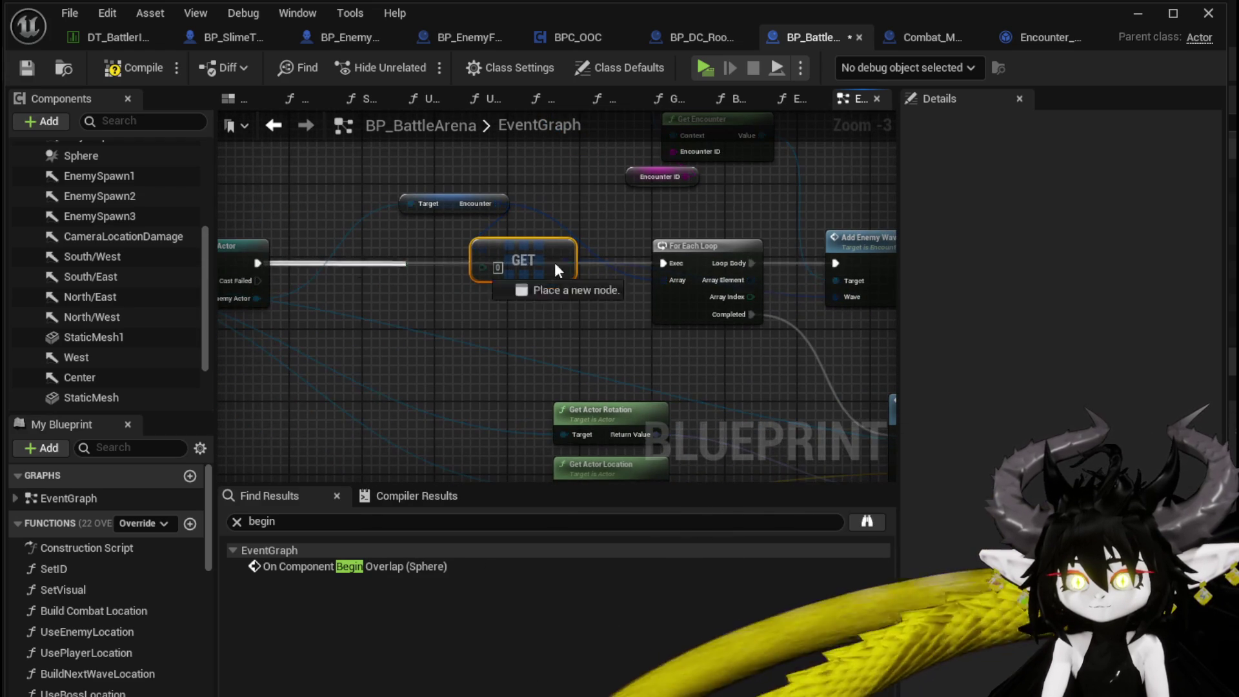
pyautogui.moveTo(842, 259); pyautogui.dragTo(839, 262)
# Step: Tidy the graph: move For Each Loop down and Add Enemy Wave beside the GET node
pyautogui.moveTo(699, 262); pyautogui.dragTo(702, 323)
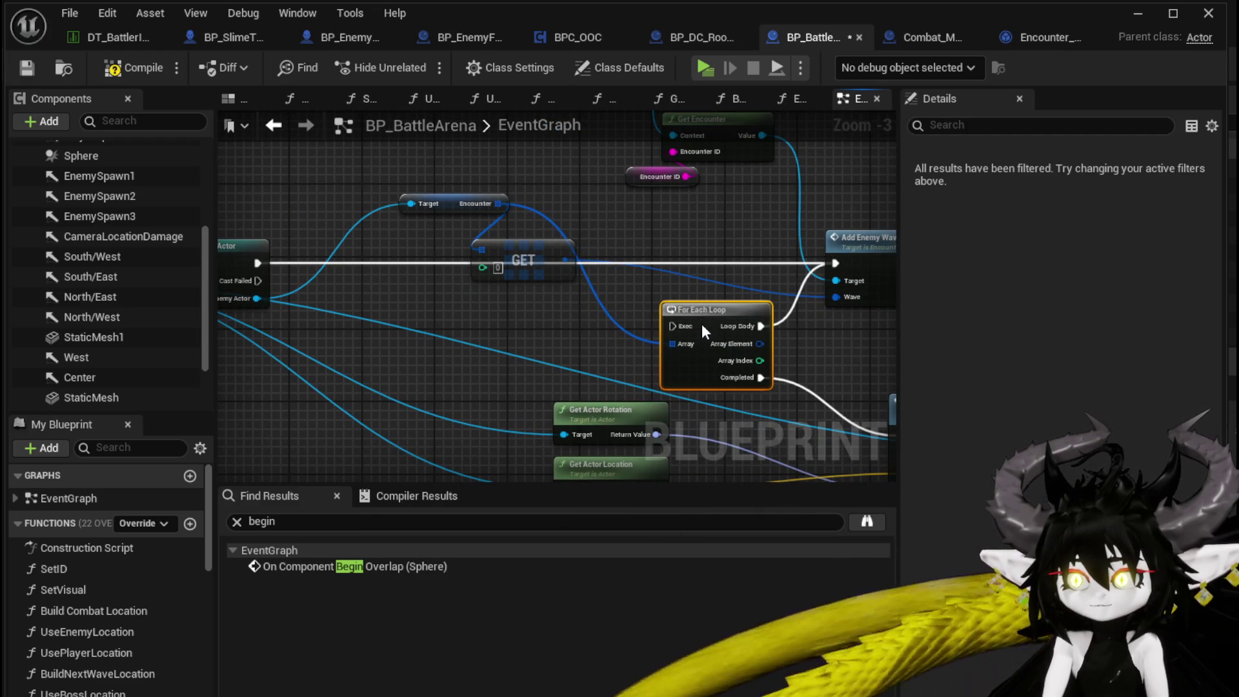
pyautogui.moveTo(857, 242); pyautogui.dragTo(653, 240)
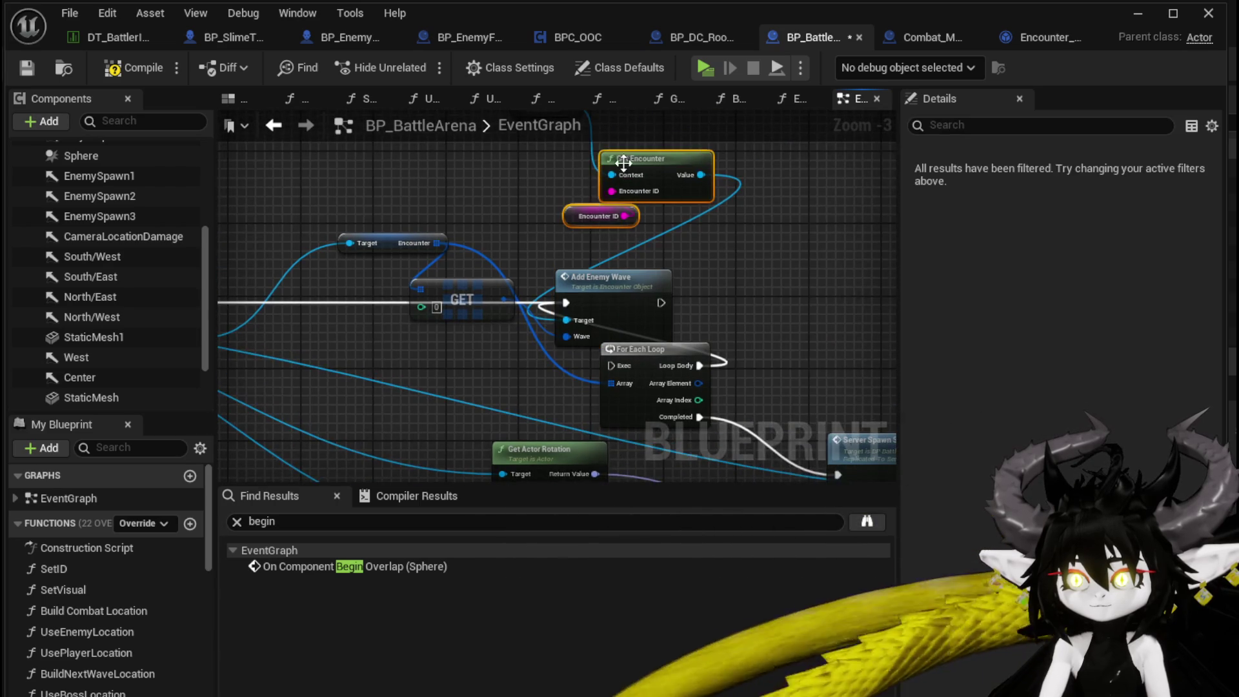
pyautogui.moveTo(706, 232); pyautogui.dragTo(462, 214)
pyautogui.moveTo(745, 278)
pyautogui.mouseDown()
pyautogui.moveTo(719, 295)
pyautogui.moveTo(544, 274)
pyautogui.moveTo(565, 286)
pyautogui.mouseUp()
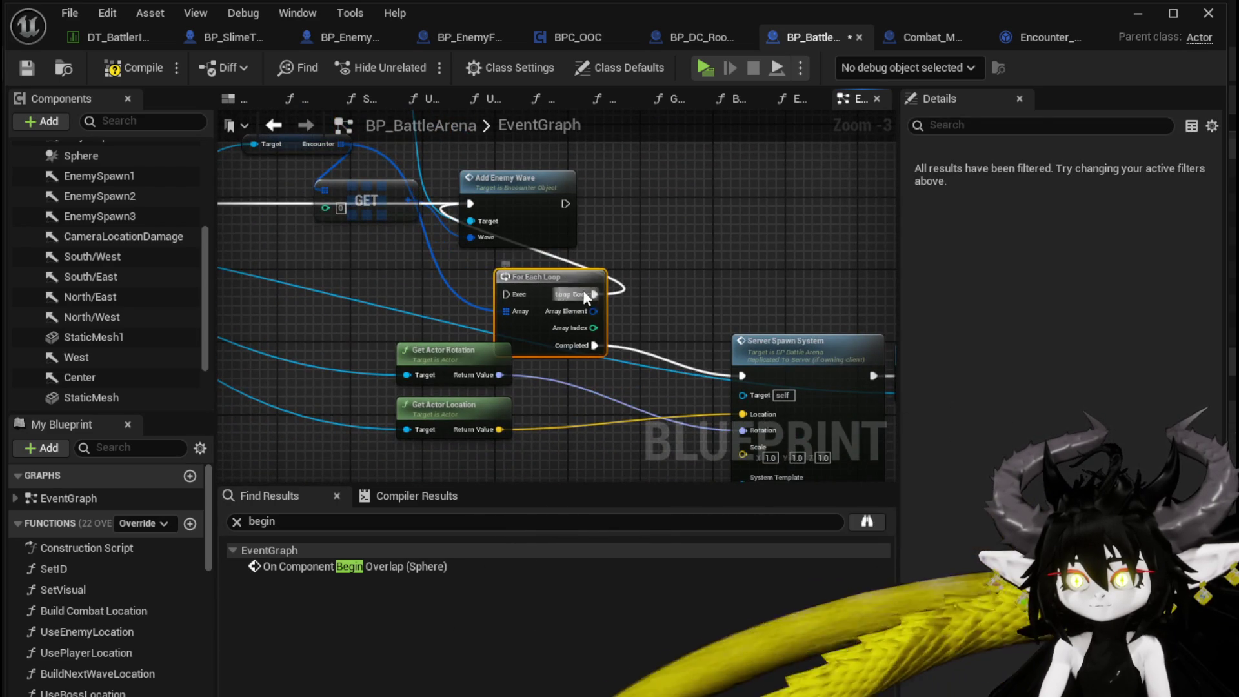
pyautogui.moveTo(592, 347); pyautogui.dragTo(634, 390)
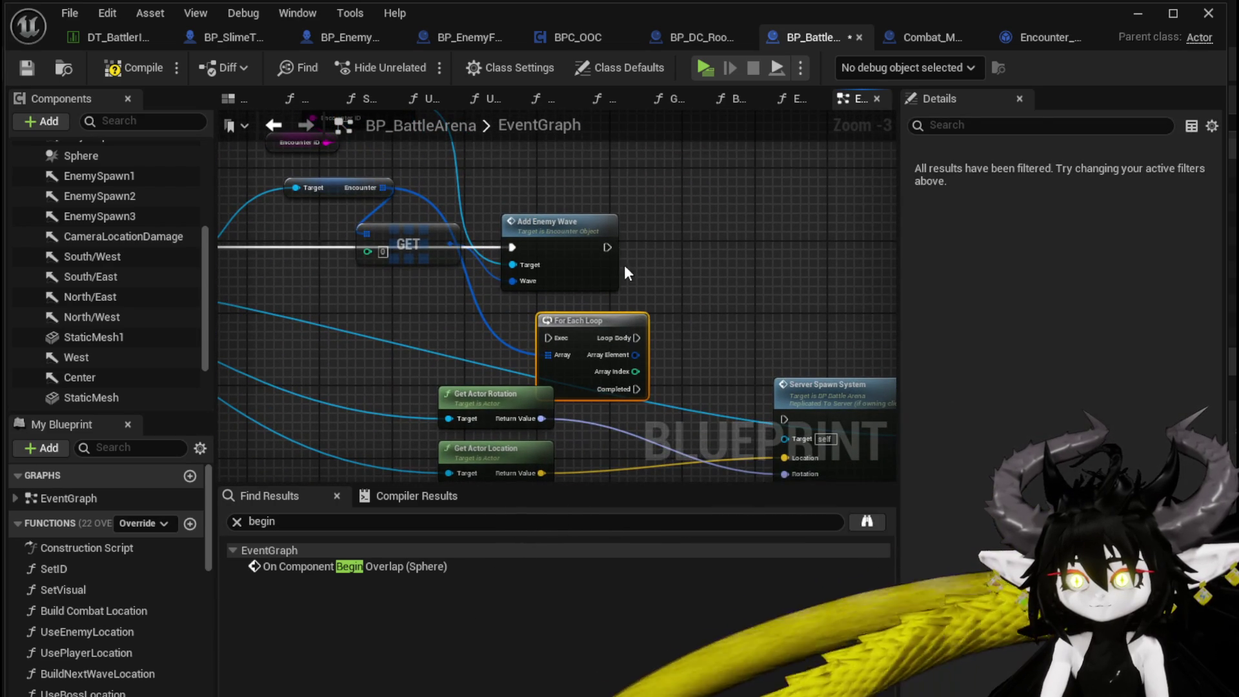
pyautogui.moveTo(607, 247); pyautogui.dragTo(740, 239)
# Step: Add a development Print String after Add Enemy Wave, replacing a wrongly chosen one
pyautogui.write('Print String')
pyautogui.press('Return')
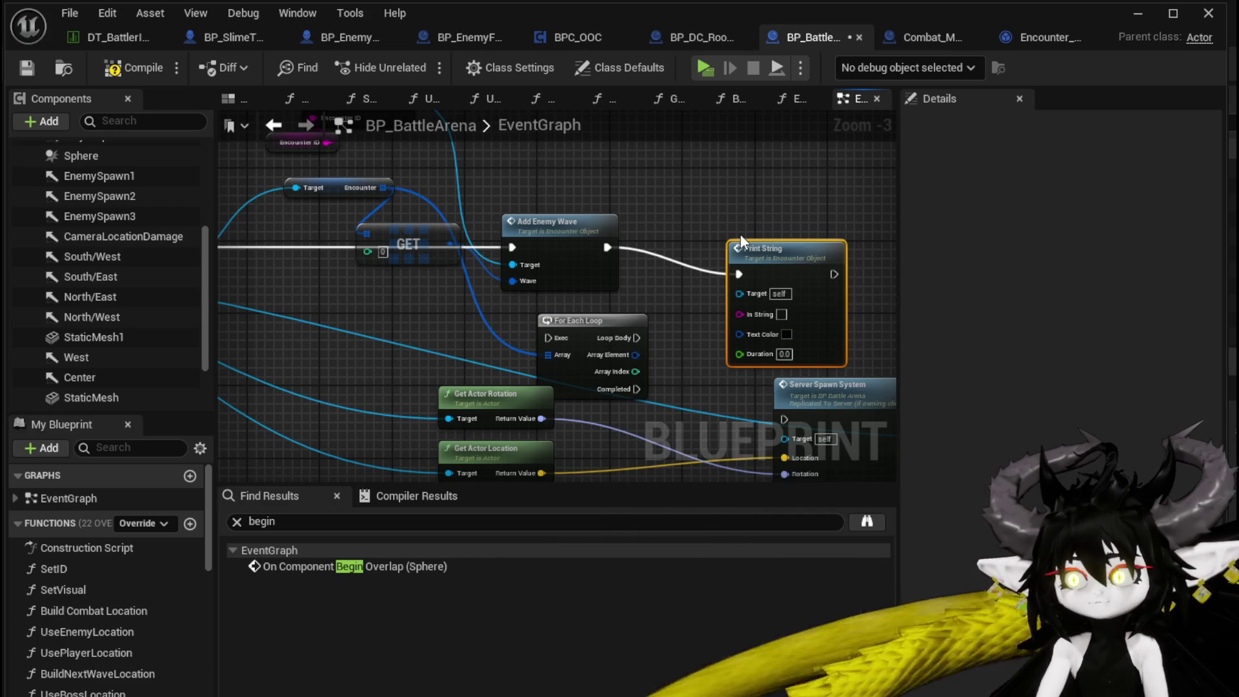
pyautogui.press('Delete')
pyautogui.moveTo(607, 247); pyautogui.dragTo(714, 239)
pyautogui.write('Print String')
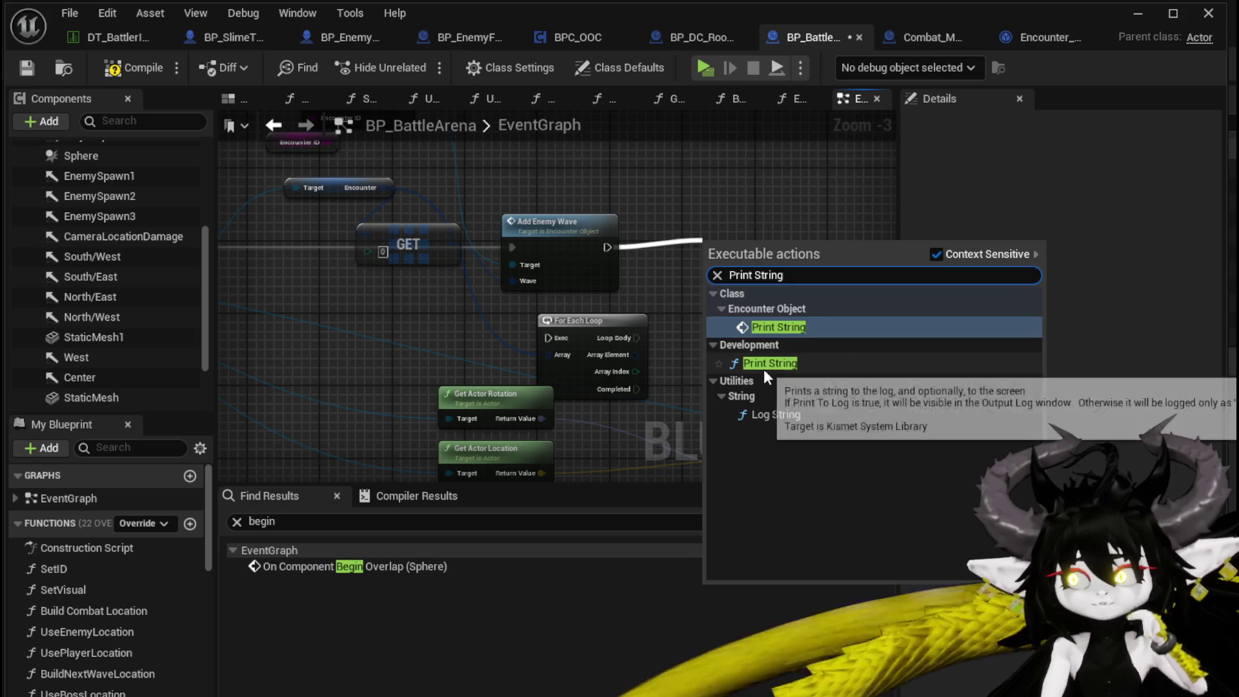
pyautogui.click(768, 363)
pyautogui.moveTo(609, 207)
pyautogui.mouseDown()
pyautogui.moveTo(865, 323)
pyautogui.moveTo(621, 275)
pyautogui.mouseUp()
pyautogui.click(306, 221)
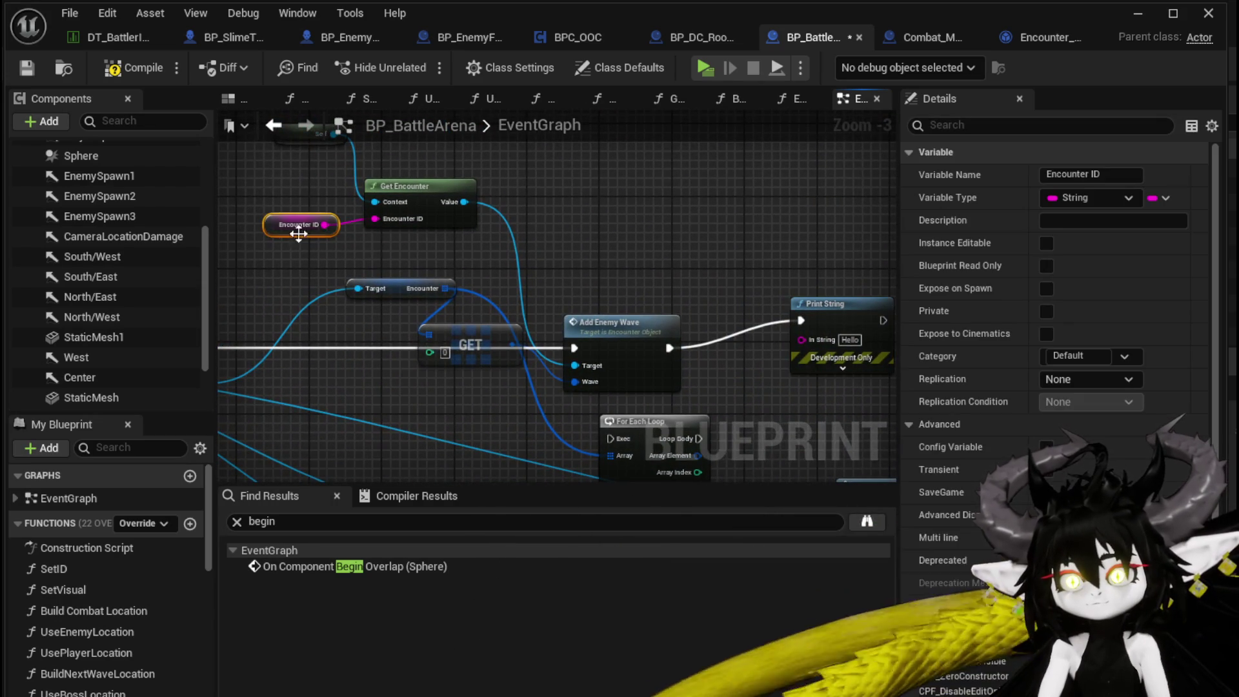
pyautogui.moveTo(306, 220); pyautogui.dragTo(255, 205)
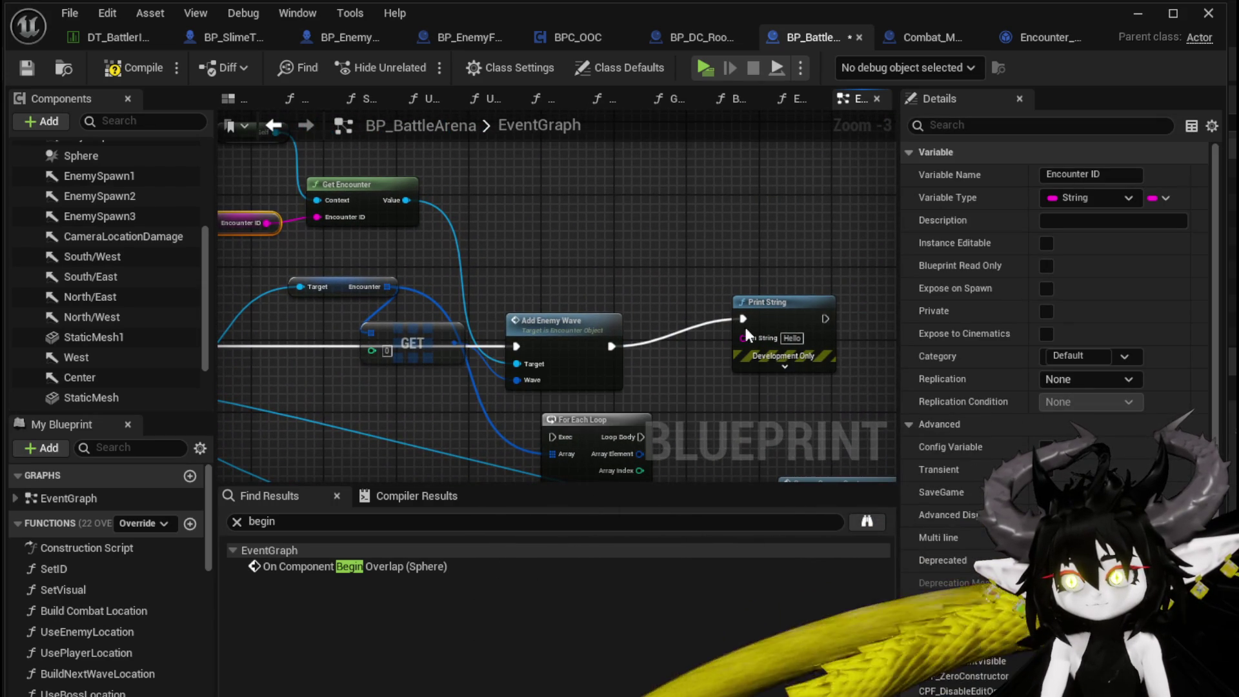
# Step: Feed Print String from an Append node whose first input is 'AddingWaveTo'
pyautogui.moveTo(748, 349); pyautogui.dragTo(691, 226)
pyautogui.write('append')
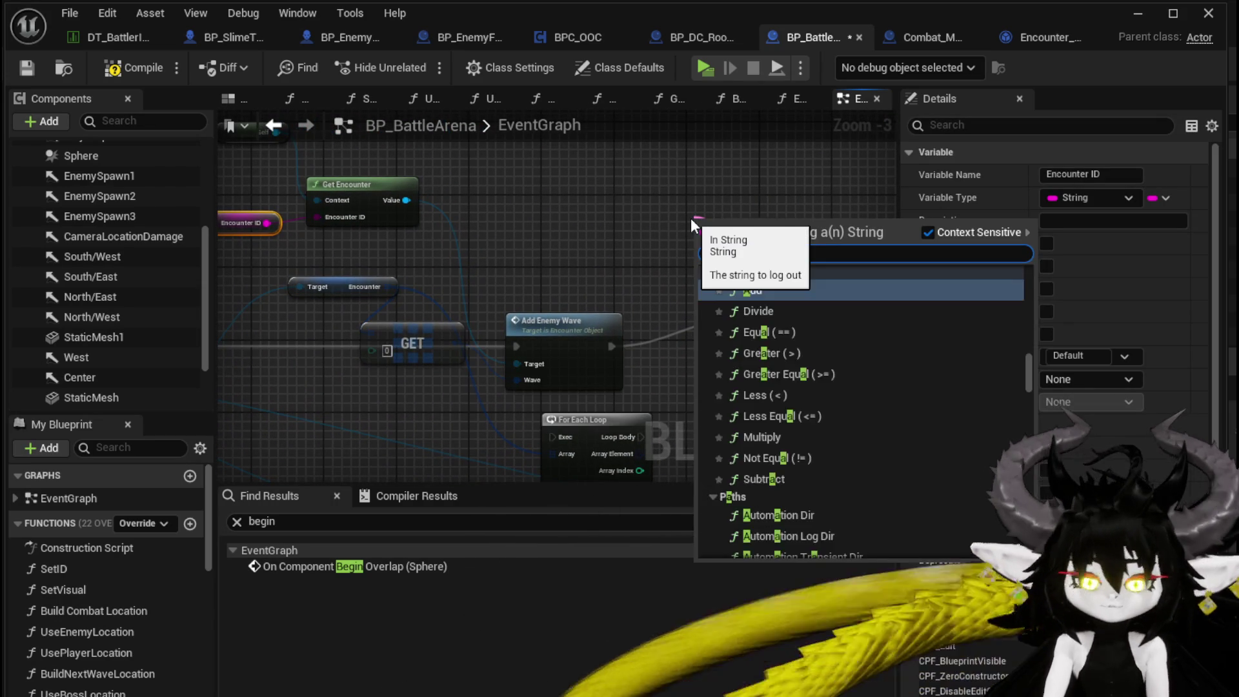
pyautogui.press('Return')
pyautogui.moveTo(658, 223)
pyautogui.mouseDown()
pyautogui.moveTo(607, 186)
pyautogui.moveTo(622, 207)
pyautogui.mouseUp()
pyautogui.press('Escape')
pyautogui.scroll(2, 599, 221)
pyautogui.click(552, 239)
pyautogui.write('A')
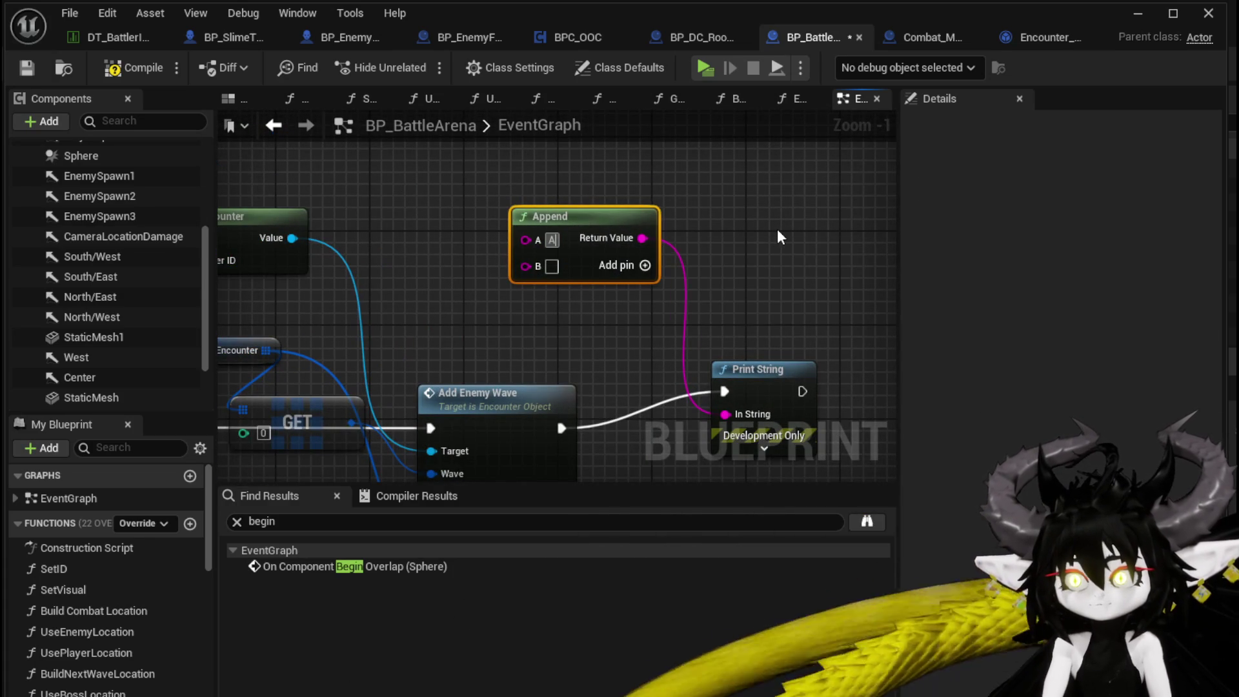
pyautogui.write('ddingWaveTo')
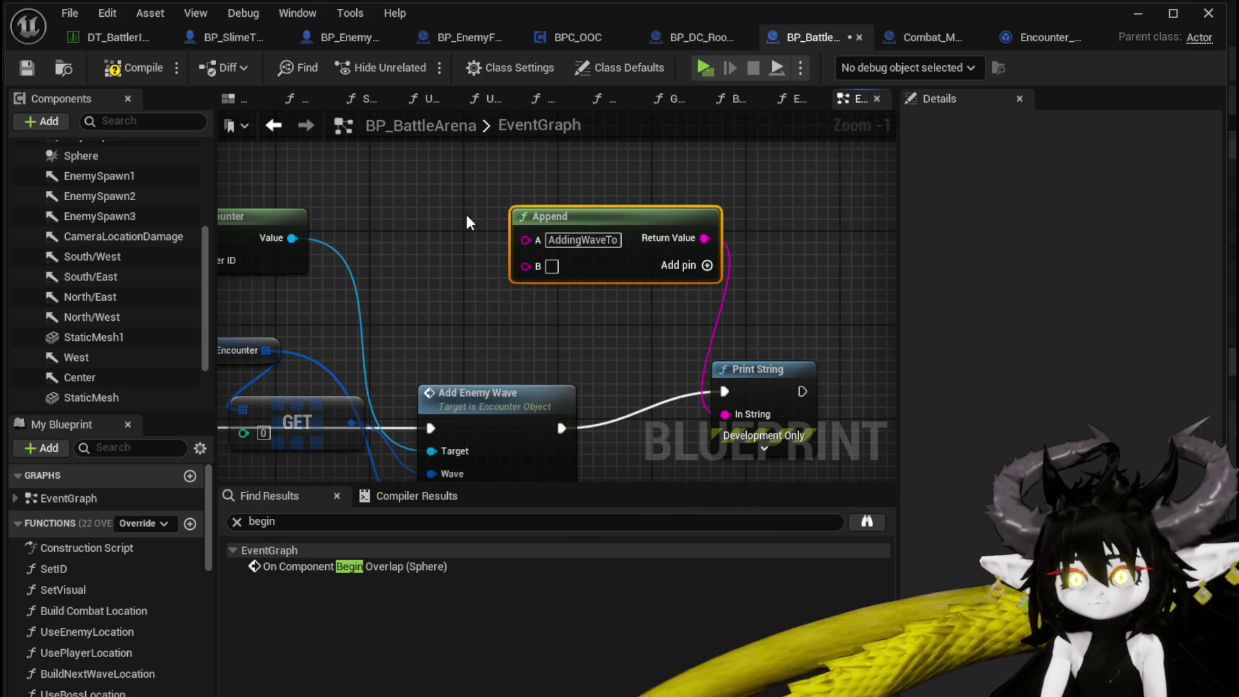
# Step: Append the Encounter ID, 'from', and the enemy's display name to the printed string
pyautogui.moveTo(378, 289); pyautogui.dragTo(650, 305)
pyautogui.moveTo(380, 284); pyautogui.dragTo(798, 283)
pyautogui.moveTo(797, 283); pyautogui.dragTo(513, 230)
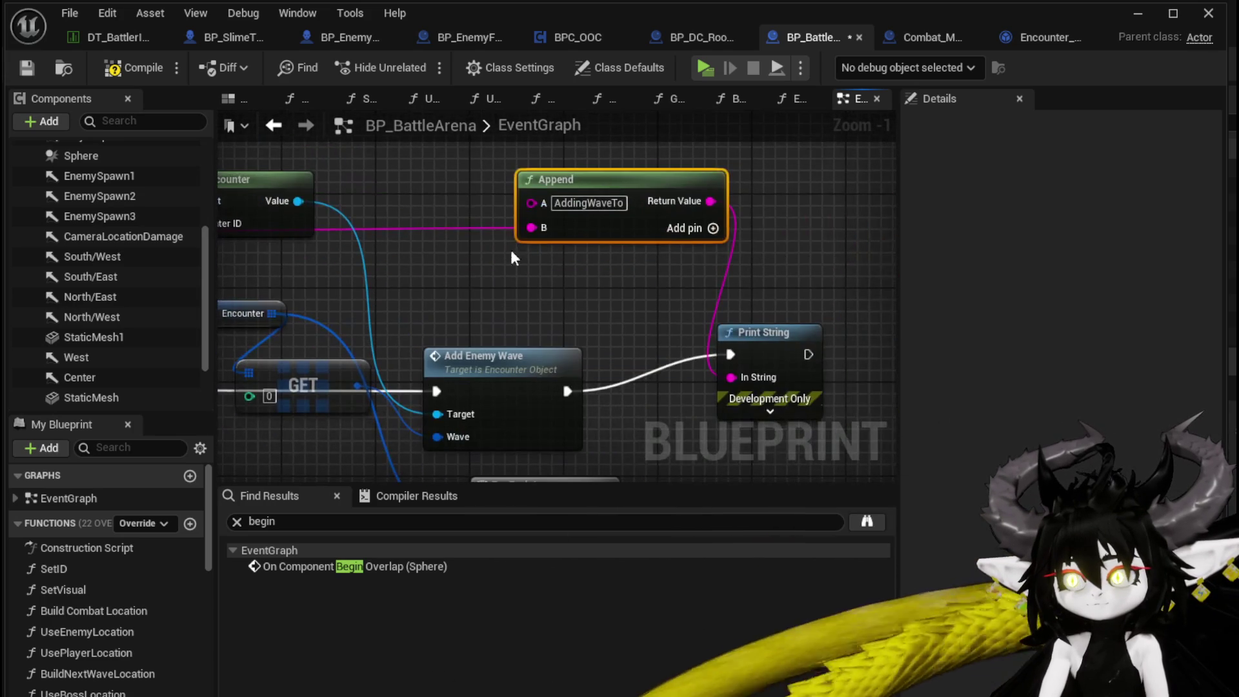
pyautogui.click(712, 227)
pyautogui.write('fr')
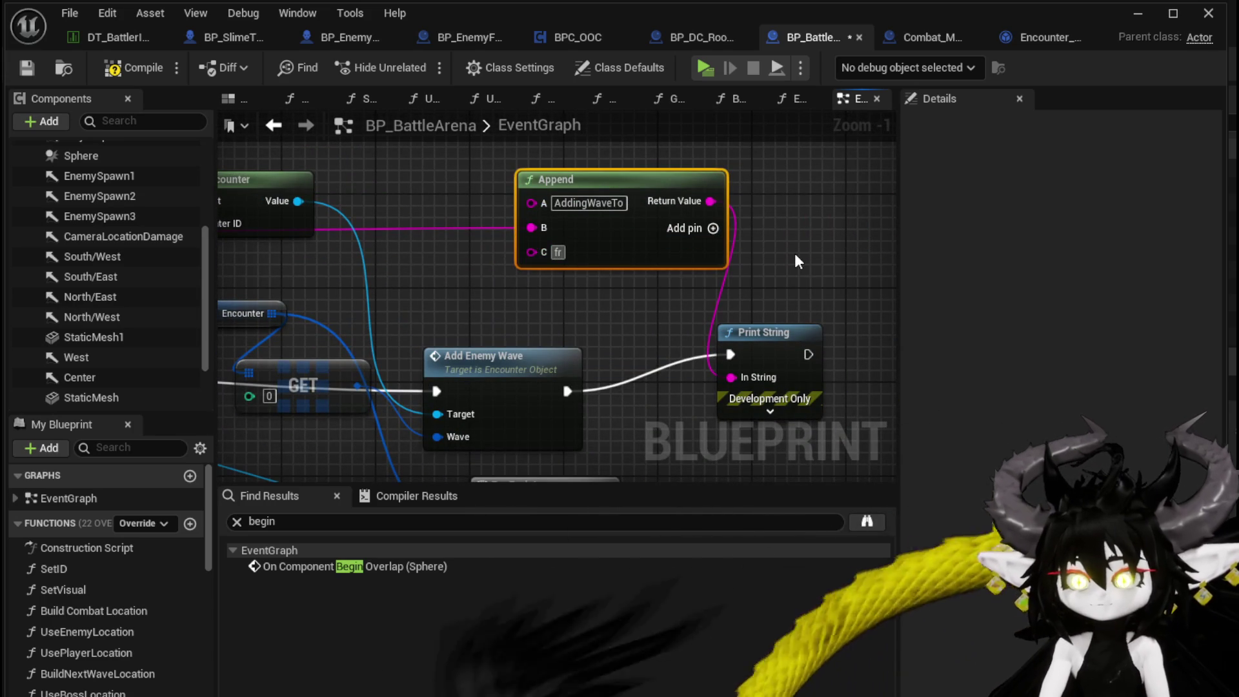
pyautogui.write('om')
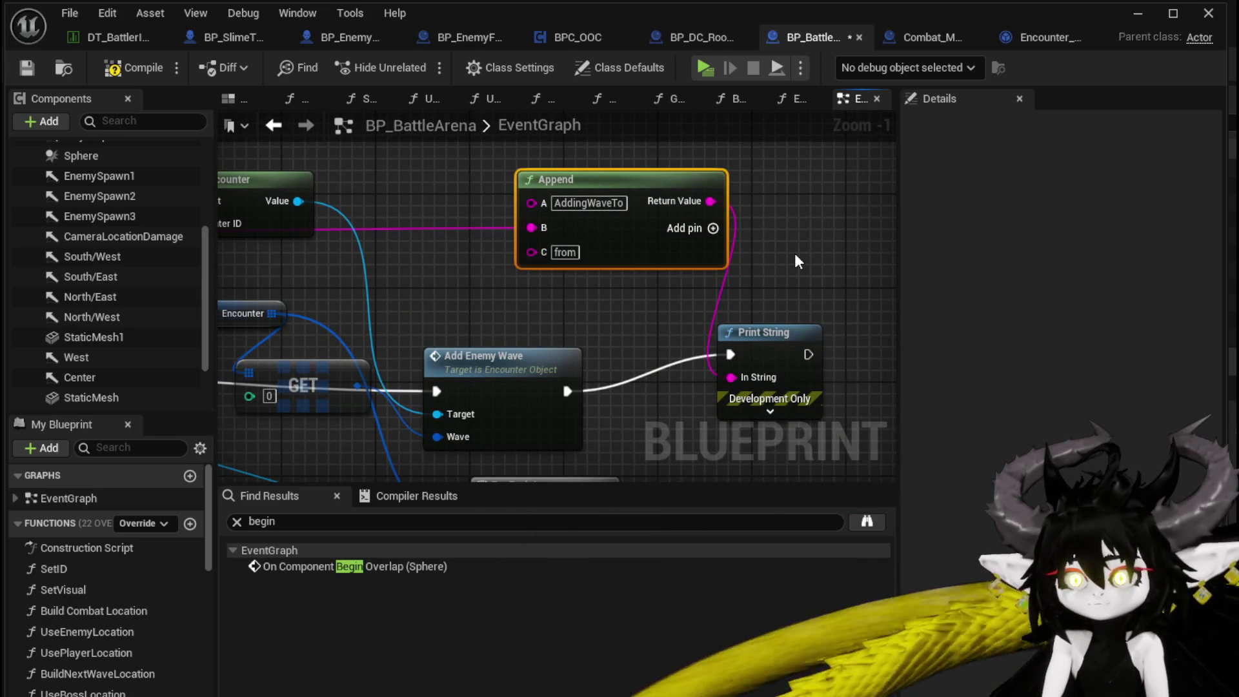
pyautogui.moveTo(245, 309); pyautogui.dragTo(599, 266)
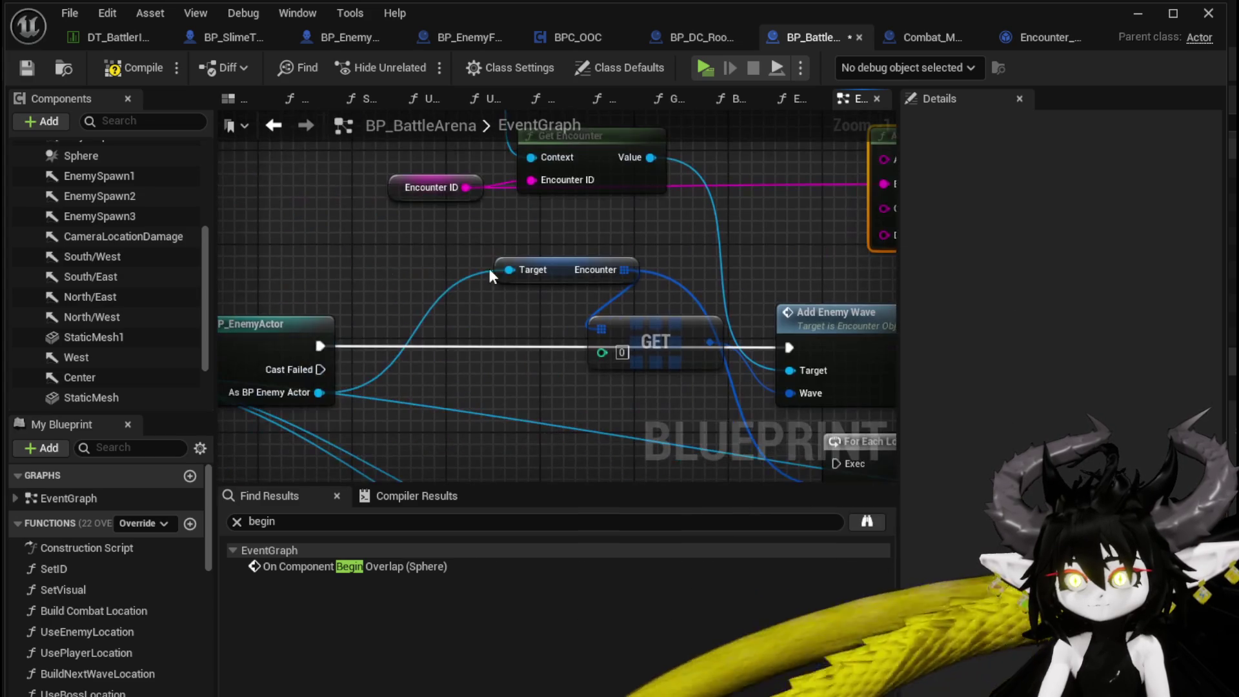
pyautogui.moveTo(326, 393)
pyautogui.mouseDown()
pyautogui.moveTo(850, 207)
pyautogui.moveTo(323, 393)
pyautogui.moveTo(386, 391)
pyautogui.moveTo(423, 371)
pyautogui.moveTo(334, 378)
pyautogui.mouseUp()
pyautogui.moveTo(267, 410)
pyautogui.mouseDown()
pyautogui.moveTo(783, 249)
pyautogui.moveTo(722, 251)
pyautogui.mouseUp()
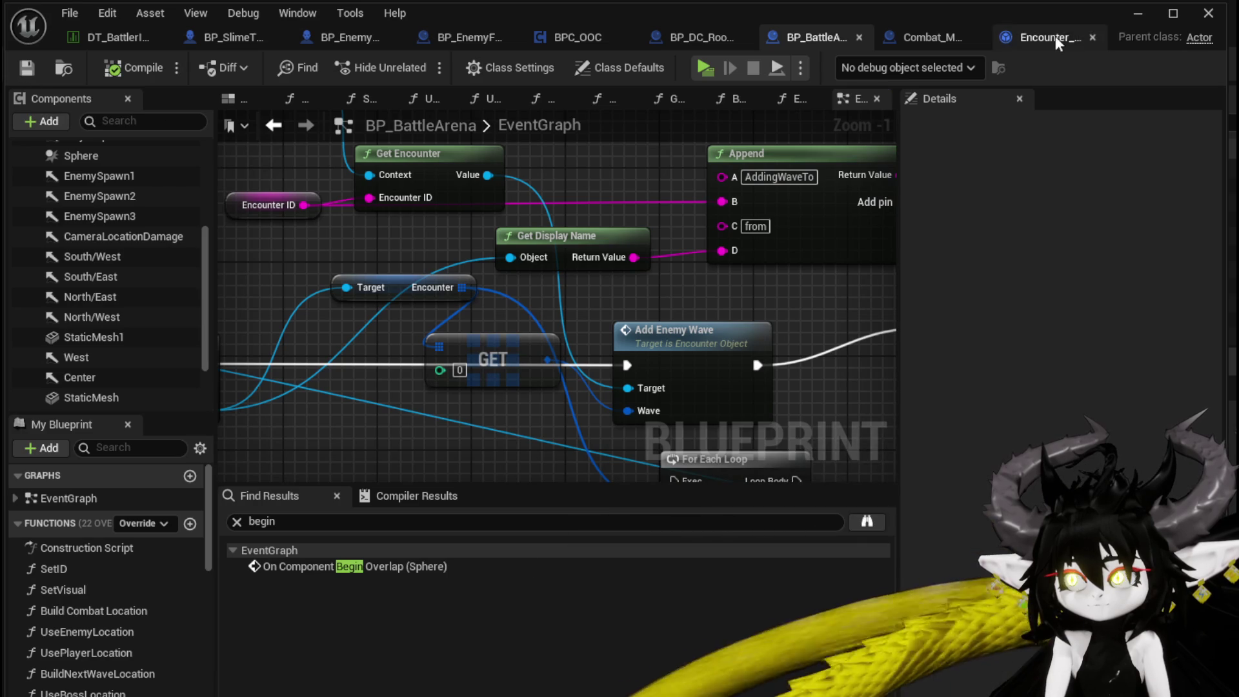
pyautogui.click(1137, 13)
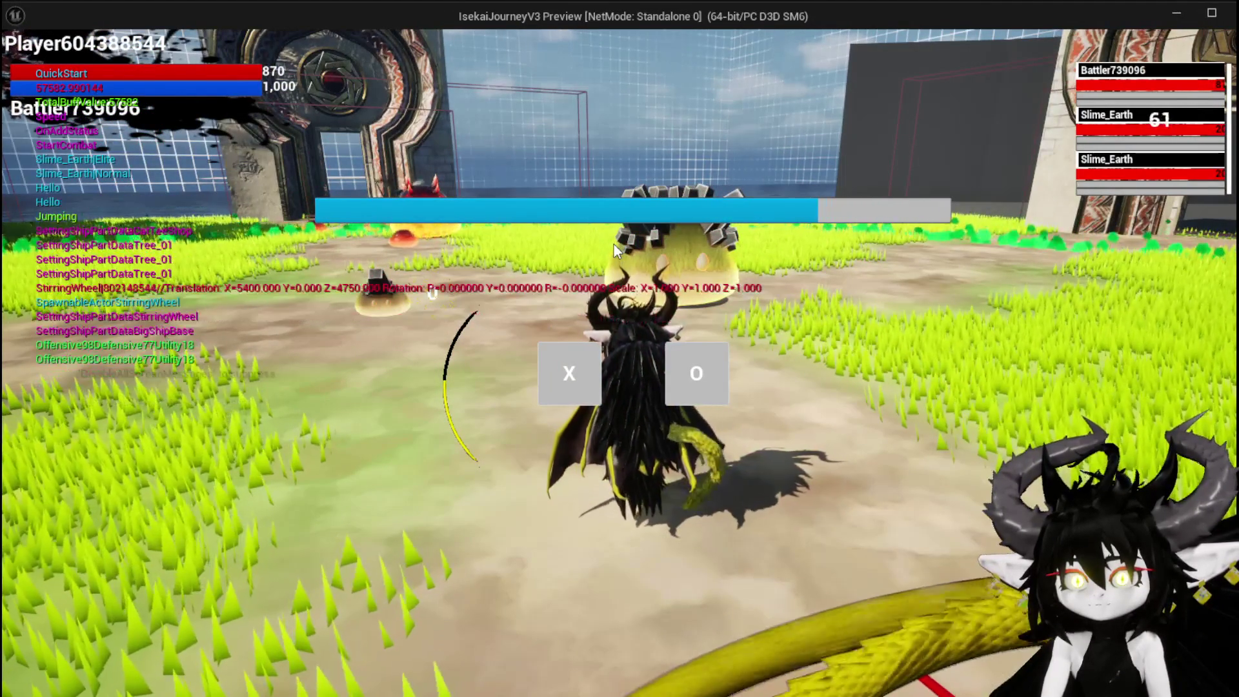
# Step: End the standalone battle test and return to the L_DungeonCreationTest level editor
pyautogui.press('Escape')
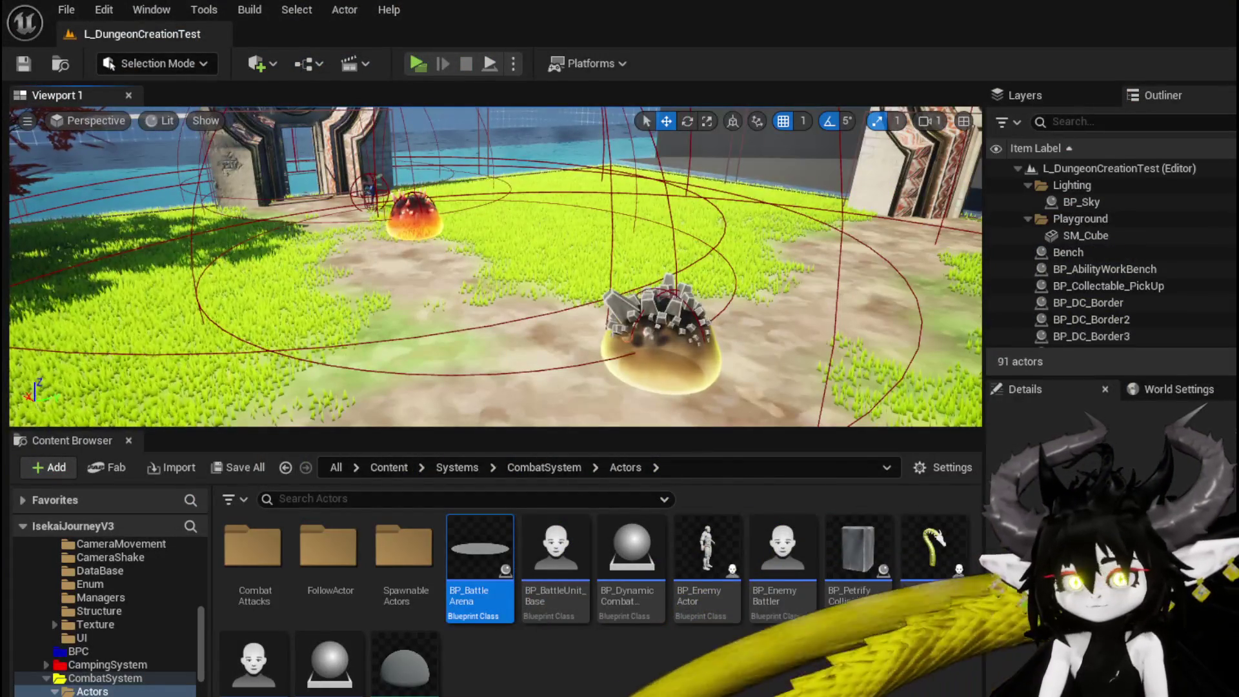